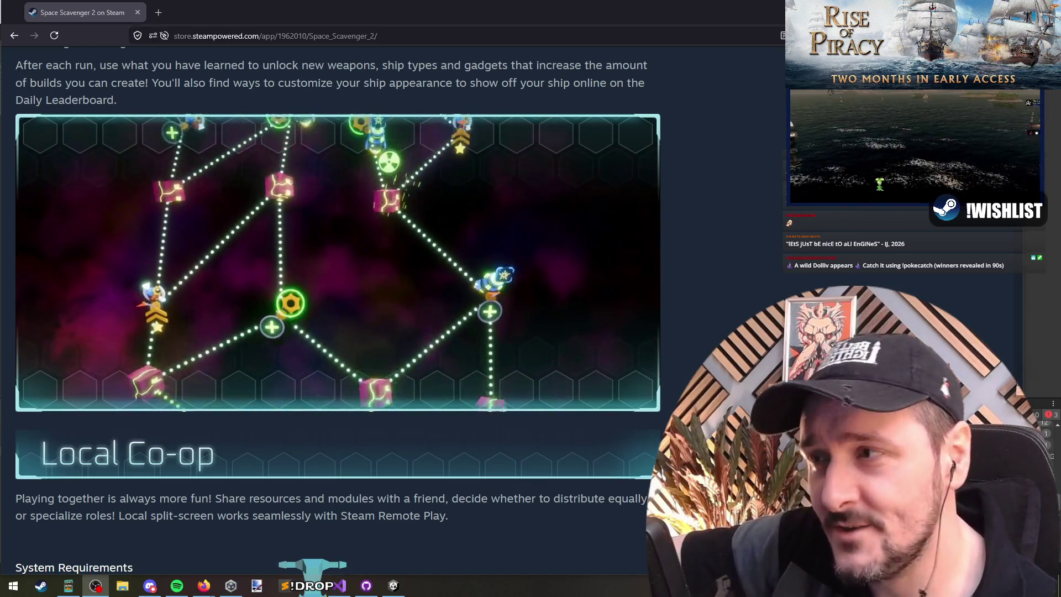
Step: Scroll back up the Space Scavenger 2 page until the screenshot gallery fills the view
scroll(395, 258, "up", 20)
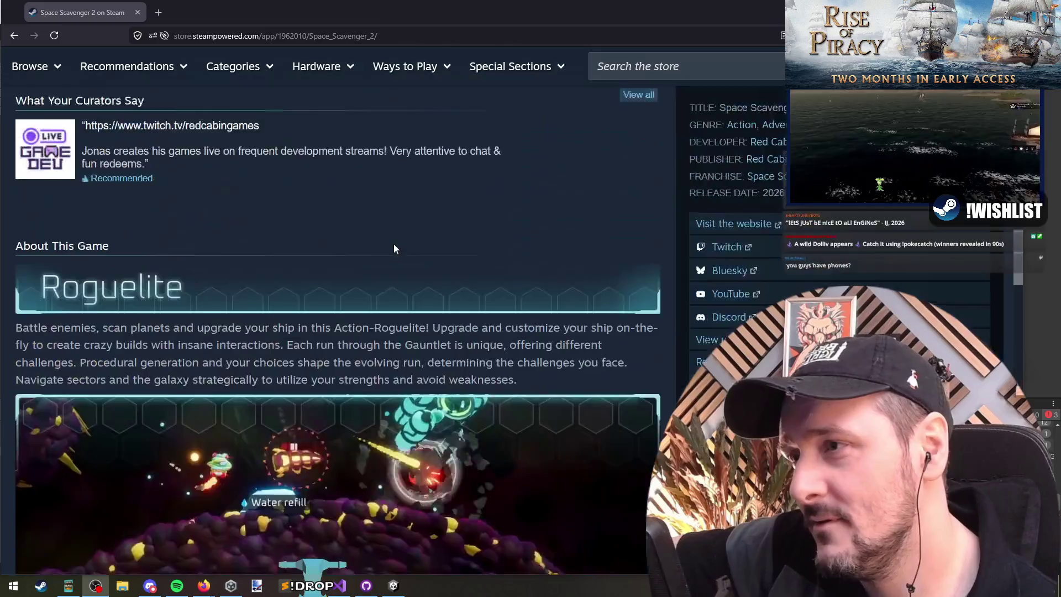
scroll(397, 198, "up", 10)
scroll(78, 218, "down", 3)
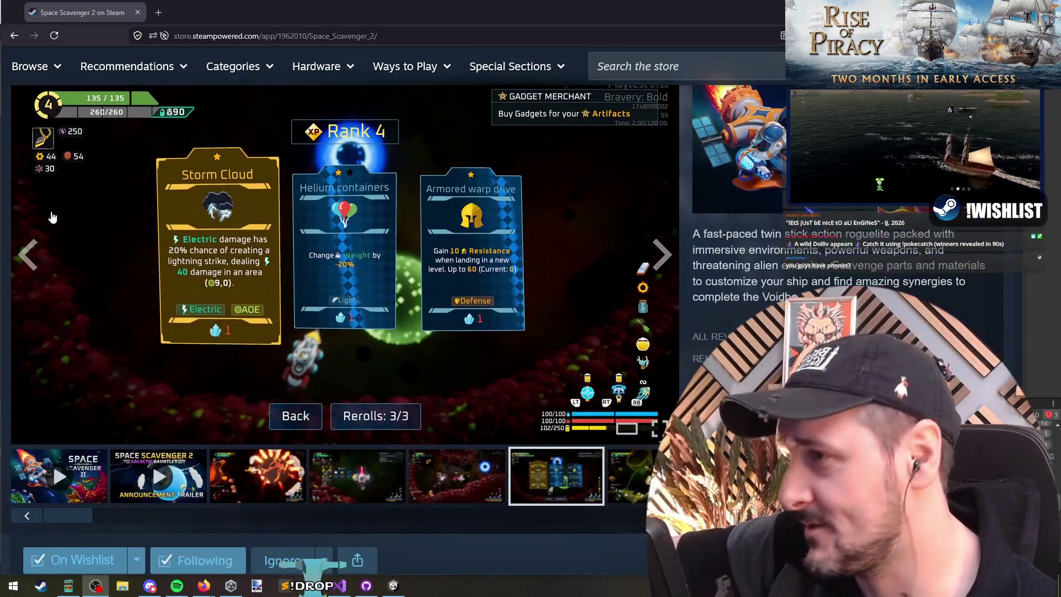
middle_click(10, 216)
middle_click(1, 177)
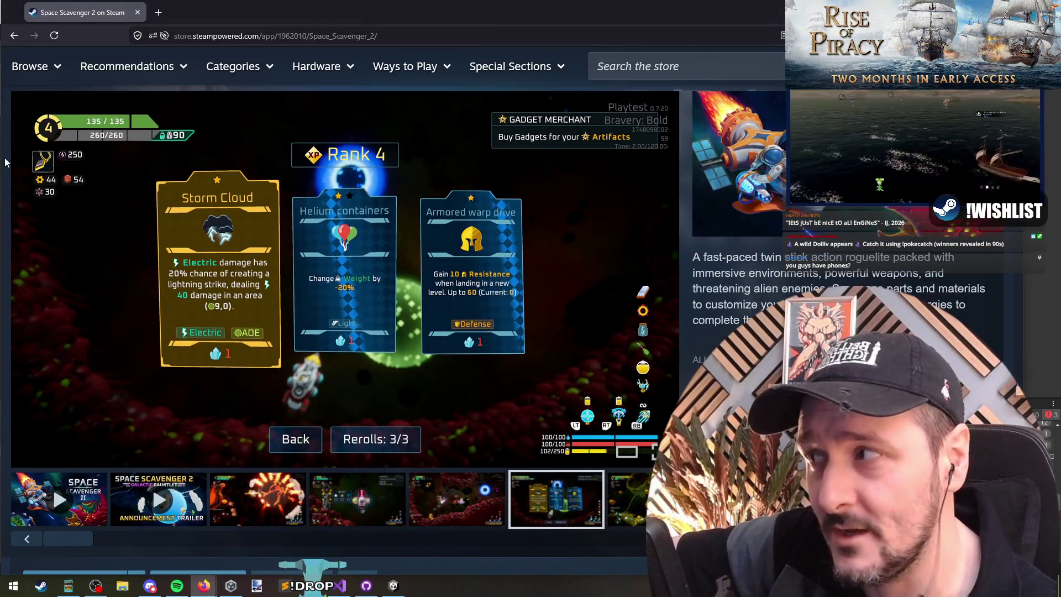
scroll(3, 159, "up", 1)
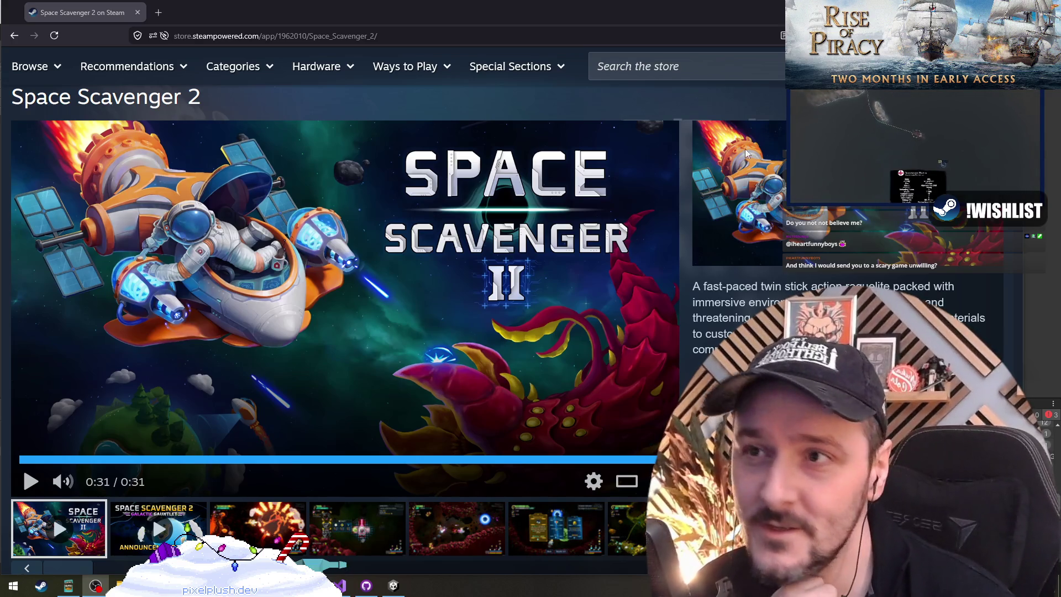
Step: Search the store for 'rookie', open the Rookie page and resume its trailer
left_click(691, 67)
type("the rookie")
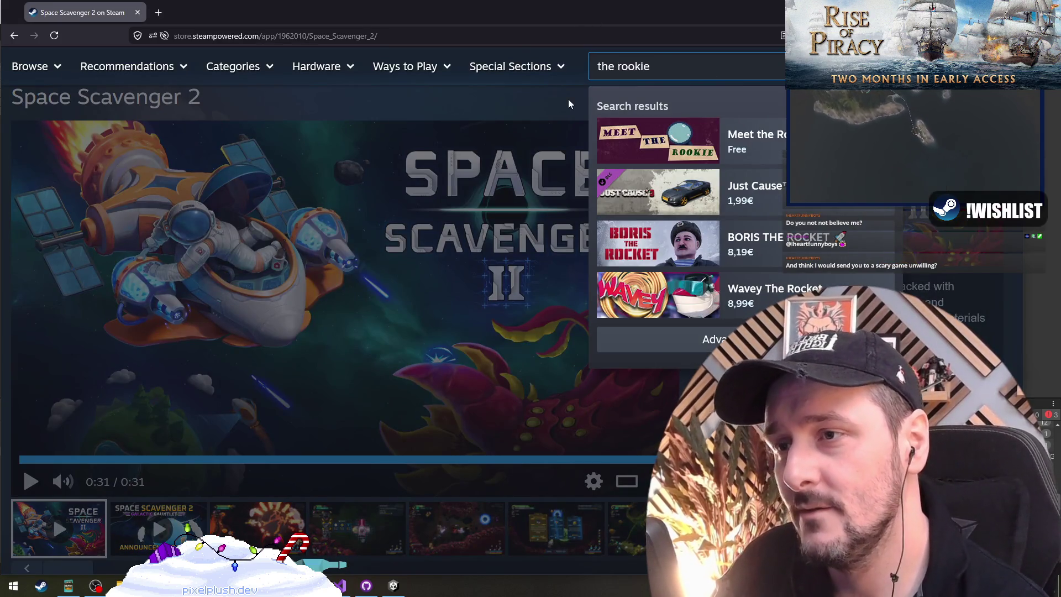
double_click(605, 66)
key("BackSpace")
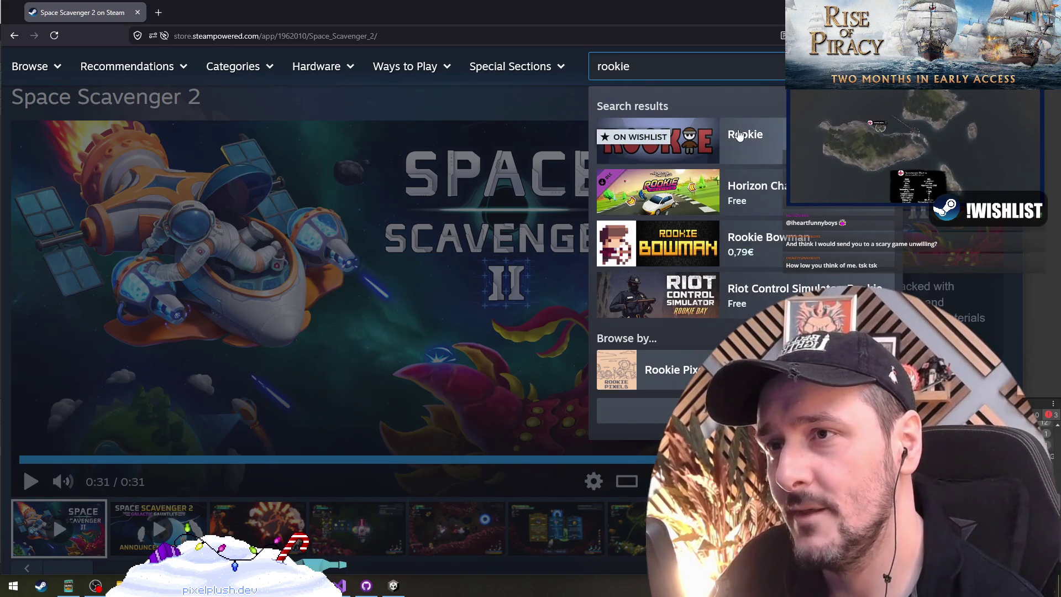
left_click(738, 136)
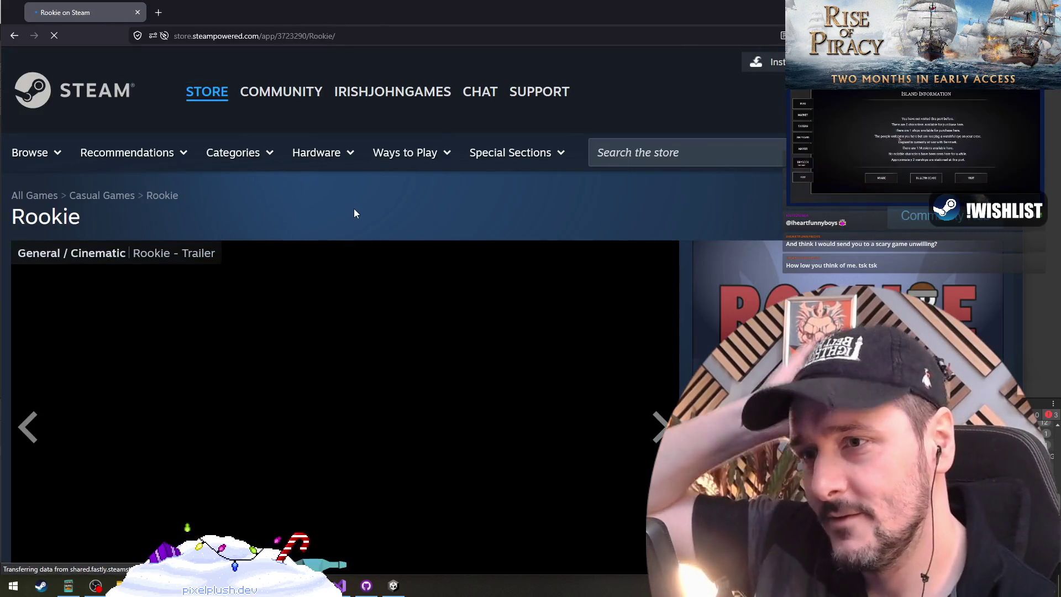
scroll(558, 270, "down", 3)
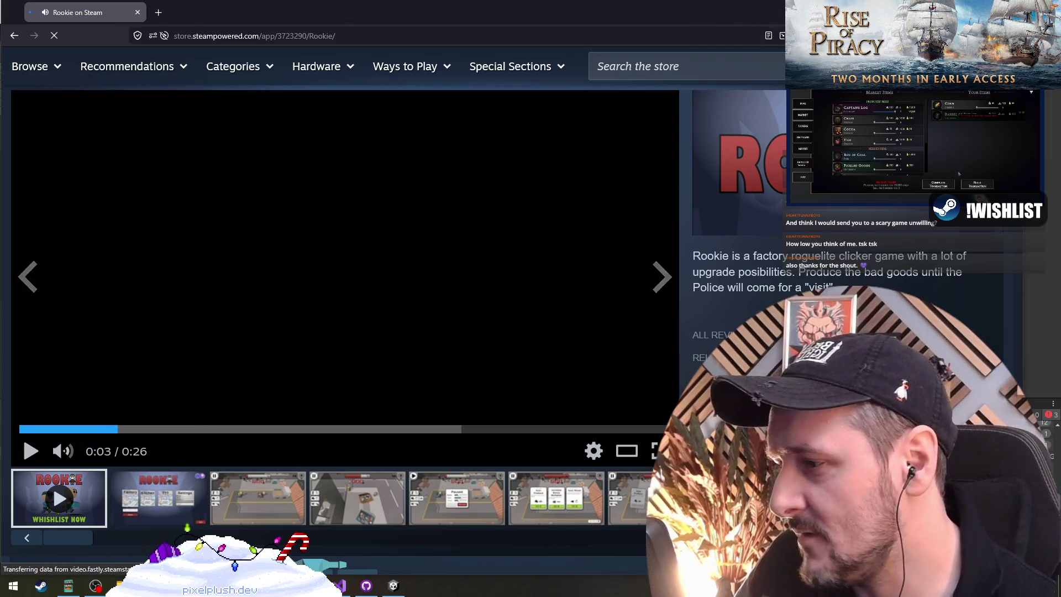
left_click(294, 291)
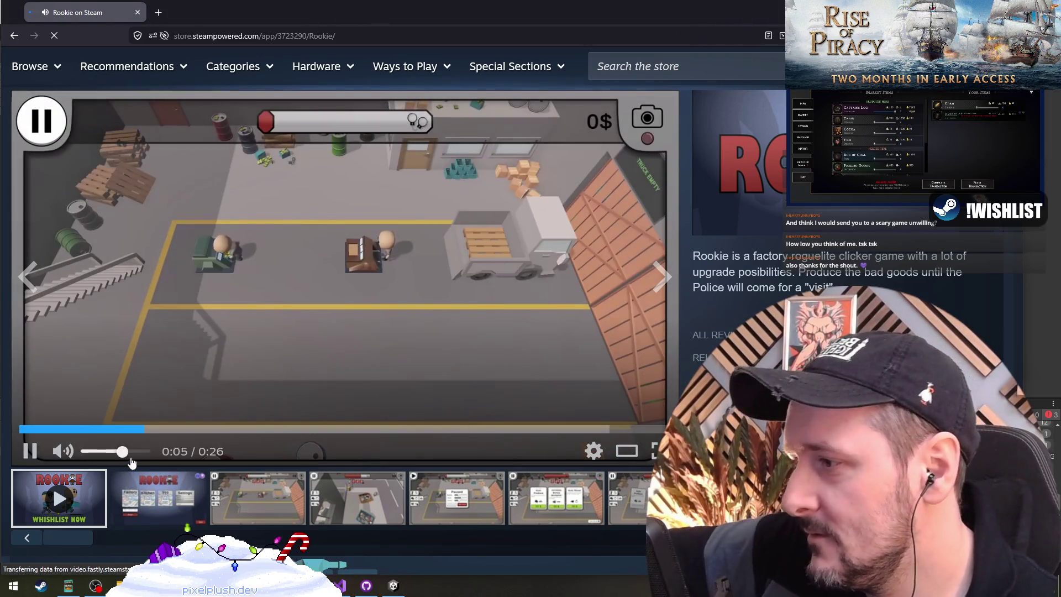
Step: Lower the Rookie trailer volume slightly and let it play through to the screenshots
scroll(123, 455, "up", 2)
left_click(124, 452)
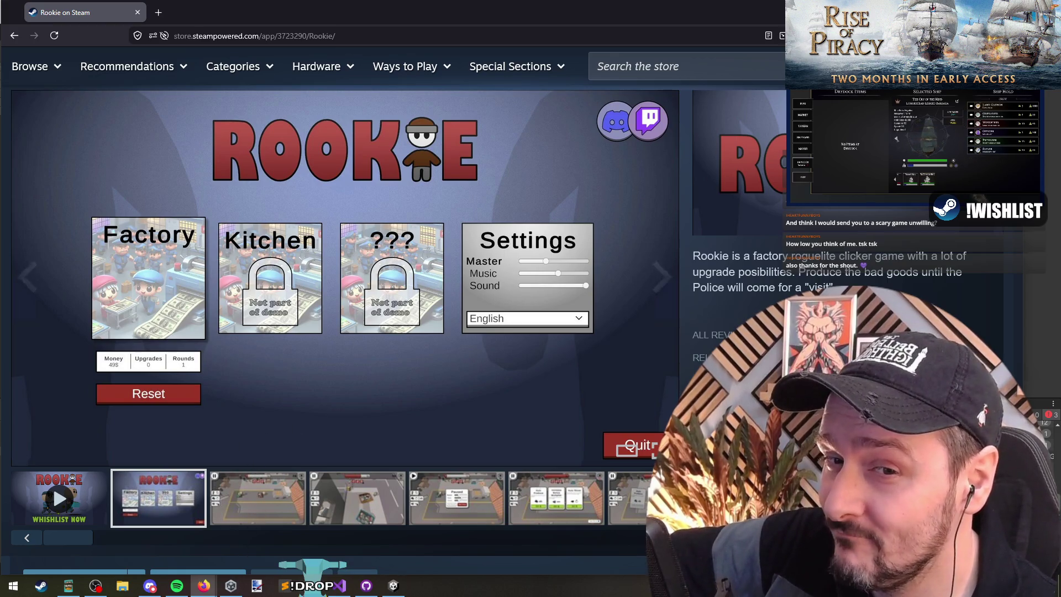
left_click(260, 500)
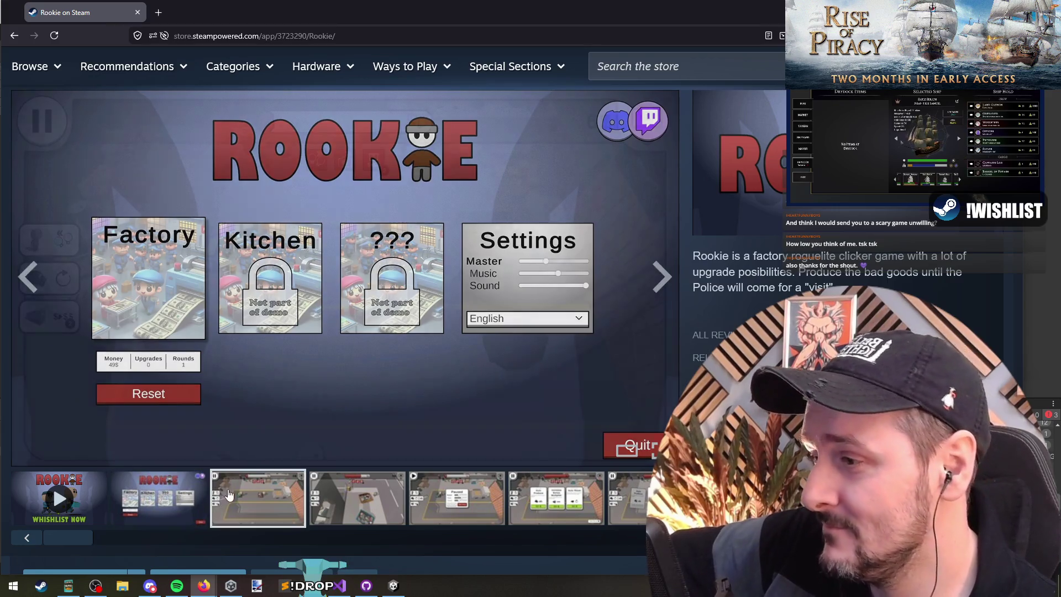
Step: Browse Rookie's screenshots through the upgrade cards to Auto Produce unlocked
left_click(385, 506)
left_click(453, 497)
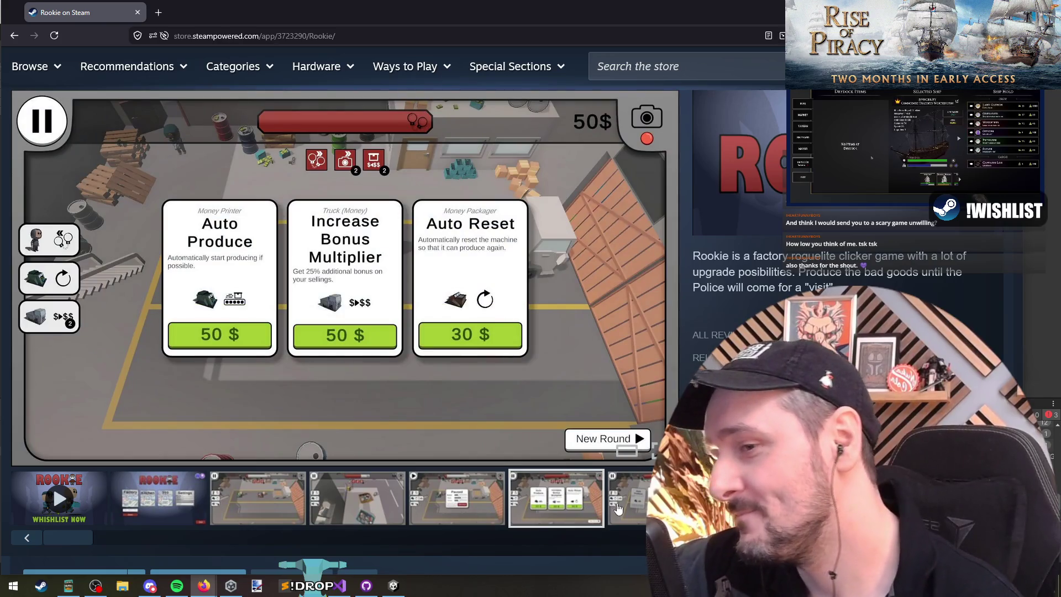
left_click(619, 508)
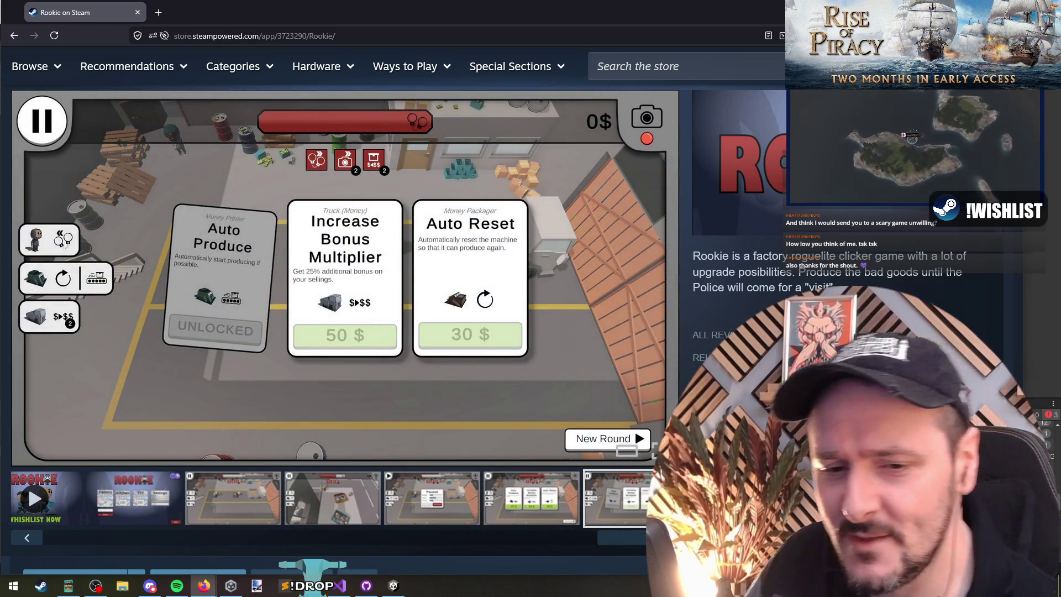
Step: After a break in another app, scroll down to Rookie's Recent Events & Announcements
key("alt+Tab")
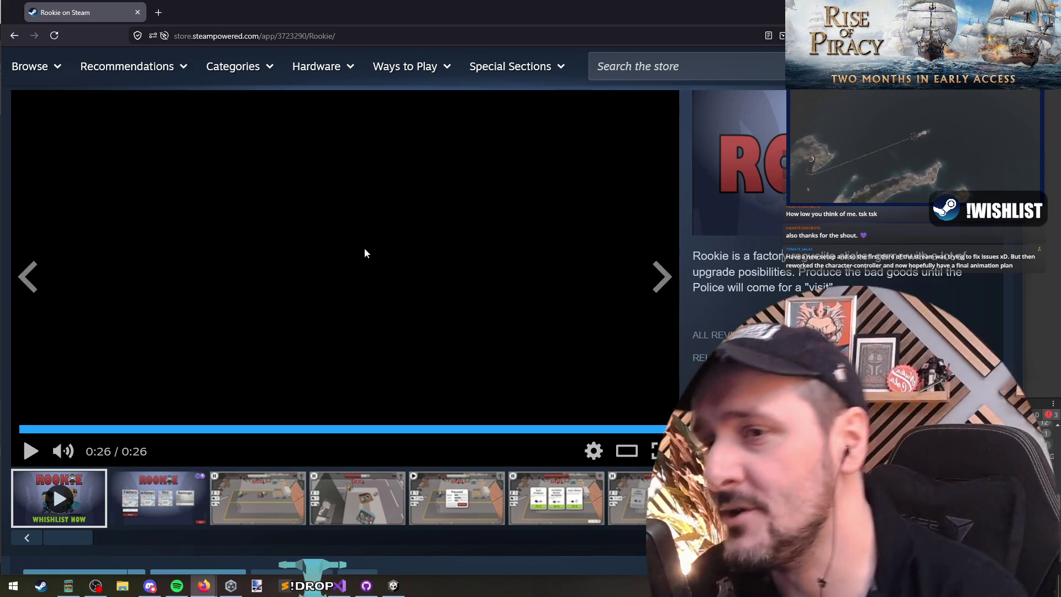
scroll(365, 253, "down", 10)
scroll(248, 230, "down", 2)
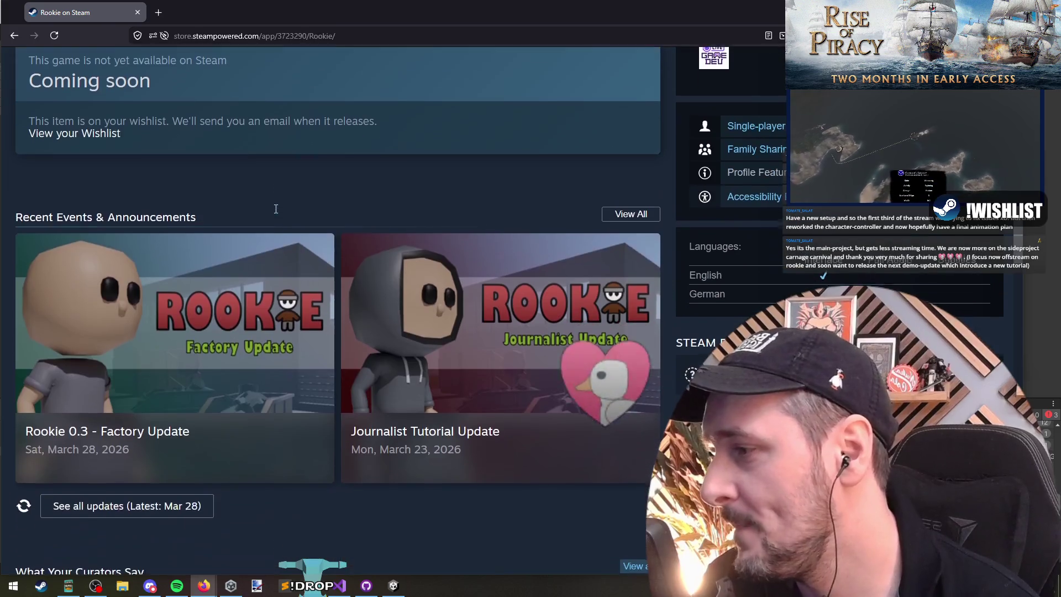
Step: Open the Rookie 0.3 Factory Update announcement and rate it up
left_click(240, 316)
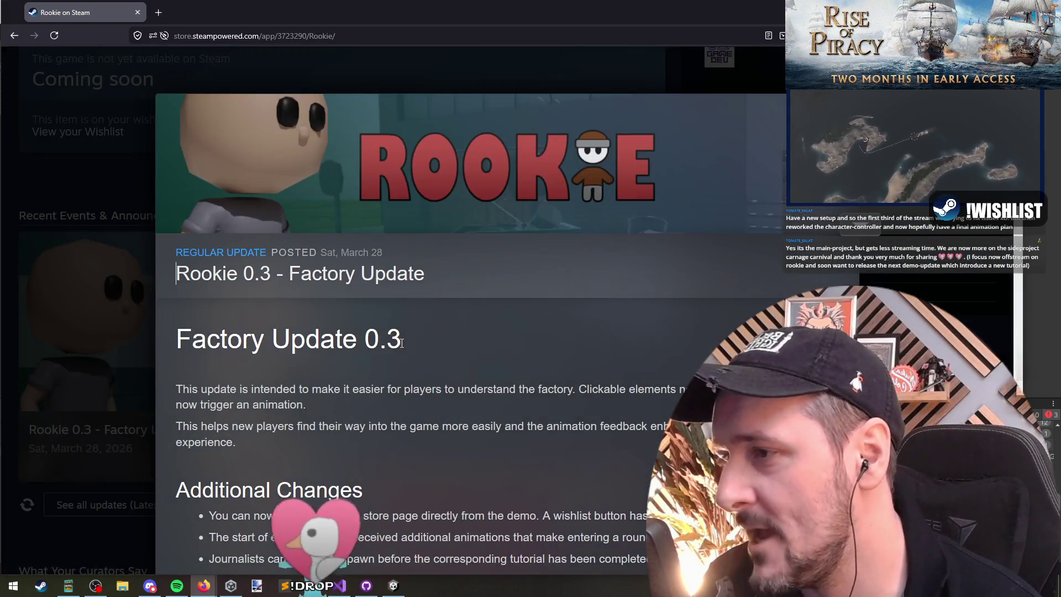
scroll(555, 342, "down", 8)
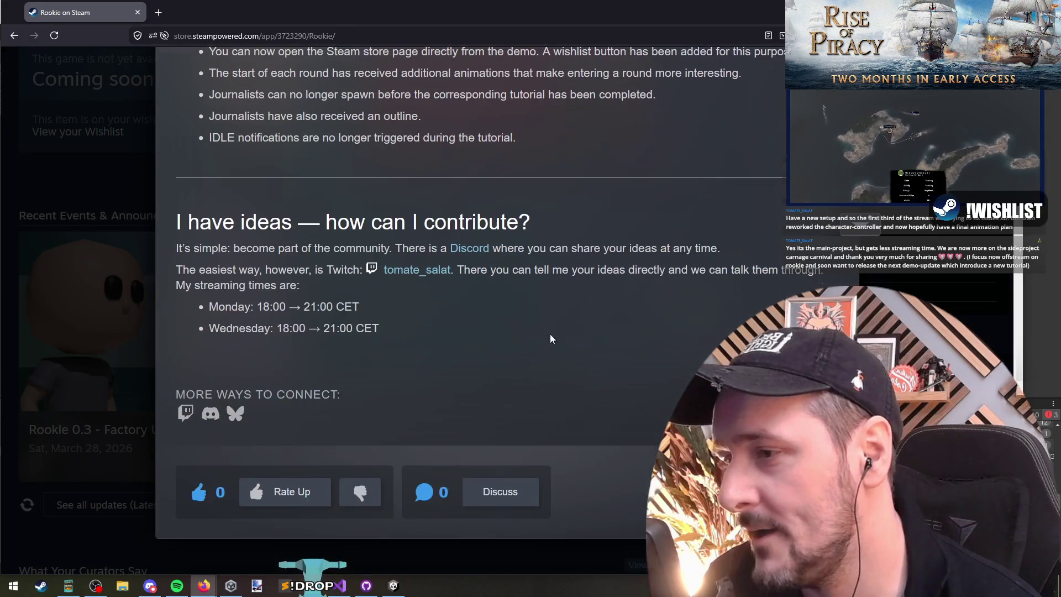
scroll(560, 169, "down", 6)
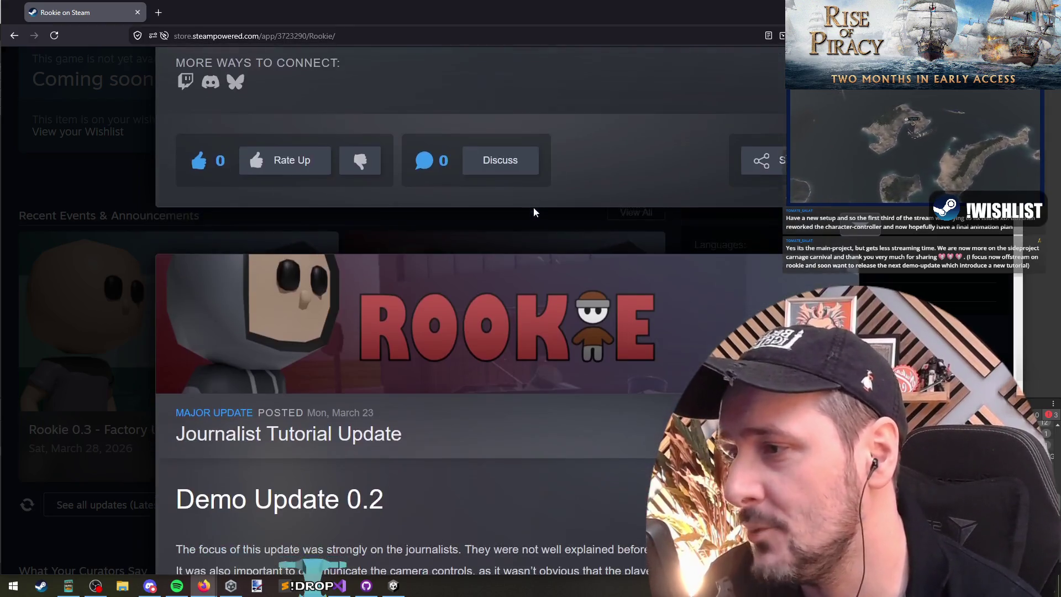
scroll(534, 211, "down", 2)
scroll(386, 230, "up", 3)
left_click(284, 227)
Step: Read through the post, then close it to return to the Rookie store page
scroll(458, 337, "down", 5)
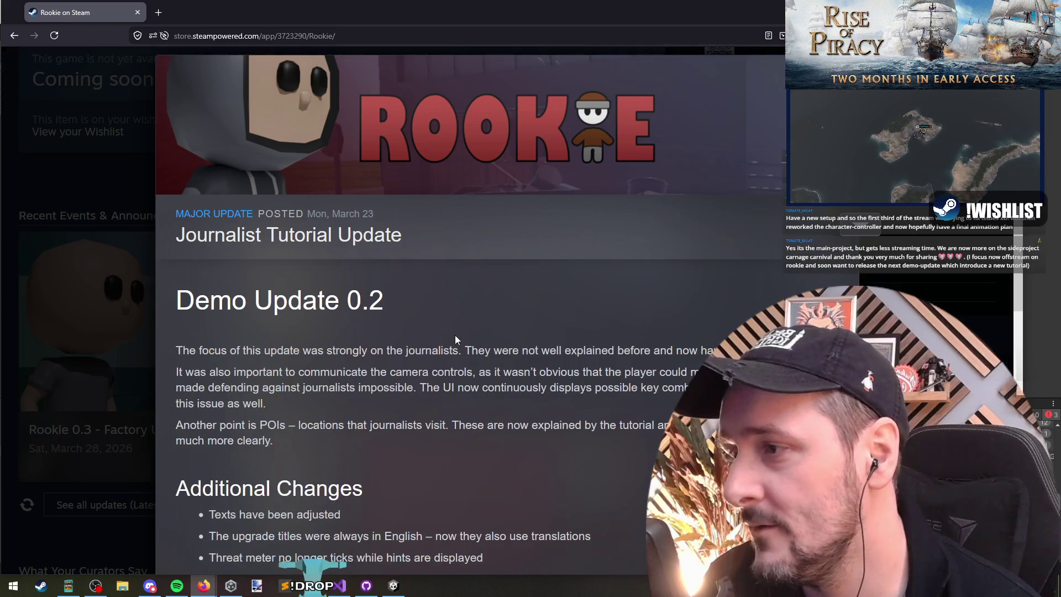
scroll(449, 334, "down", 8)
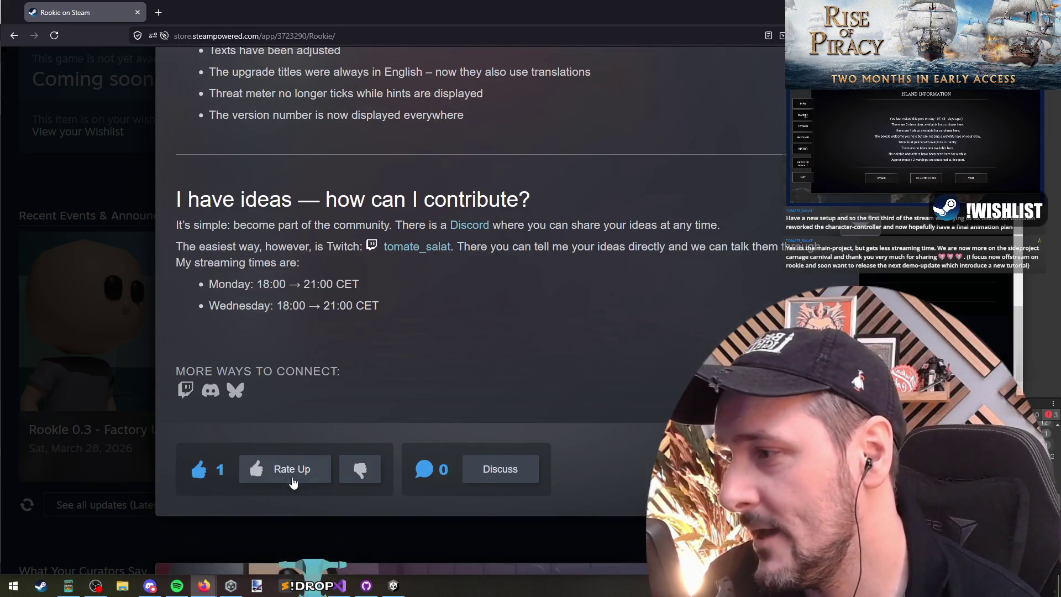
scroll(433, 309, "up", 10)
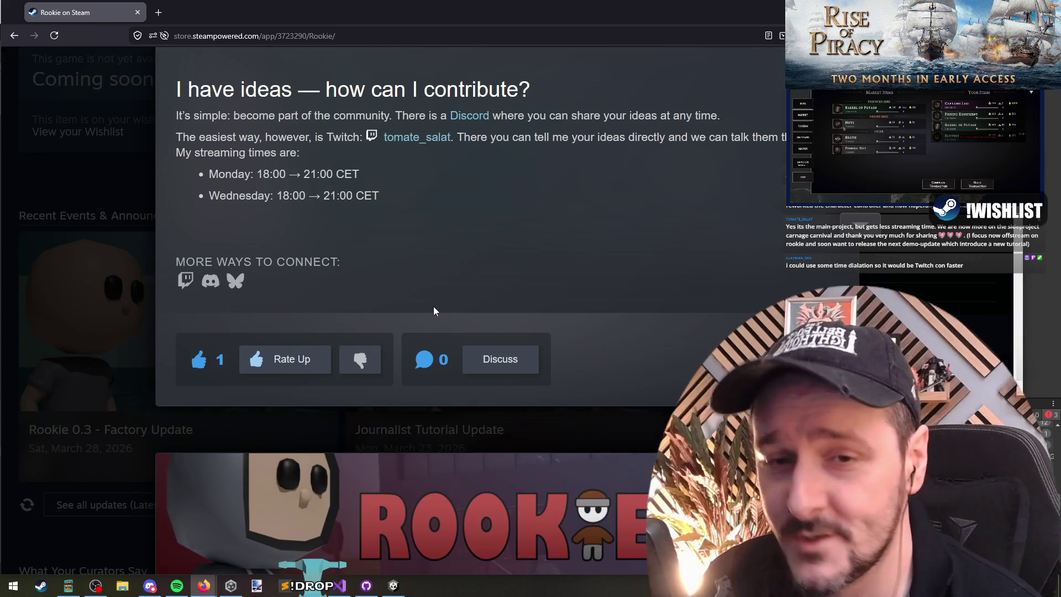
scroll(436, 306, "up", 8)
left_click(28, 304)
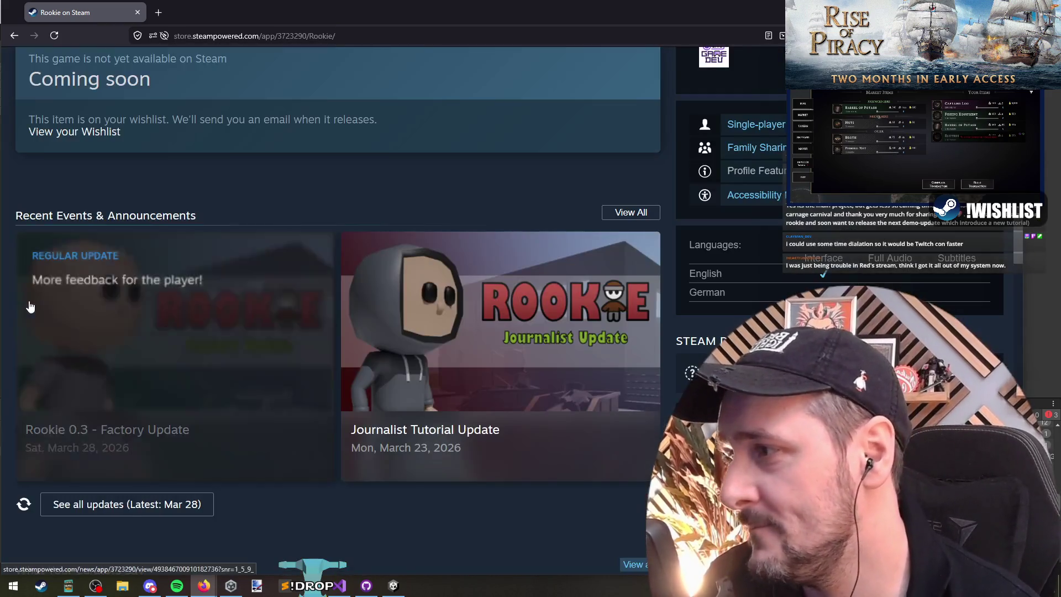
scroll(3, 291, "down", 8)
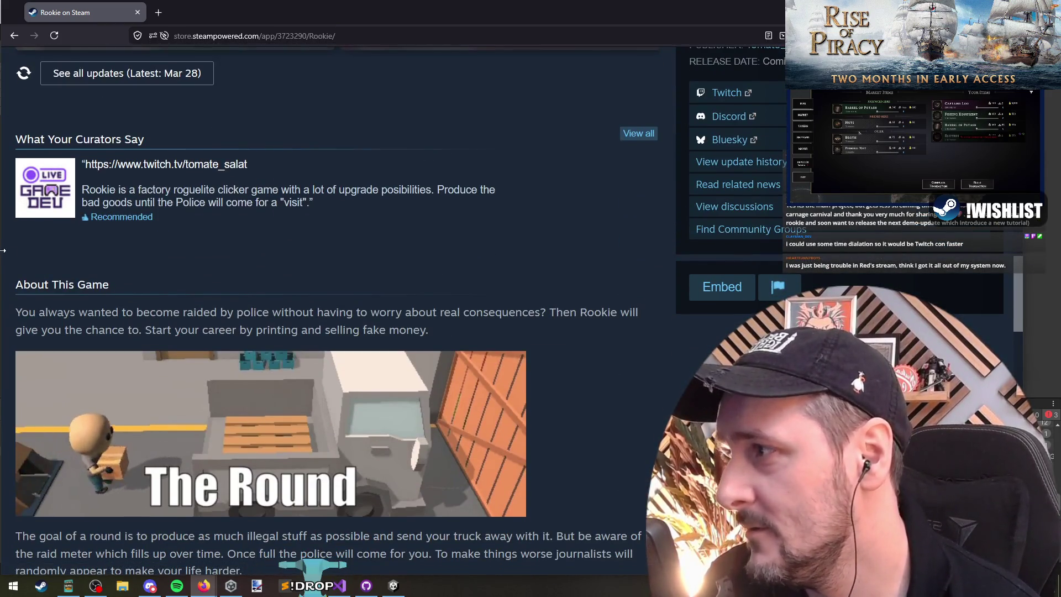
Step: Open the Games Developed Live by Streamers curator in a new tab and scroll to its recommendations
middle_click(42, 193)
left_click(182, 3)
scroll(5, 292, "down", 5)
scroll(4, 291, "up", 5)
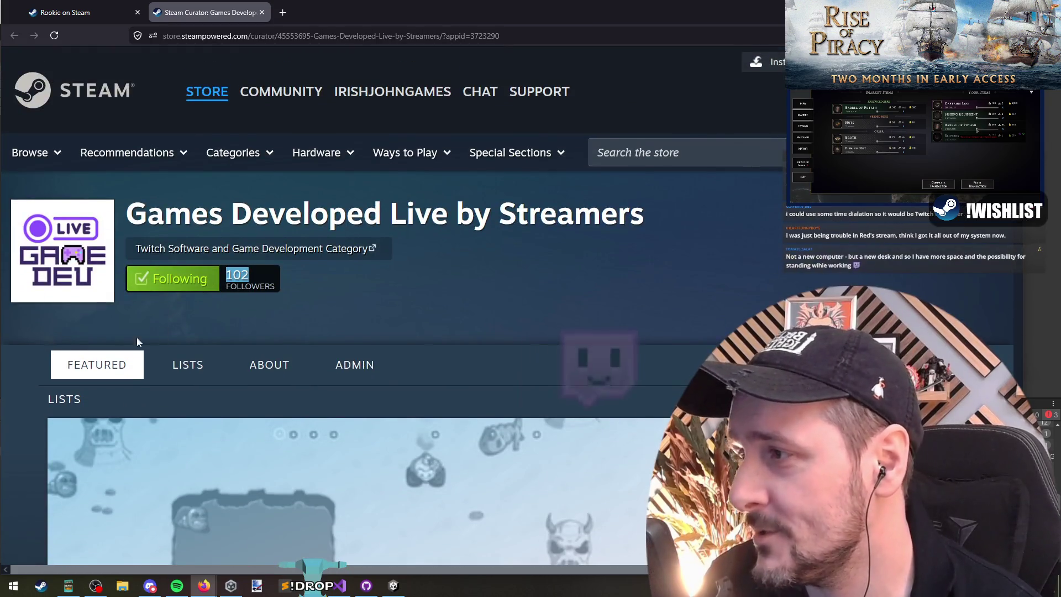
scroll(21, 331, "down", 8)
scroll(10, 322, "down", 3)
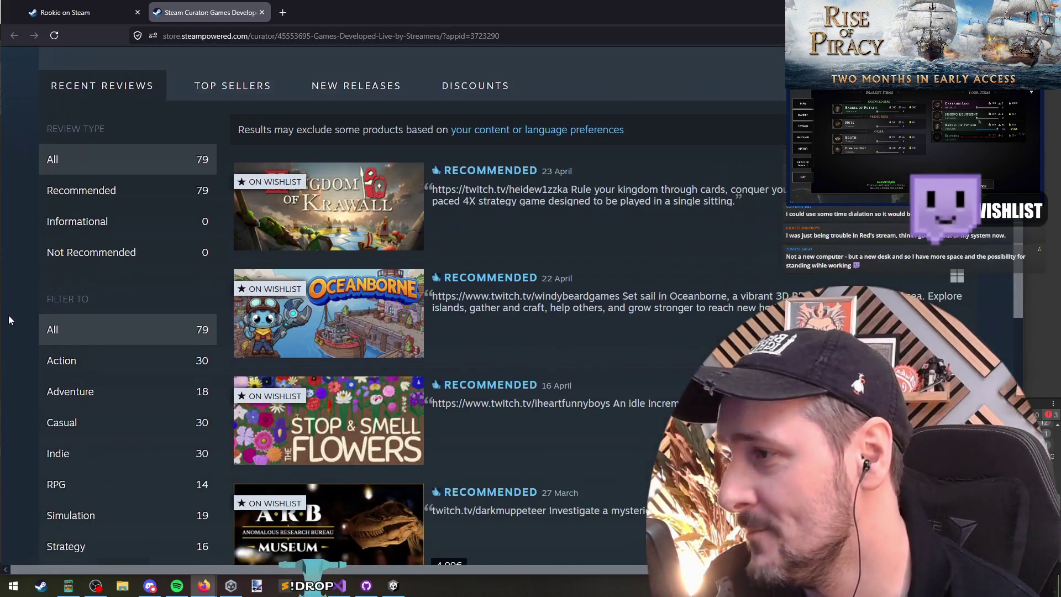
scroll(10, 287, "down", 1)
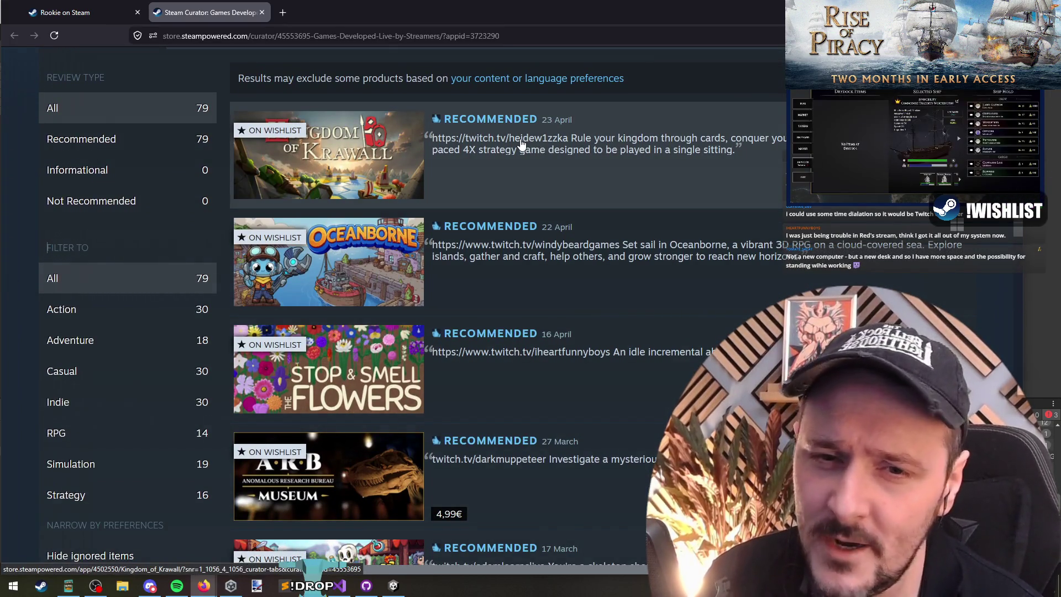
left_click(270, 113)
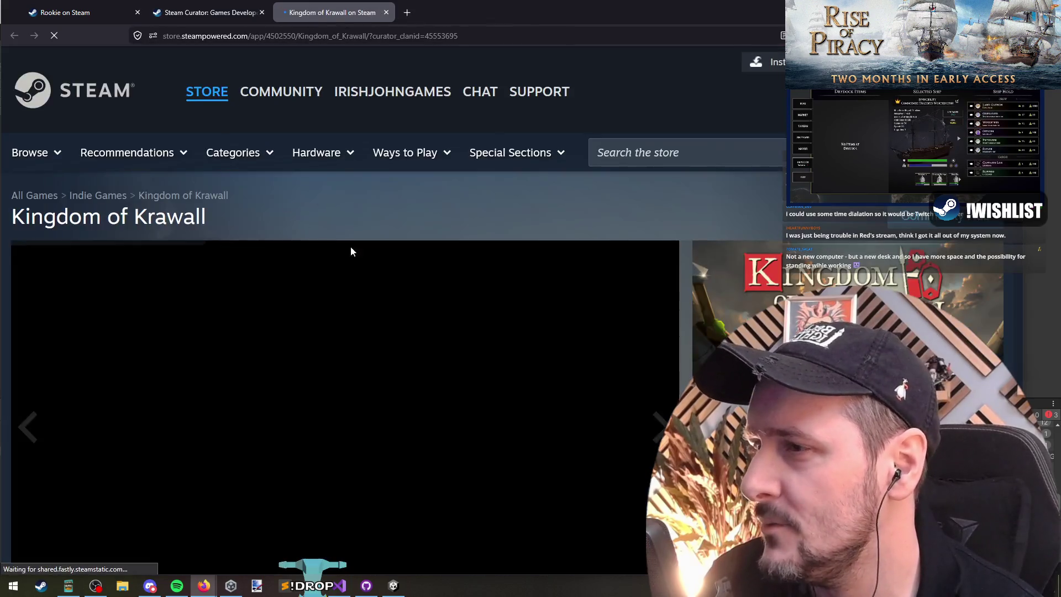
scroll(230, 265, "down", 3)
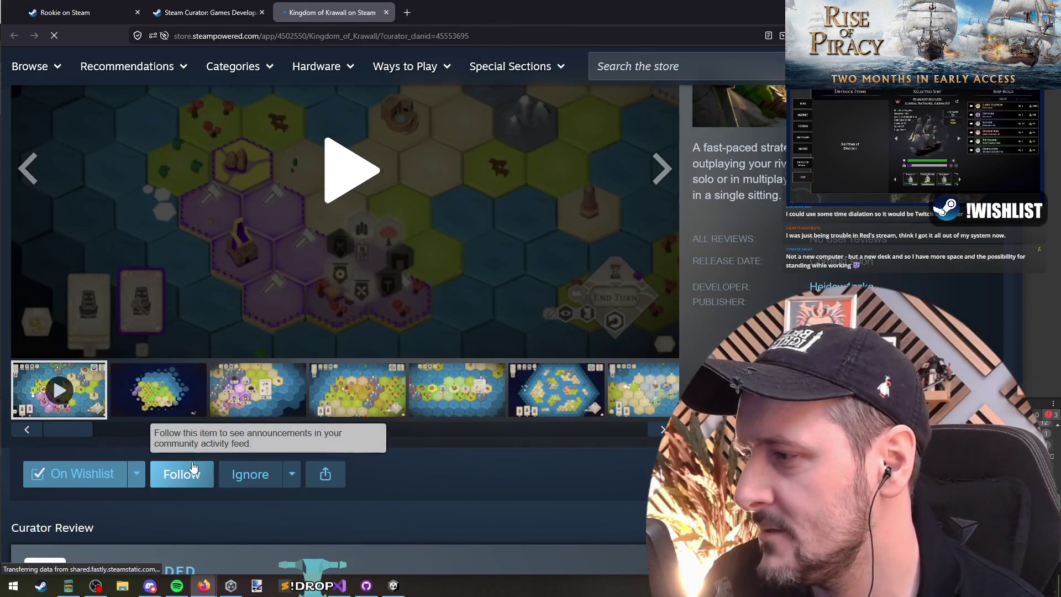
left_click(182, 473)
scroll(256, 225, "up", 2)
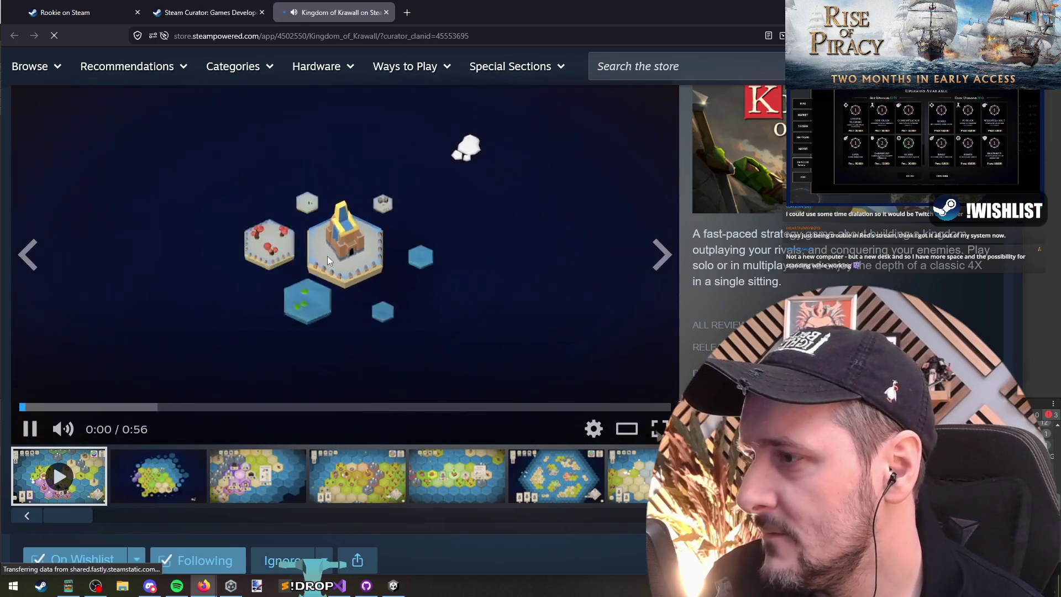
mouse_move(179, 577)
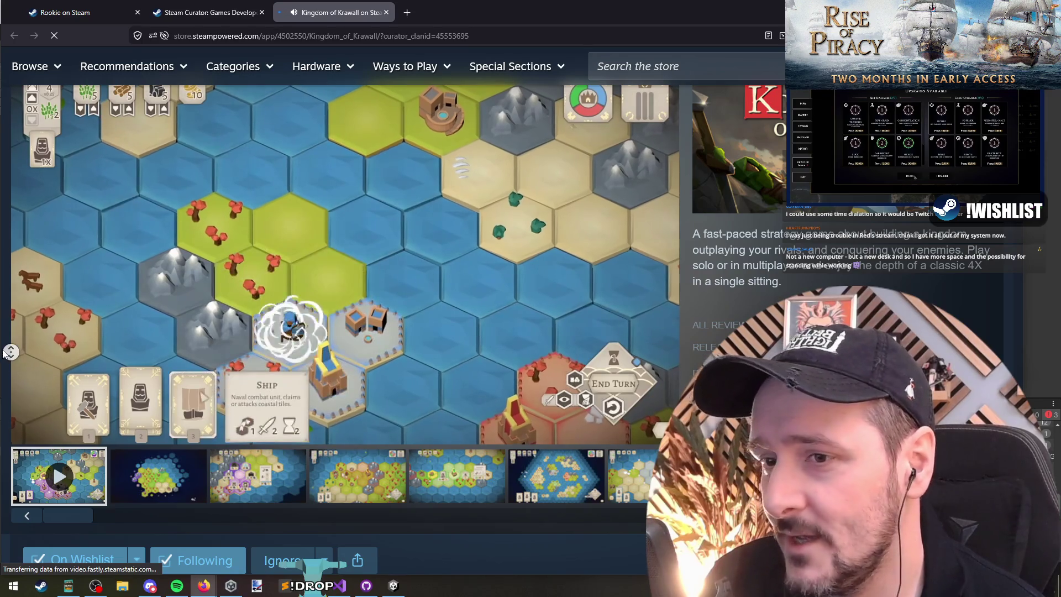
scroll(4, 346, "up", 1)
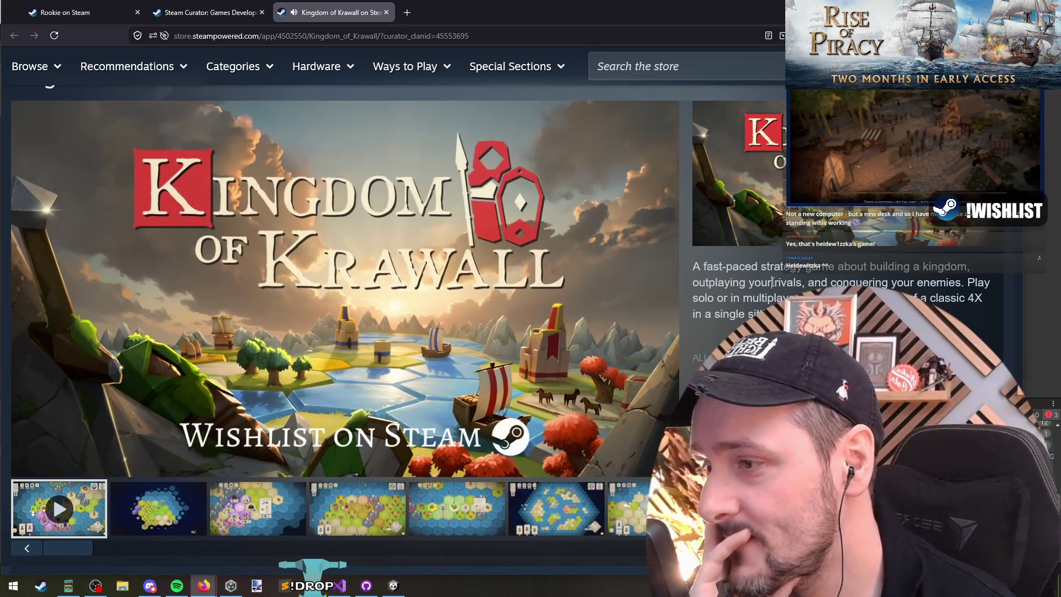
mouse_move(416, 370)
left_click(571, 439)
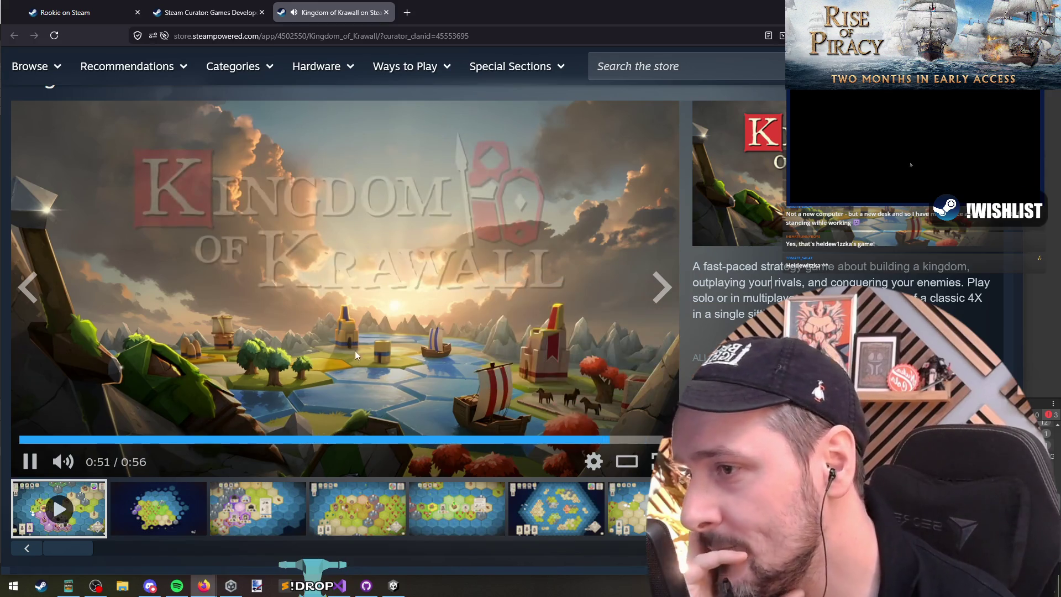
Step: Rewind the Kingdom of Krawall trailer to 0:43 and view the island, Spearmen and Blacksmith screenshots
left_click(525, 439)
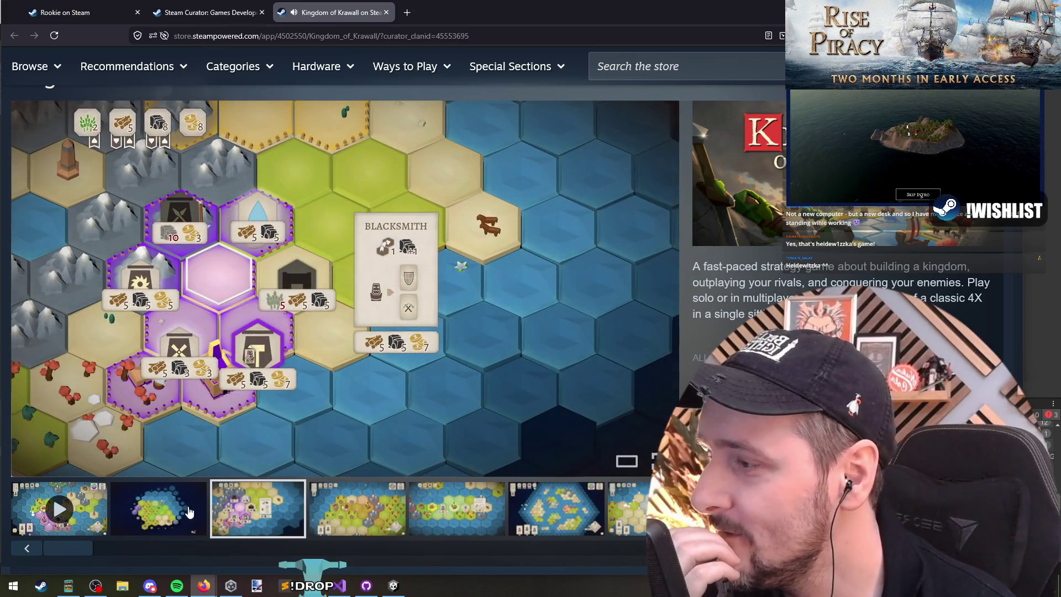
left_click(189, 512)
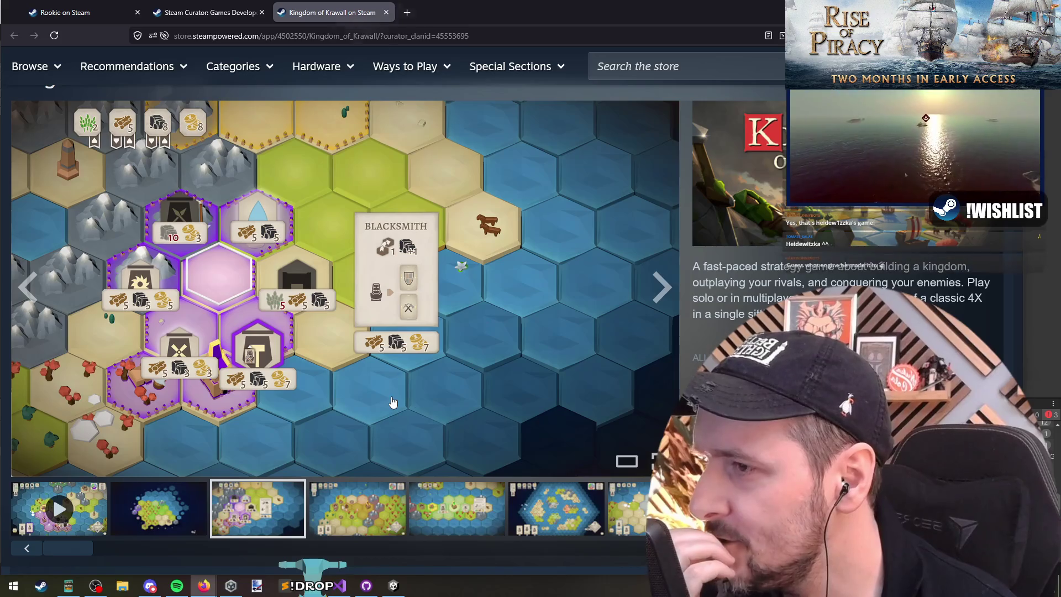
left_click(356, 511)
left_click(444, 516)
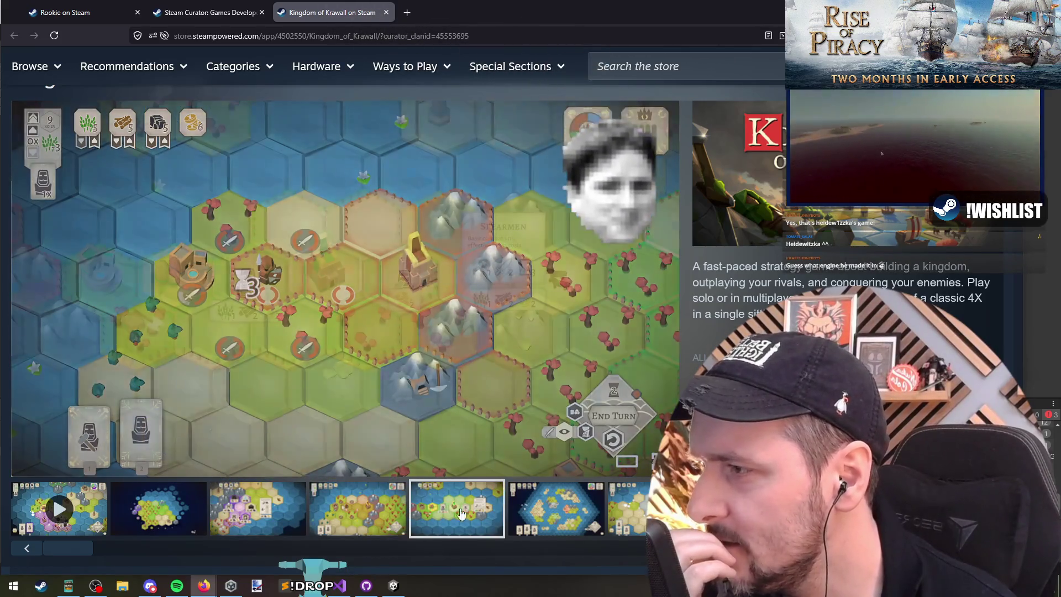
left_click(513, 515)
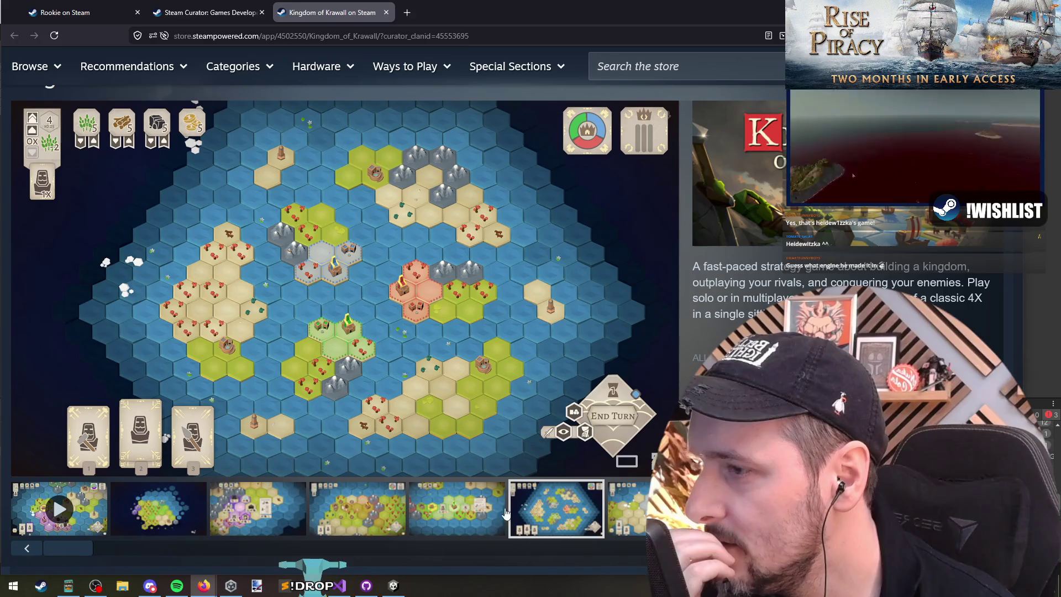
left_click(384, 513)
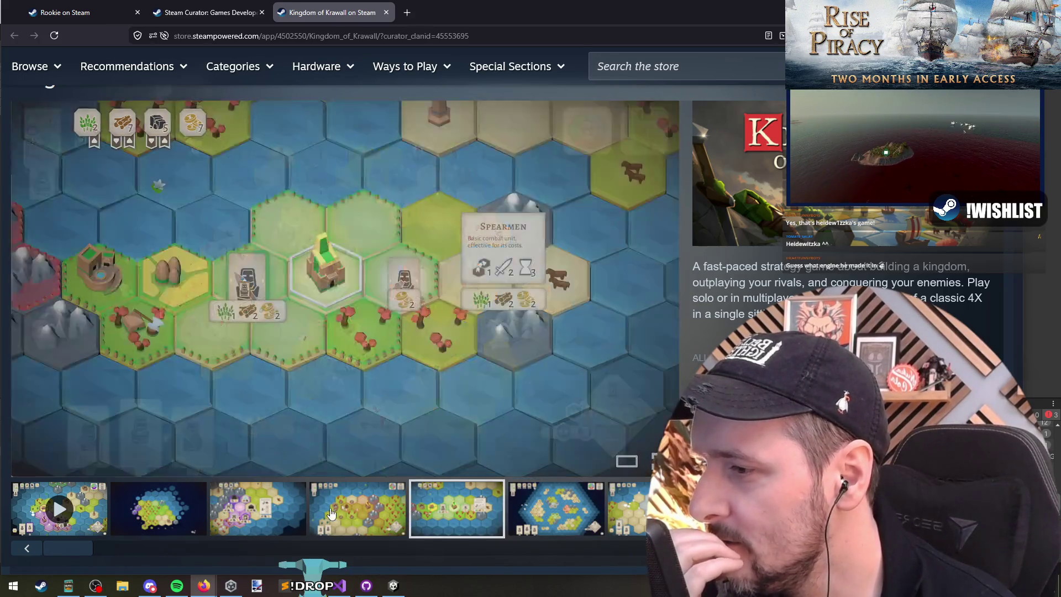
left_click(258, 511)
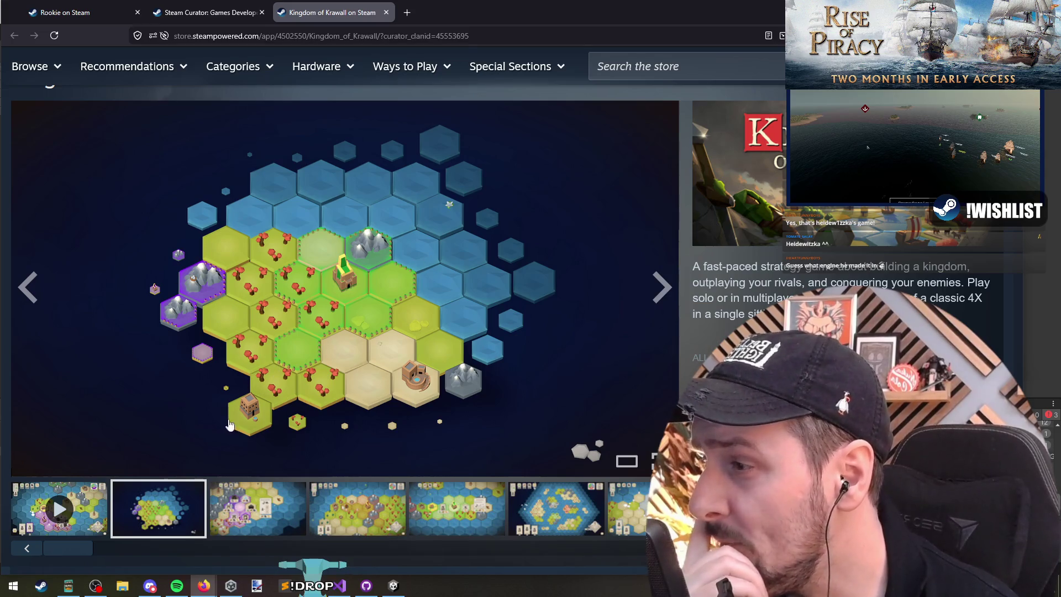
Step: Step through the HUD island-map, yellow-territory and multi-coloured territory screenshots
left_click(661, 288)
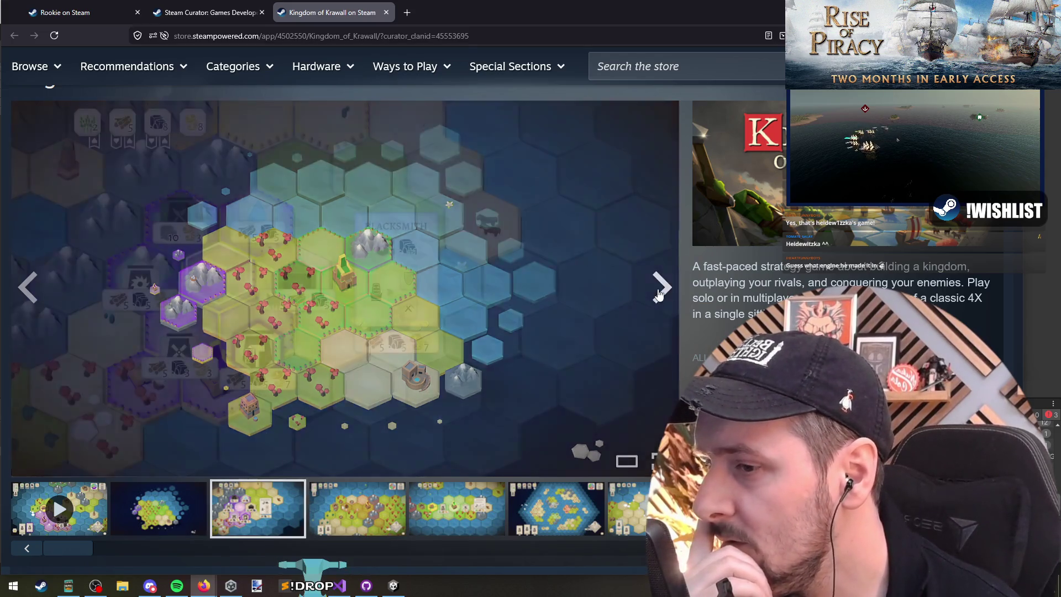
left_click(661, 289)
left_click(661, 291)
left_click(661, 291)
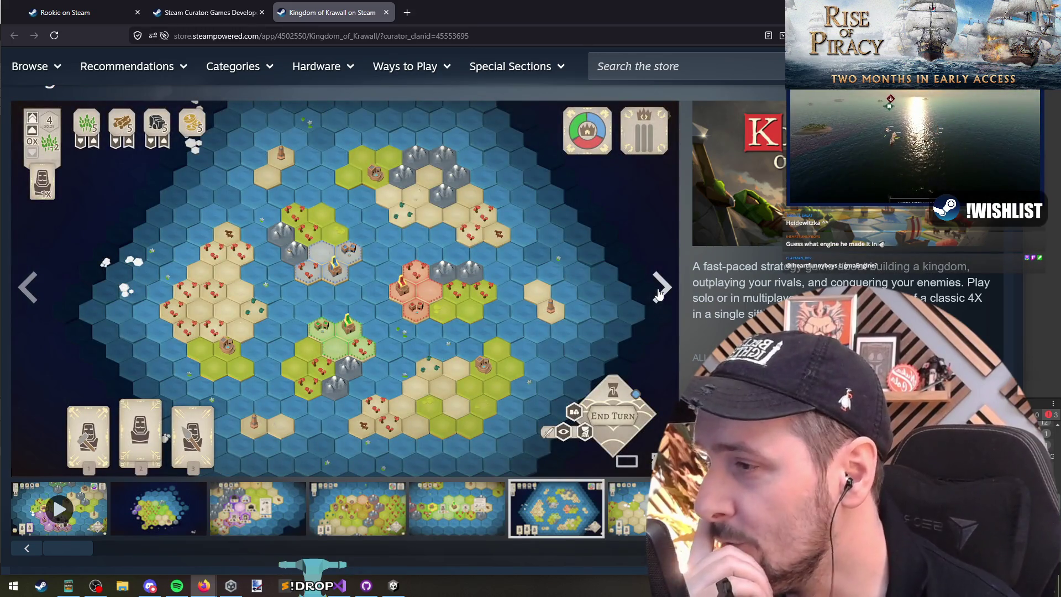
left_click(661, 293)
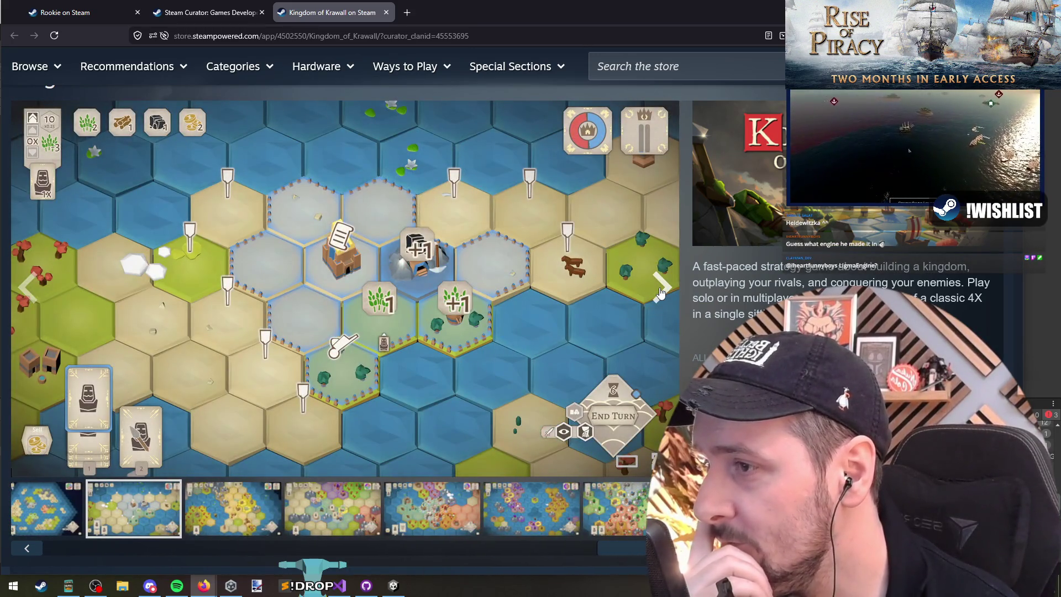
left_click(273, 527)
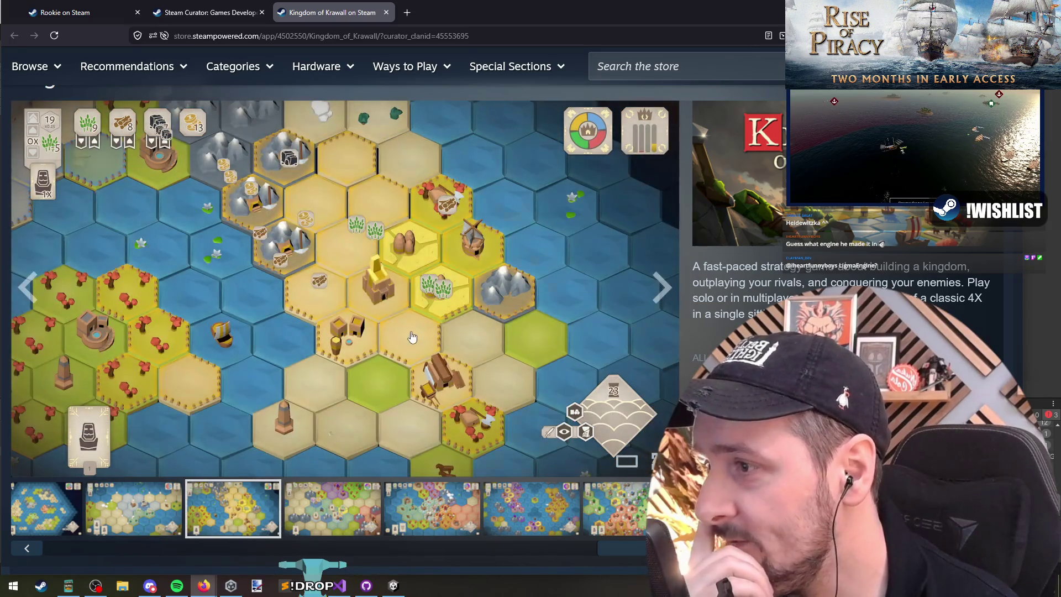
left_click(342, 496)
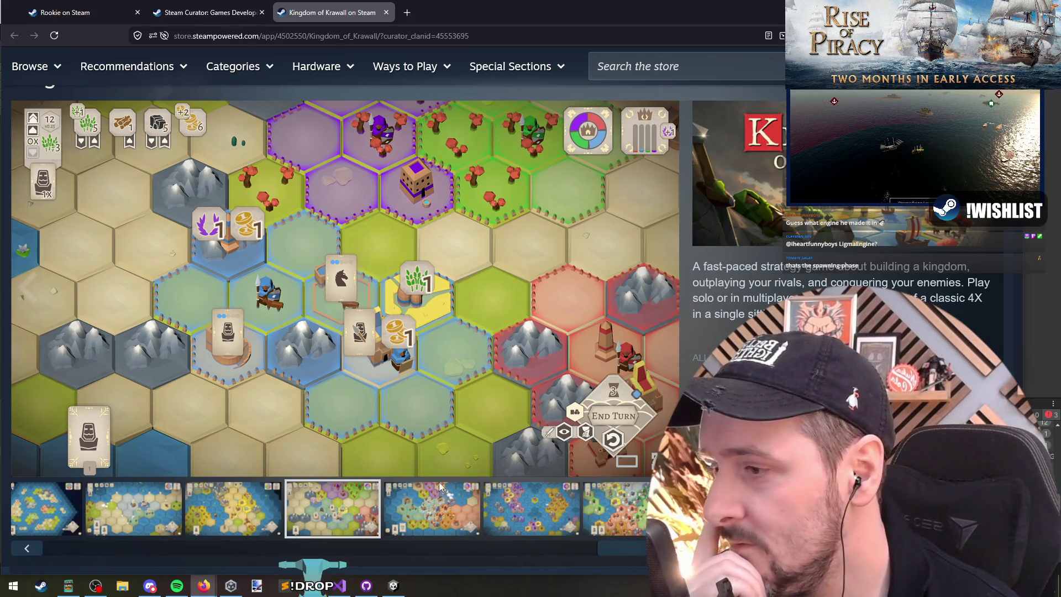
Step: View the battle-map and remaining screenshots, then close the Kingdom of Krawall page
left_click(464, 496)
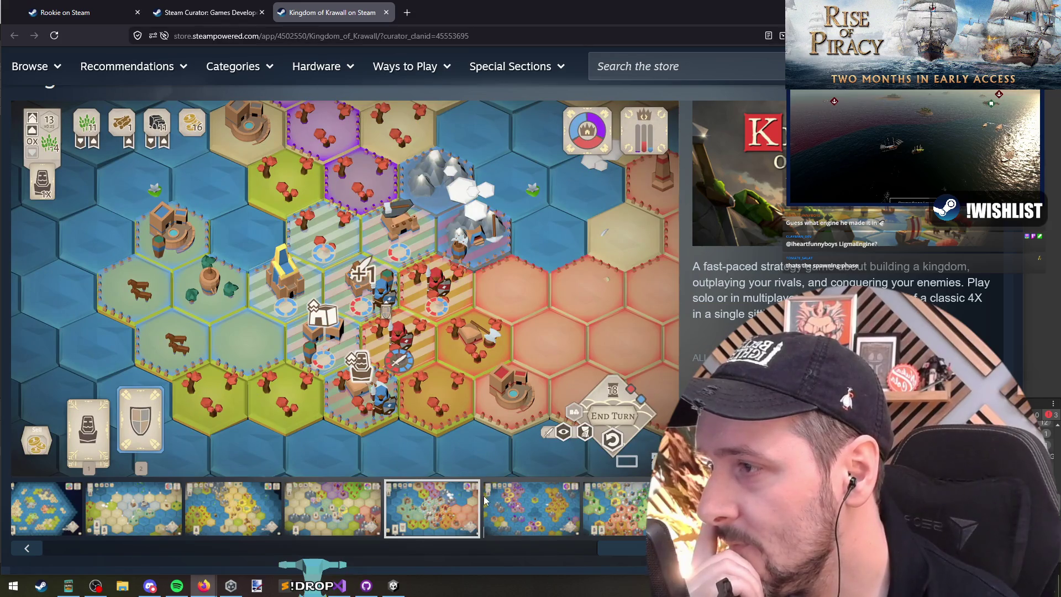
left_click(486, 497)
left_click(625, 506)
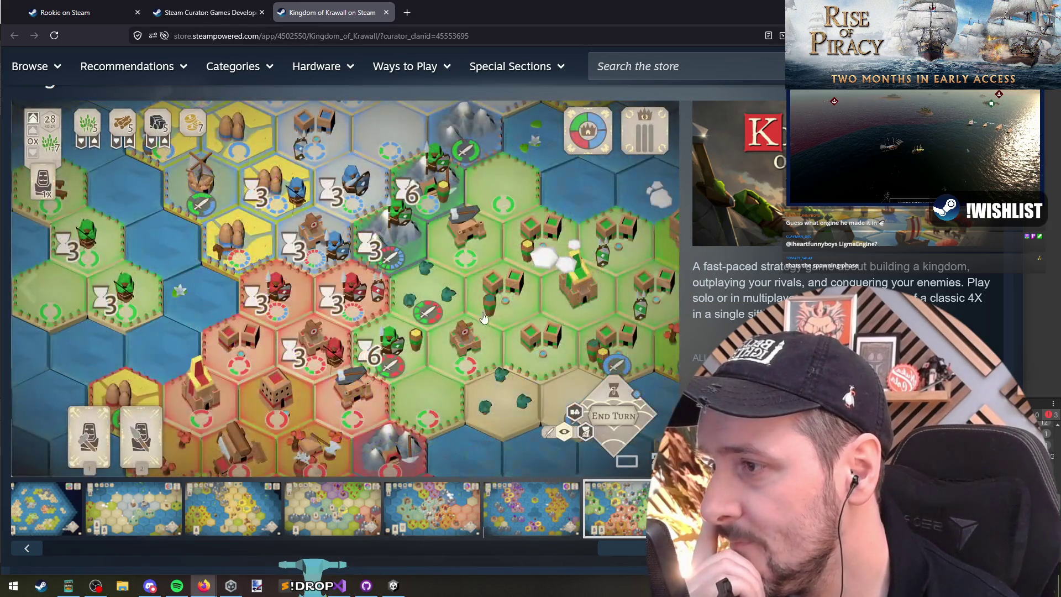
left_click(656, 296)
left_click(657, 291)
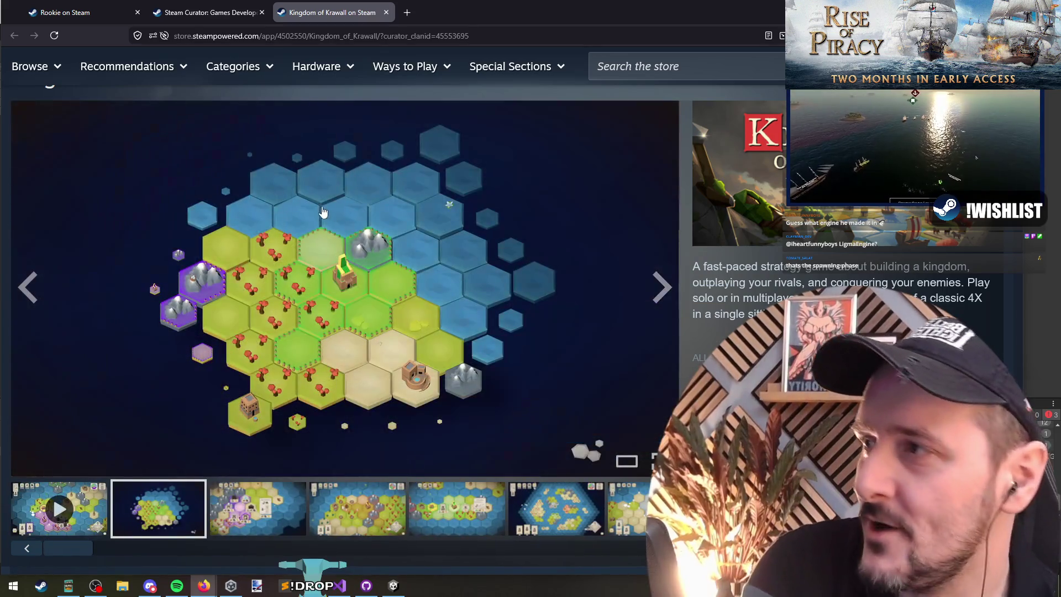
left_click(386, 12)
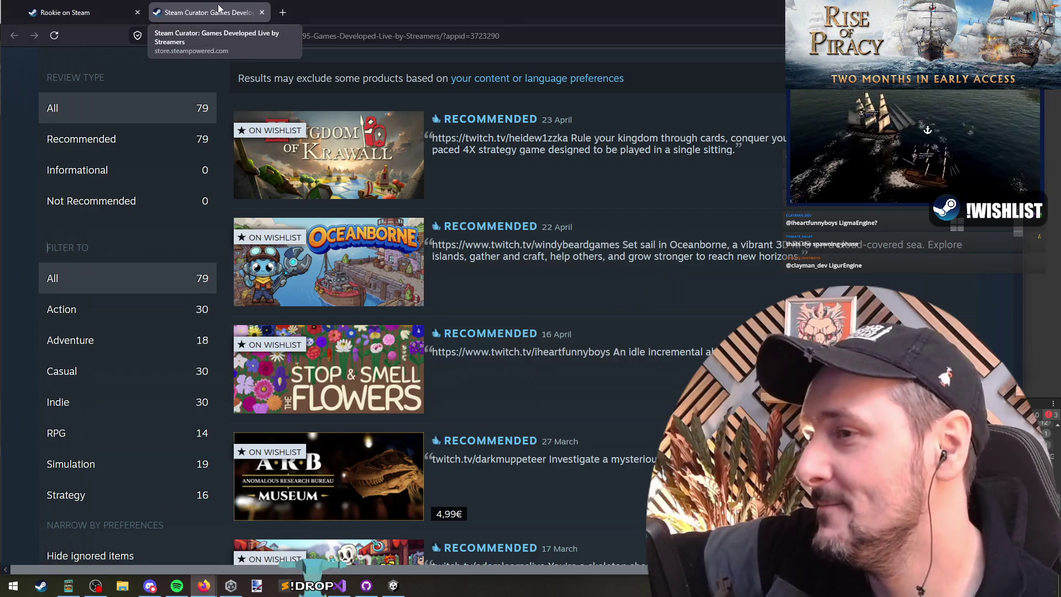
Step: Switch to the Rookie on Steam tab, then leave the browser with Alt+Tab
left_click(83, 12)
key("alt+Tab")
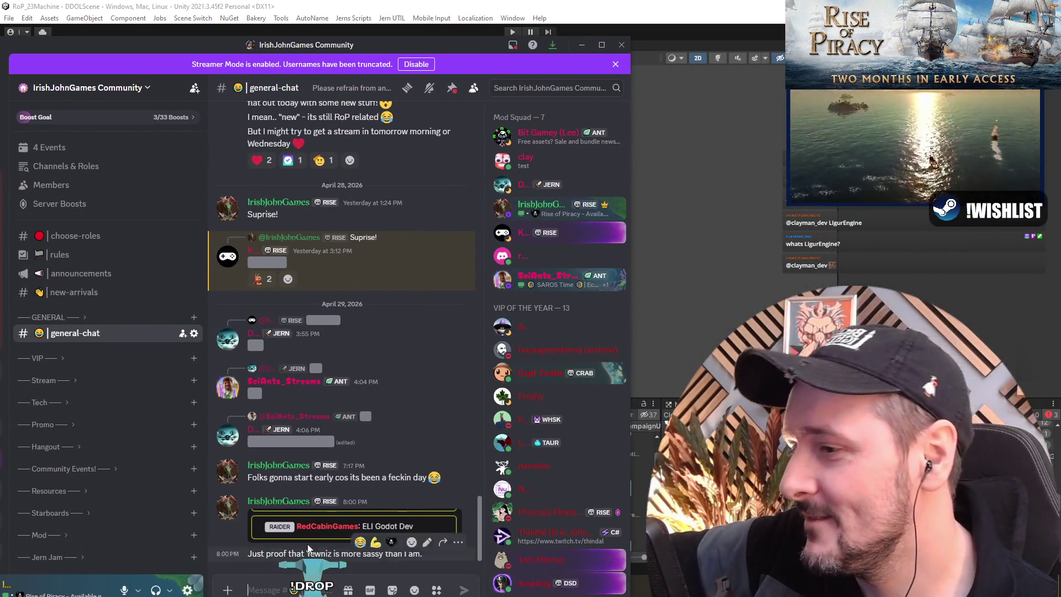
Step: Enlarge and zoom into the raider shout-out image, then Alt+Tab back to Unity
left_click(330, 522)
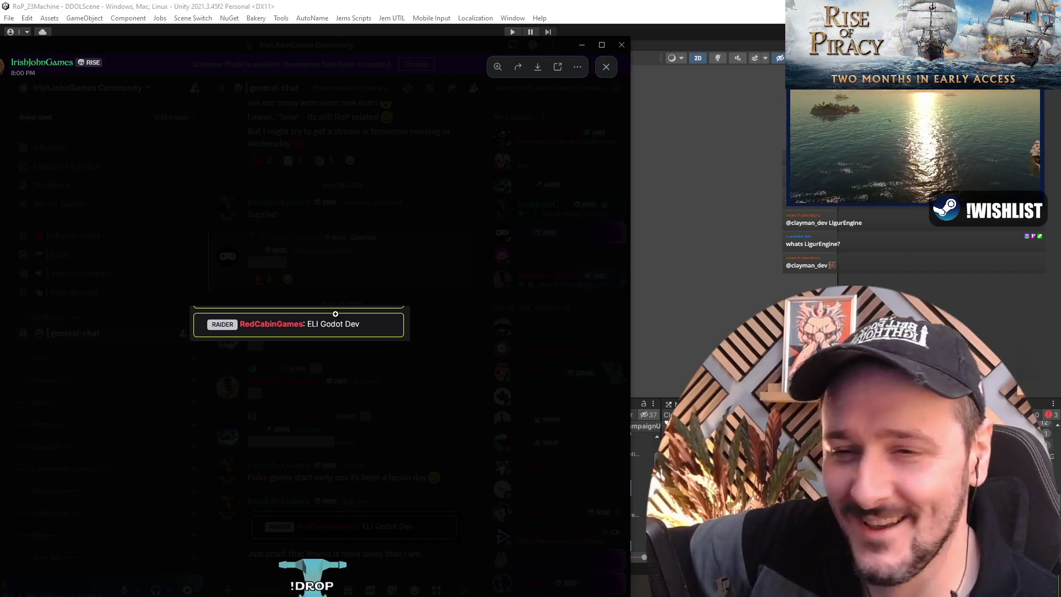
left_click(334, 312)
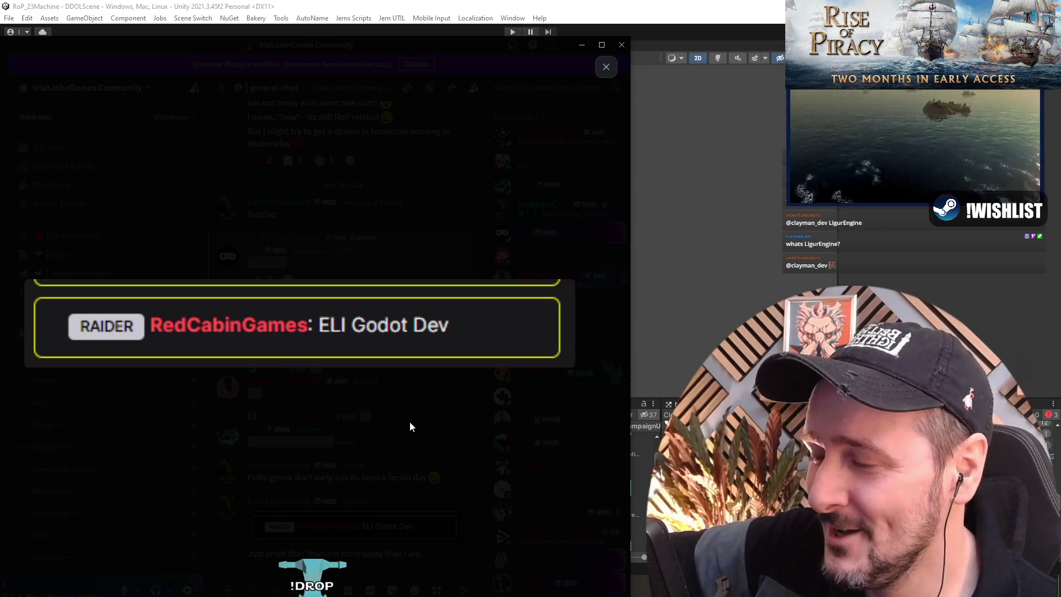
key("alt+Tab")
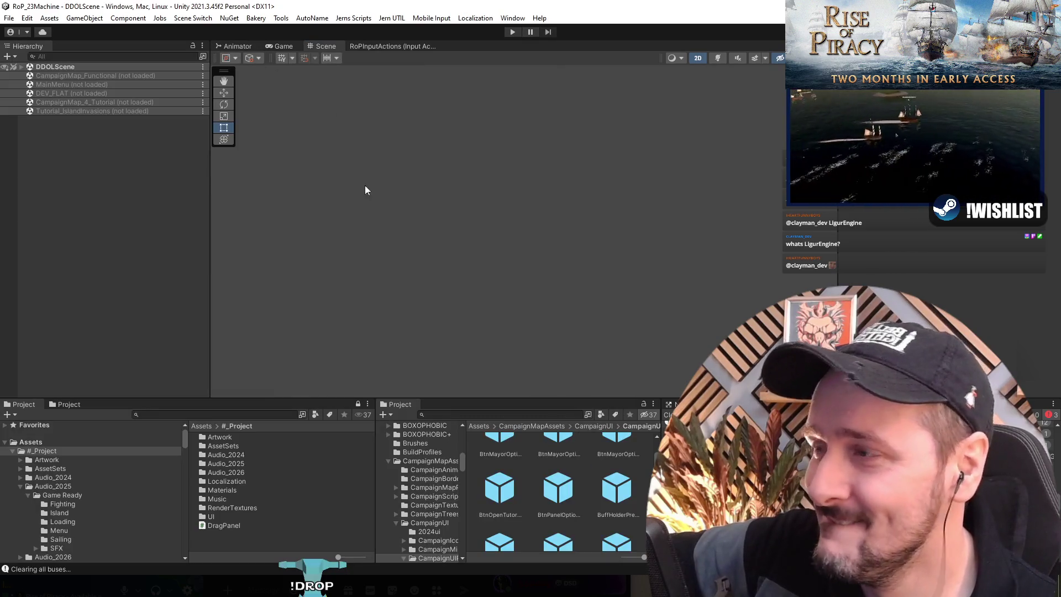
key("alt+Tab")
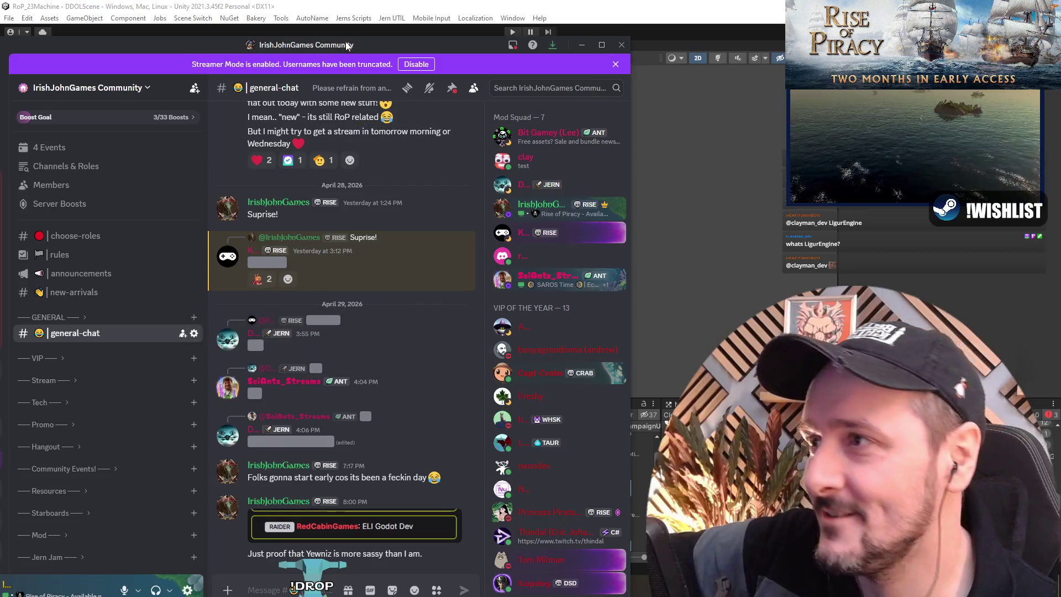
key("alt+Tab")
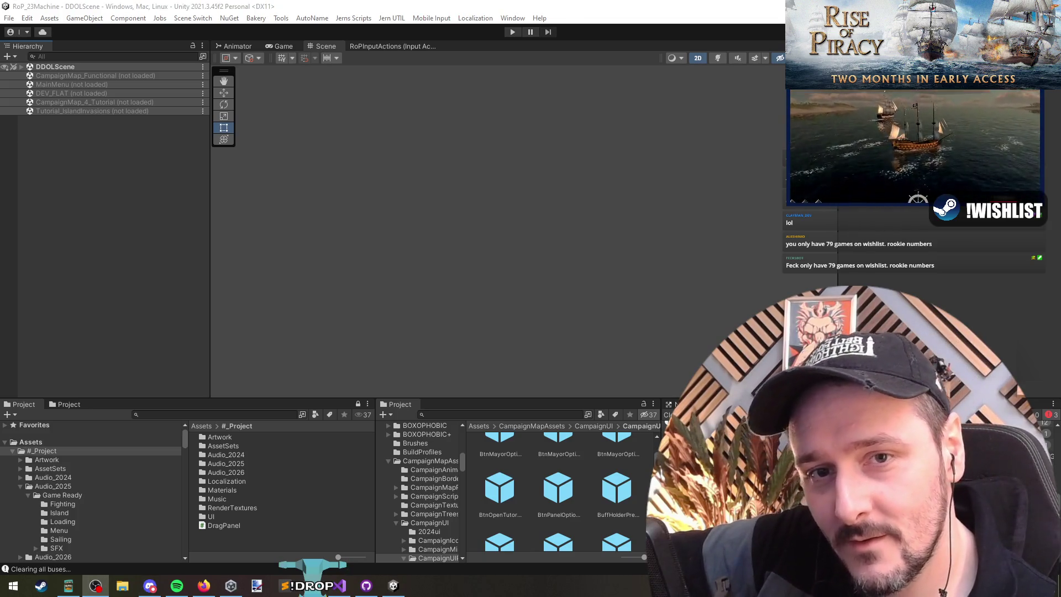
key("alt+Tab")
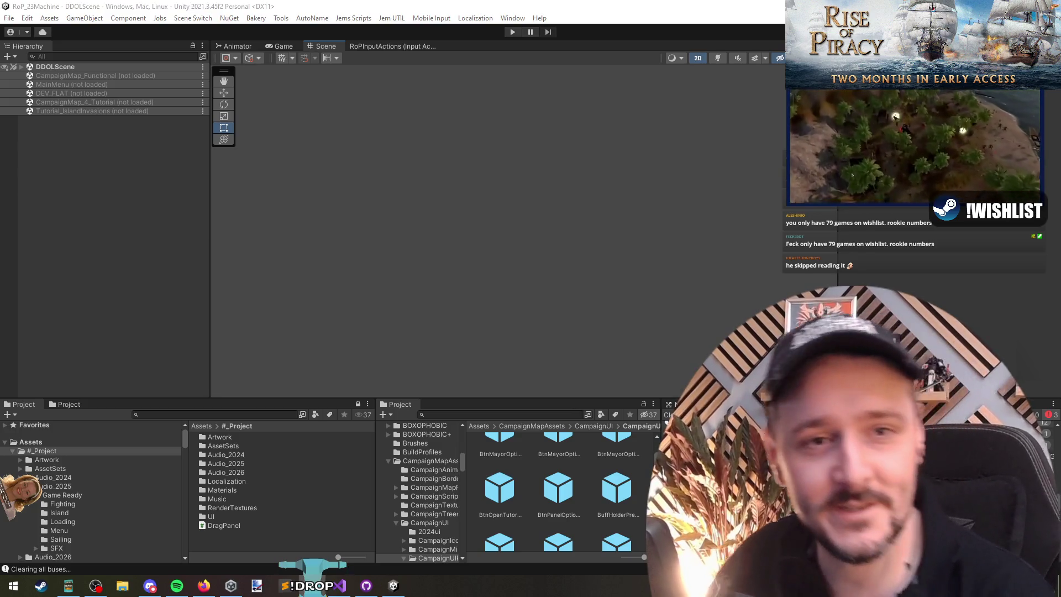
left_click(112, 221)
left_click(91, 75)
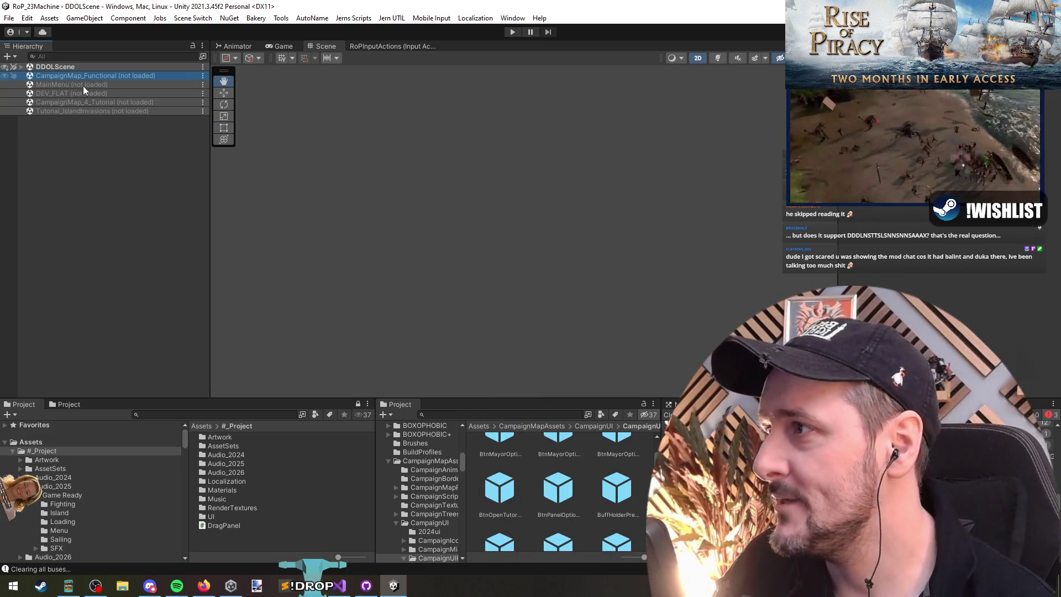
double_click(94, 79)
right_click(95, 76)
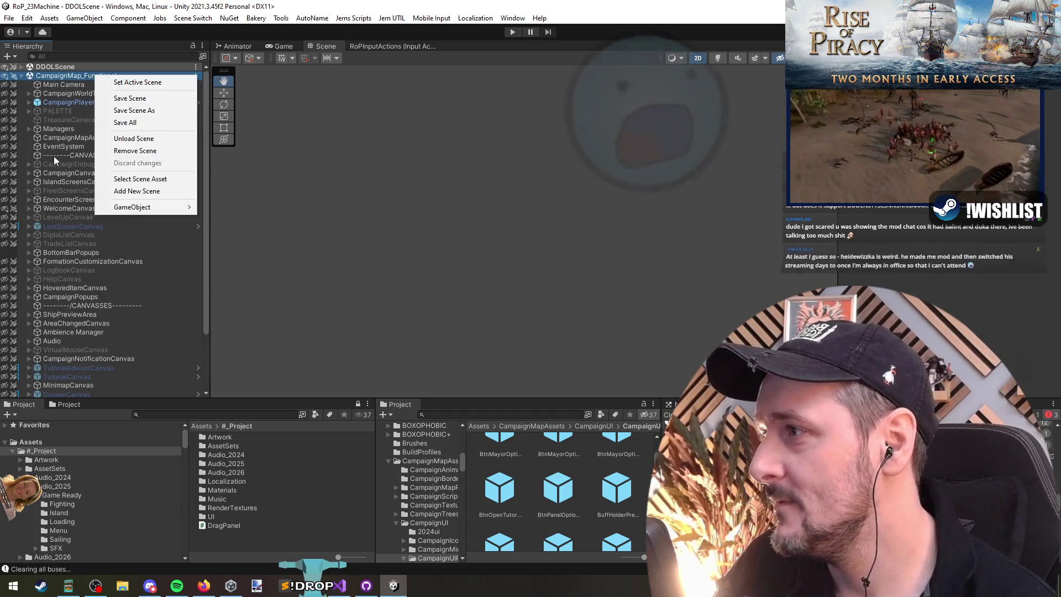
Step: Expand BottomBarPopups and activate all its child popup canvases
key("Escape")
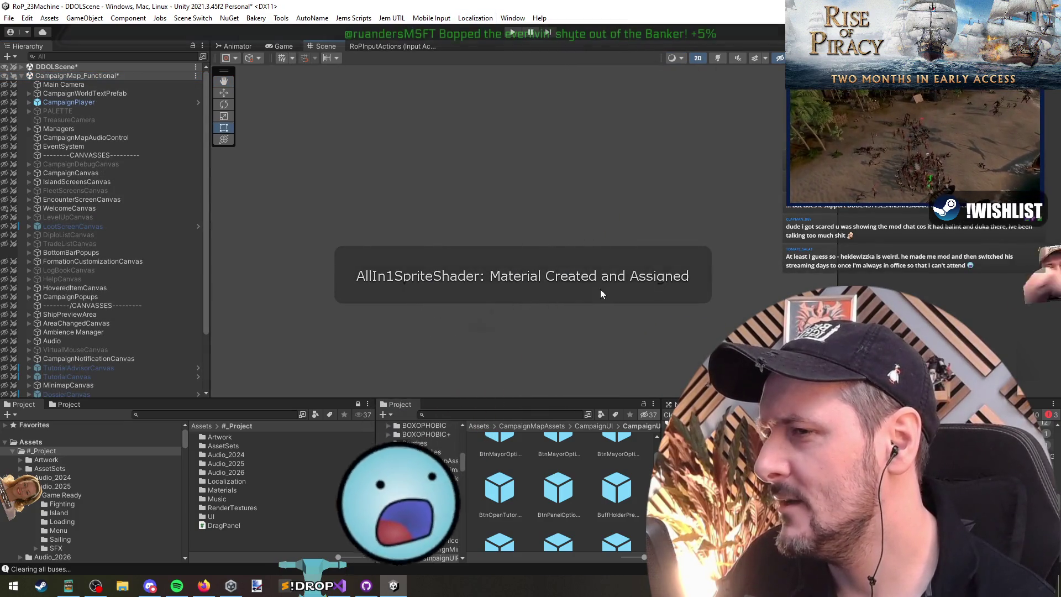
left_click(68, 252)
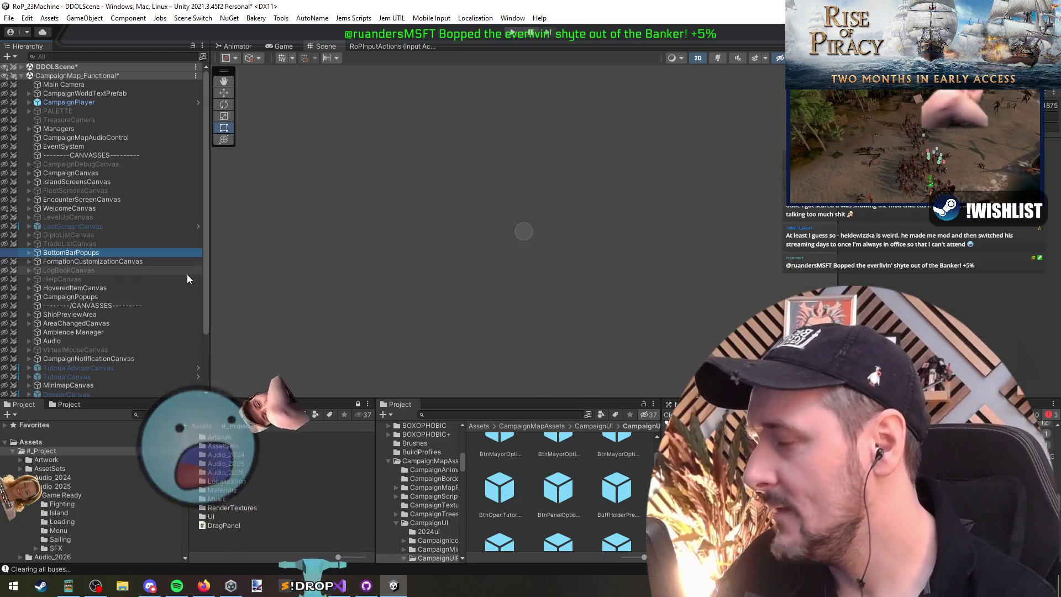
key("Right")
key("Down")
left_click(89, 314, "shift")
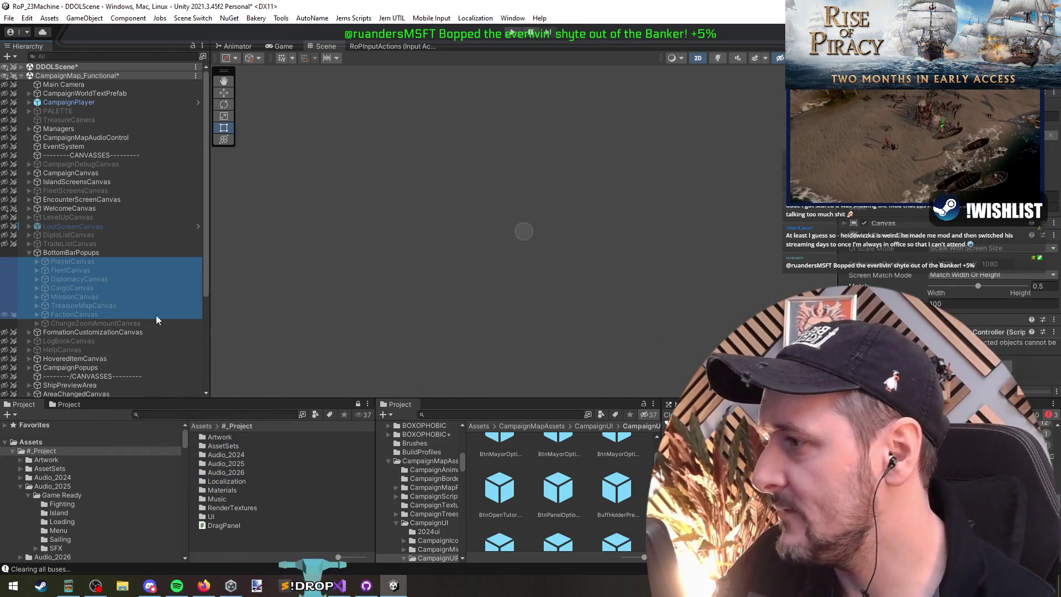
key("alt+shift+a")
left_click(124, 261)
Step: Inspect the Player panel, then deactivate the Player and Fleet canvases
scroll(459, 276, "up", 5)
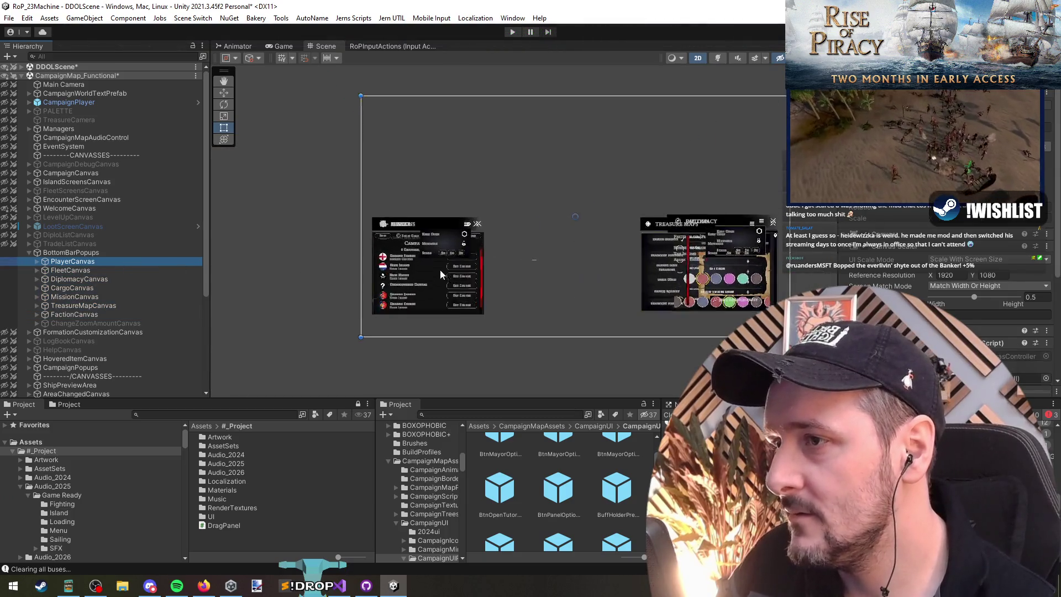
left_click_drag(666, 264, 746, 275)
scroll(488, 207, "up", 3)
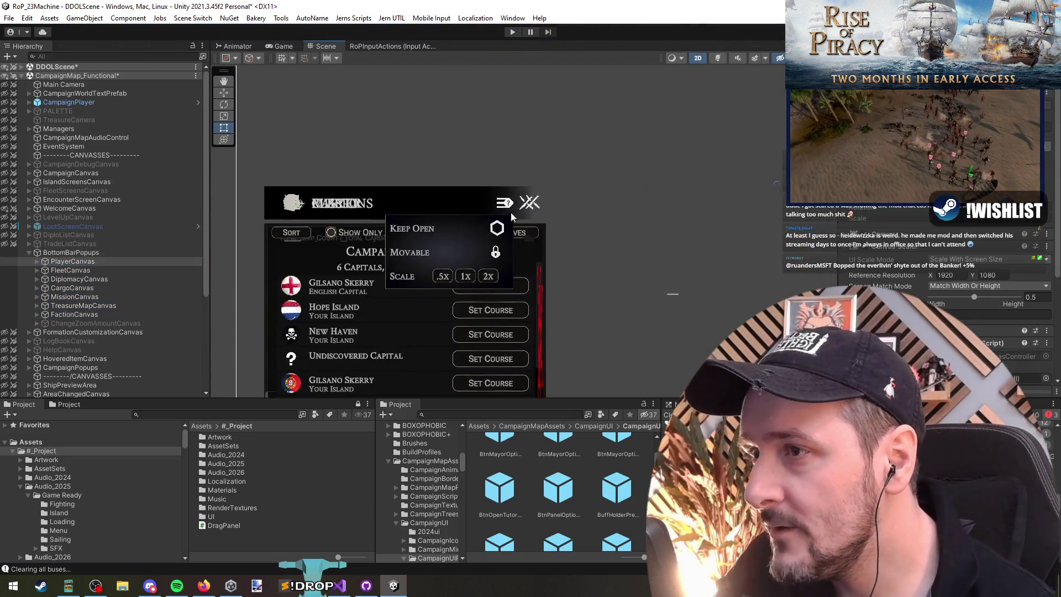
key("t")
left_click(77, 273)
key("alt+shift+a")
Step: Deactivate the Diplomacy and Cargo canvases, leaving only MissionCanvas active
left_click(82, 281)
left_click(85, 291)
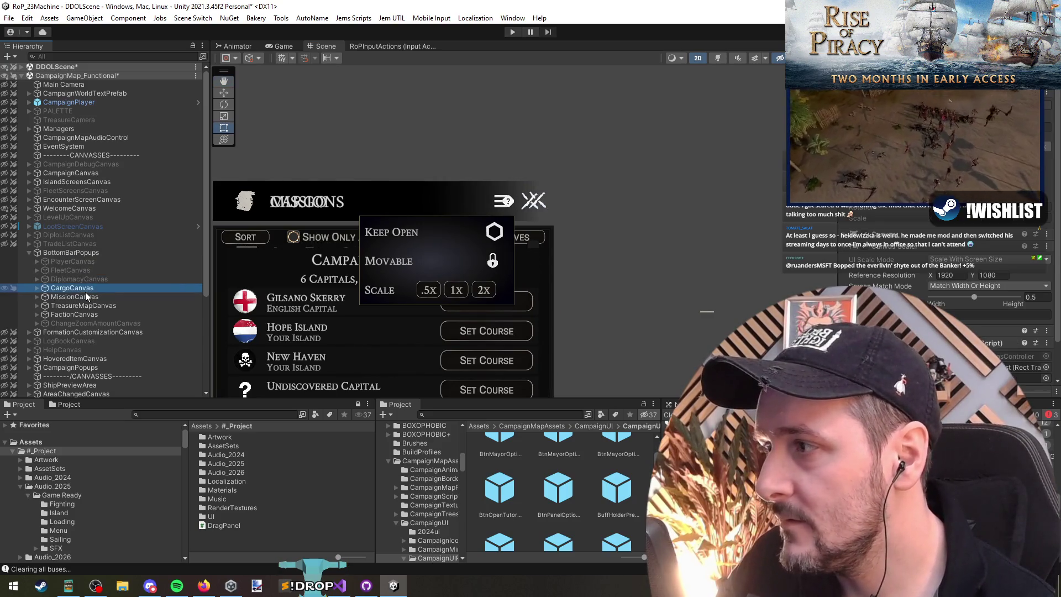
key("alt+shift+a")
left_click(88, 297)
key("alt+shift+a")
key("alt+shift+a")
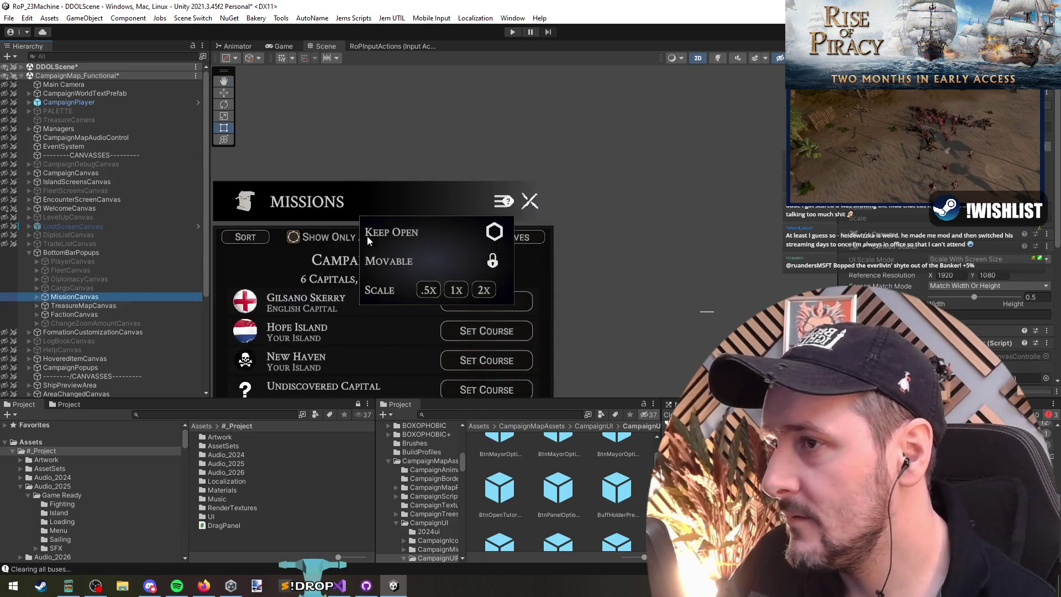
Step: Move the Missions panel's BtnPanelOptionsPrefab about 50 px left with the Move tool
scroll(509, 214, "up", 3)
left_click(510, 213)
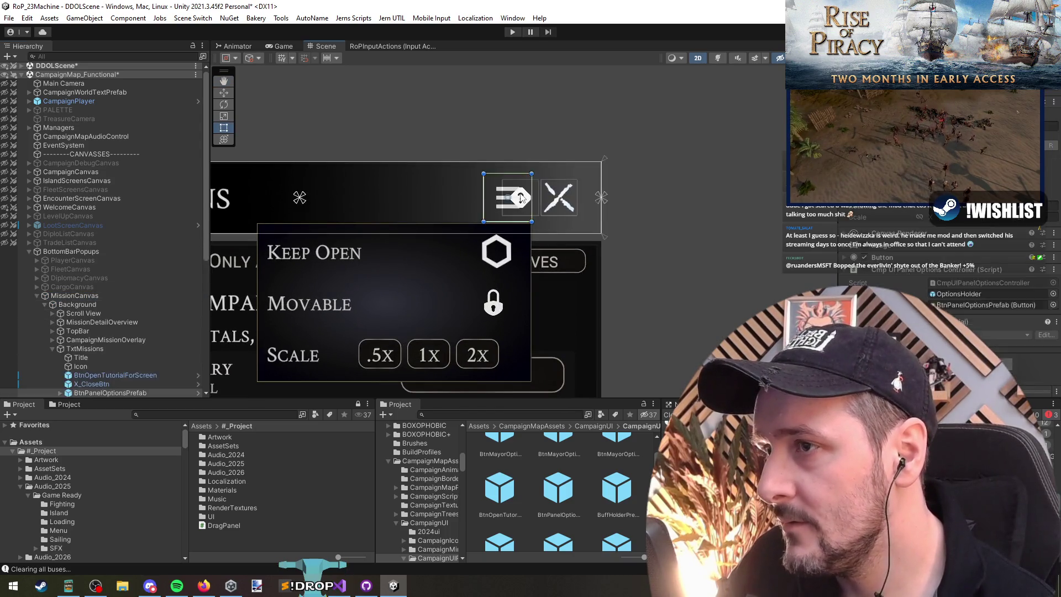
left_click(101, 383)
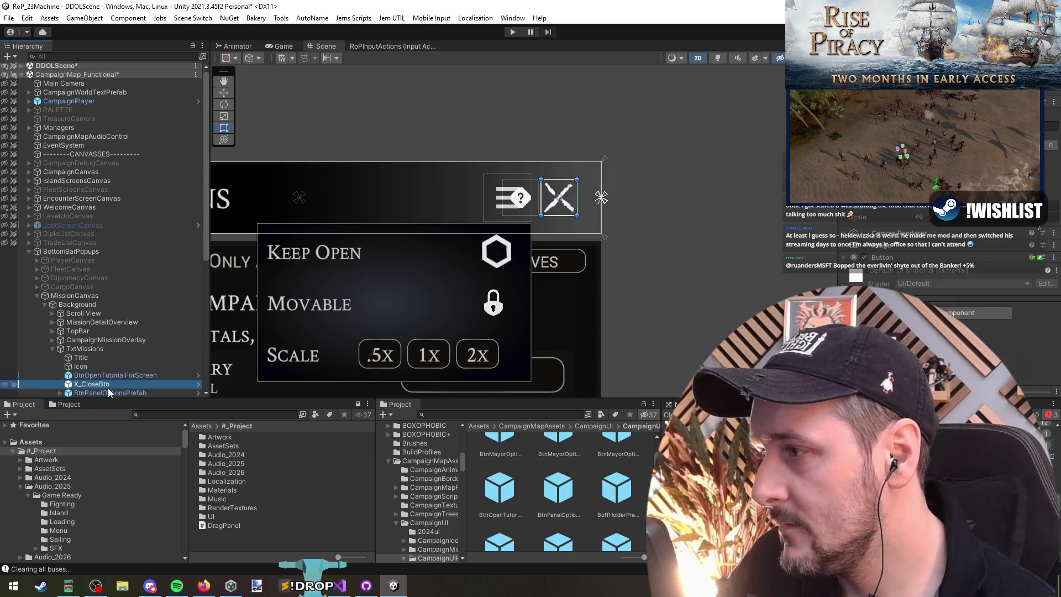
left_click(108, 391)
key("w")
scroll(564, 232, "down", 2)
left_click_drag(483, 271, 458, 266)
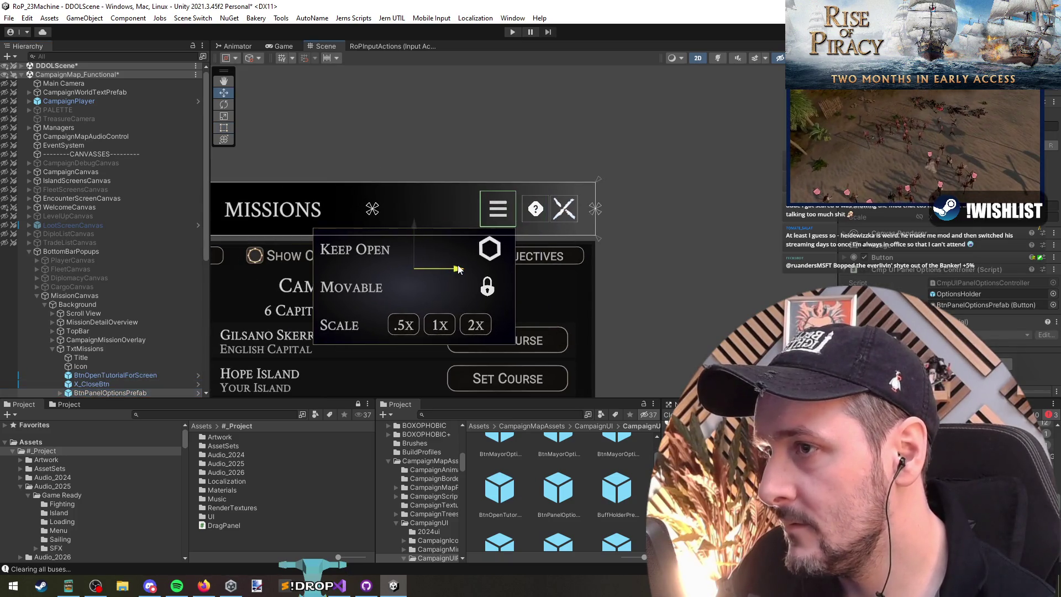
scroll(107, 331, "down", 4)
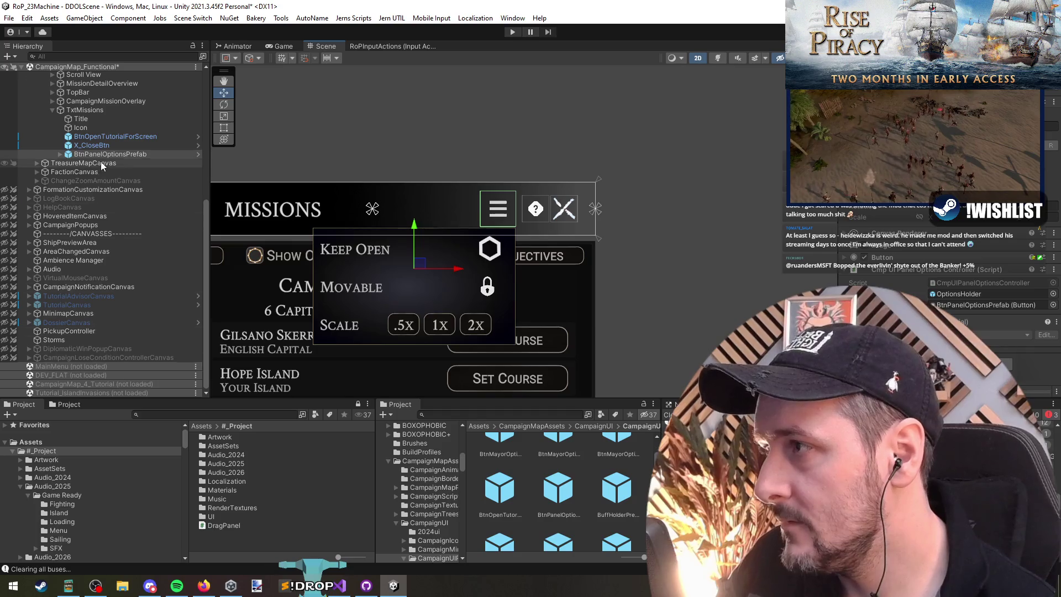
Step: Collapse and deactivate MissionCanvas, then preview DiplomacyCanvas and switch it off
left_click(82, 243)
left_click(78, 190)
key("Left")
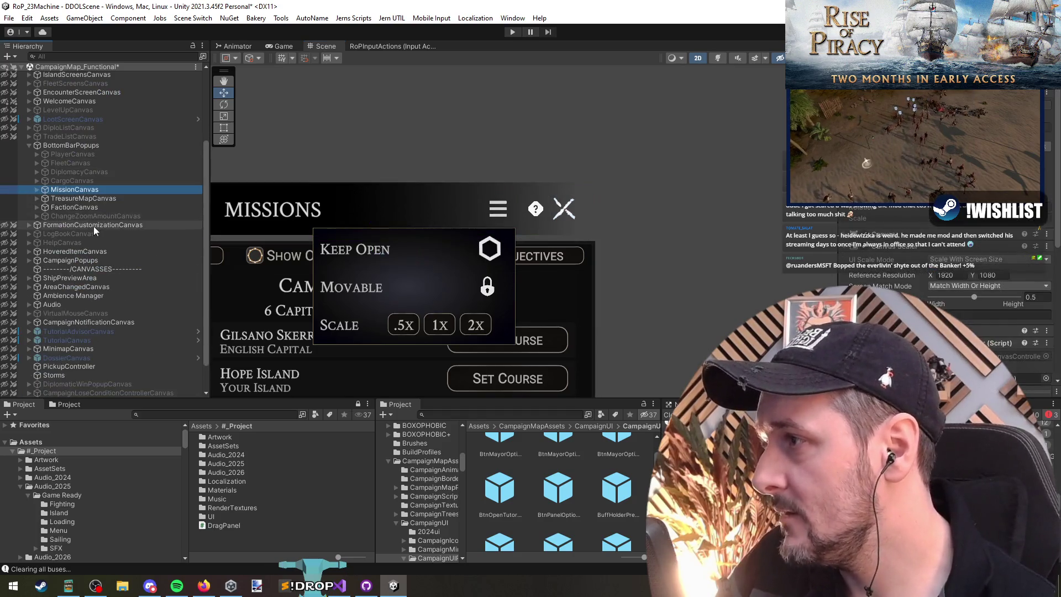
key("alt+shift+a")
left_click(80, 170)
key("alt+shift+a")
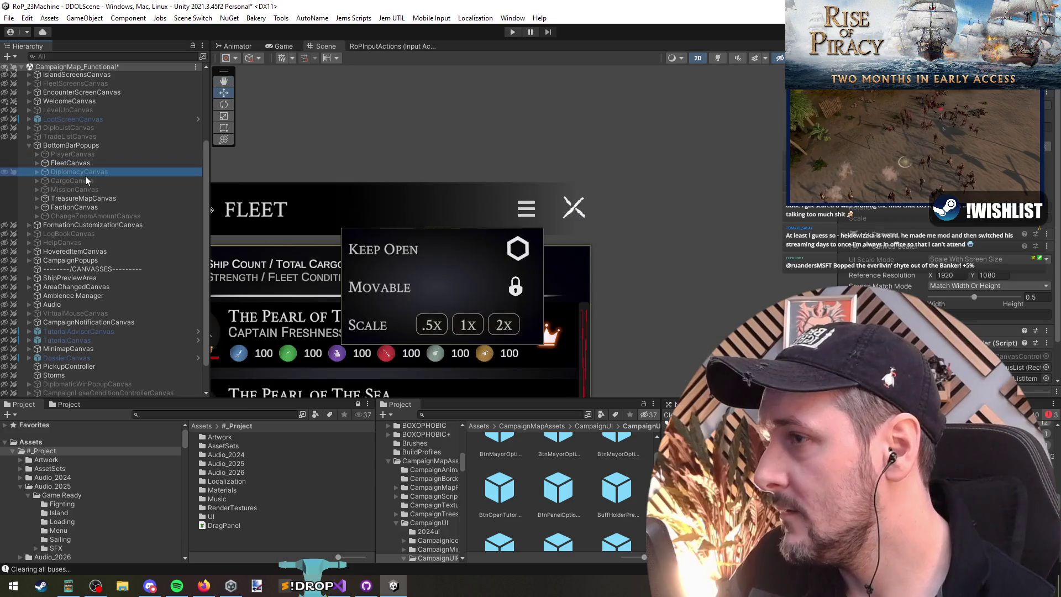
key("alt+shift+a")
key("alt+shift+a")
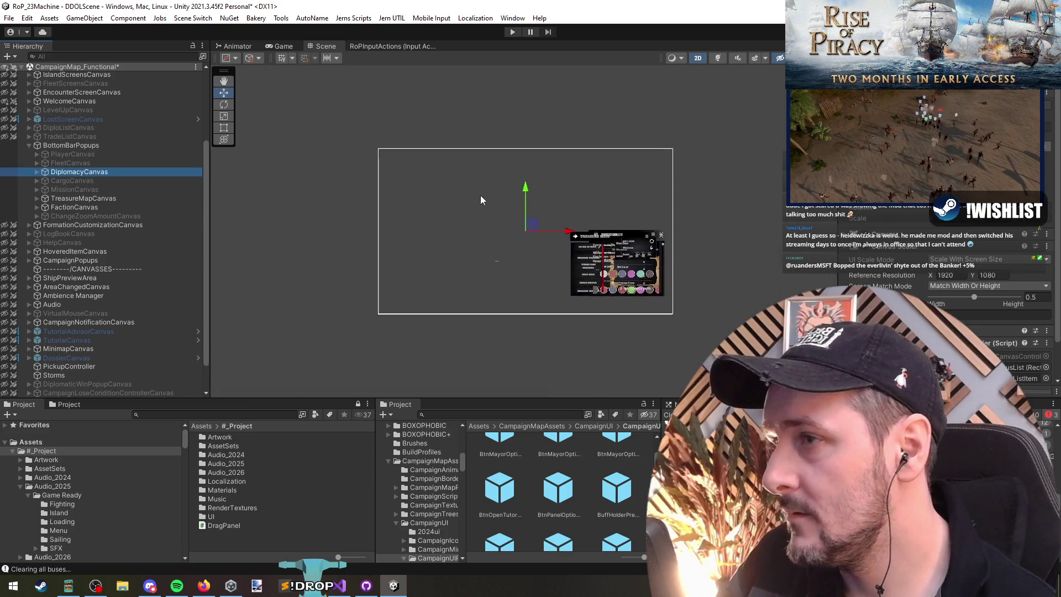
Step: Preview the TreasureMapCanvas and FactionCanvas panels, leaving both inactive
scroll(661, 247, "up", 3)
scroll(673, 254, "up", 1)
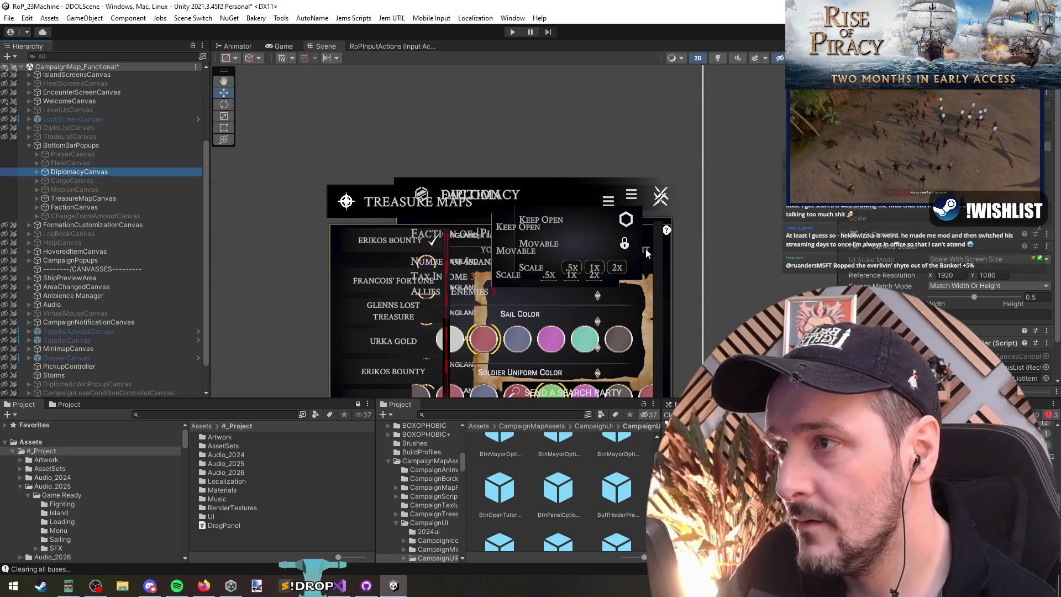
key("alt+shift+a")
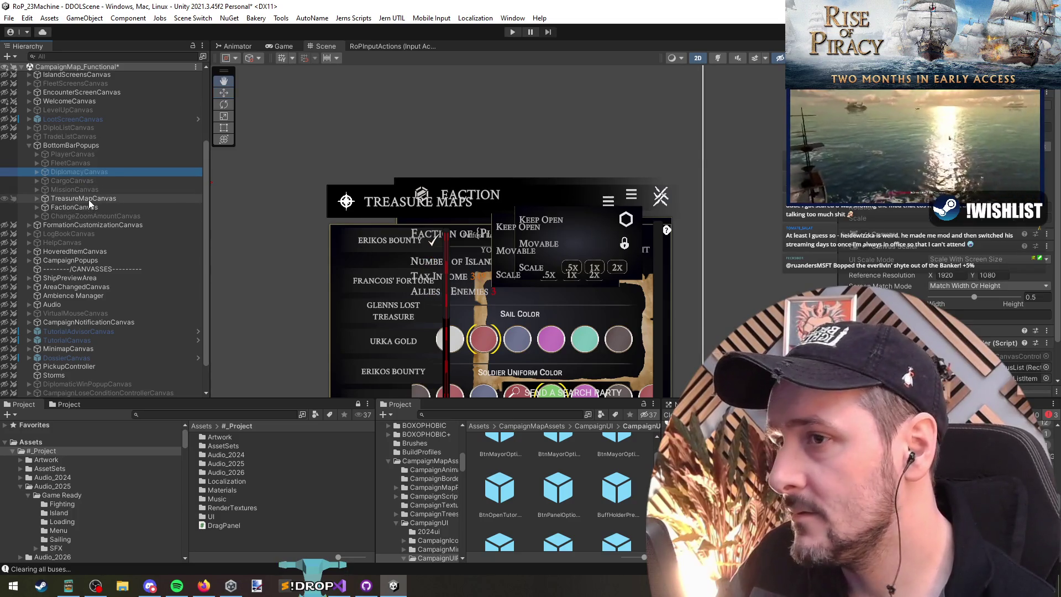
left_click(88, 199)
key("alt+shift+a")
key("alt+shift+a")
key("alt+shift+a")
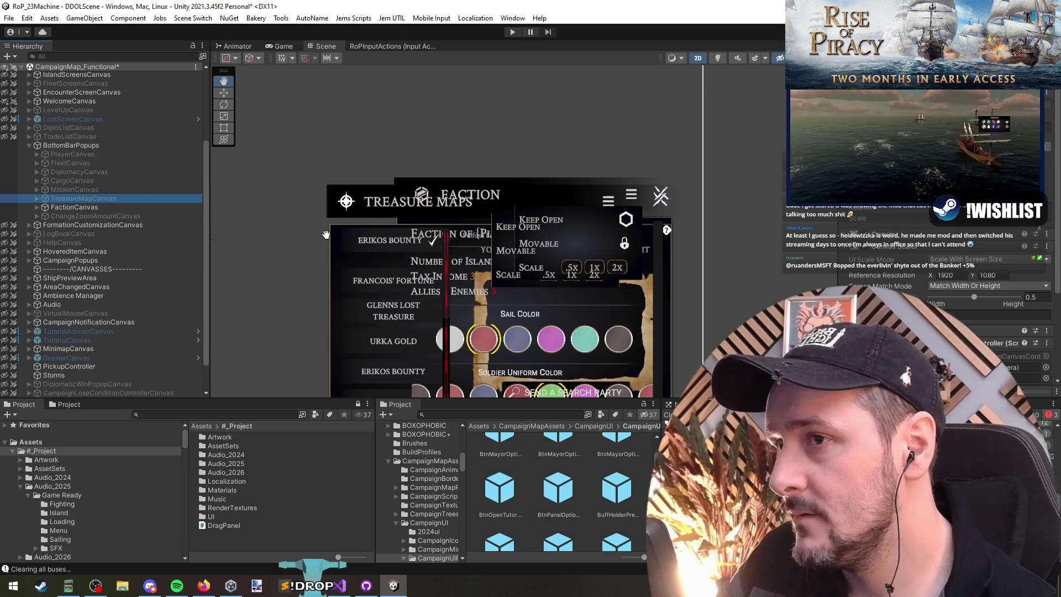
left_click(111, 208)
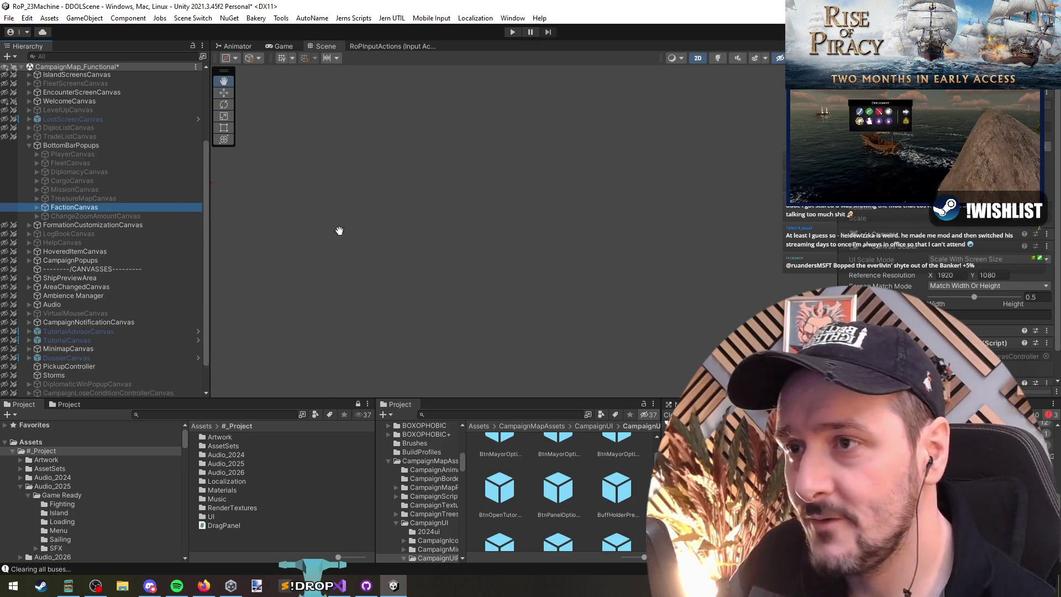
key("w")
scroll(396, 268, "down", 1)
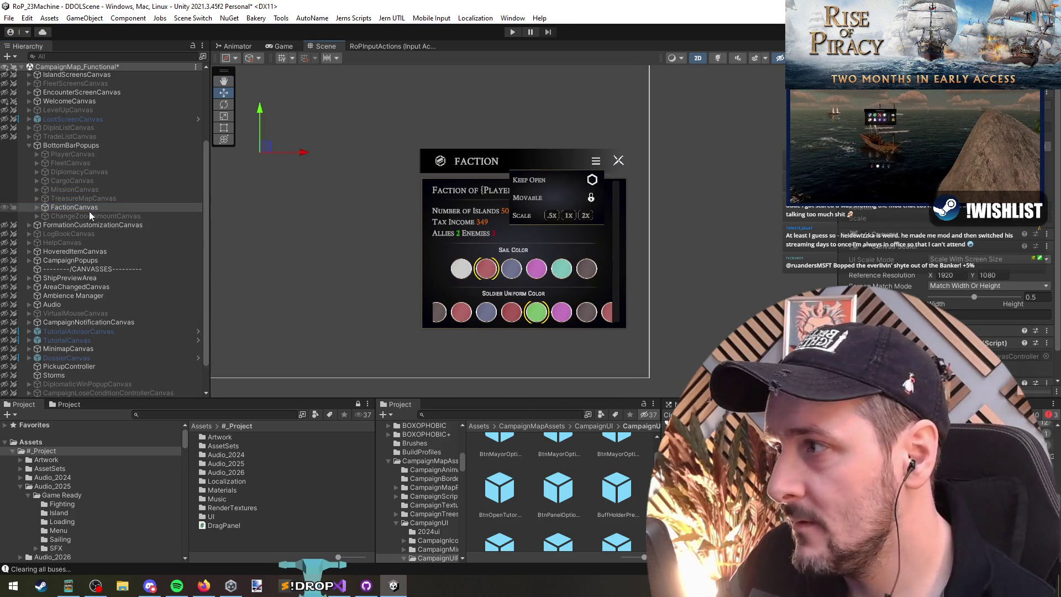
key("alt+shift+a")
Step: Preview and deactivate CargoCanvas, then frame and collapse BottomBarPopups
key("Up")
key("Up")
key("Up")
key("alt+shift+a")
scroll(498, 249, "down", 4)
scroll(396, 267, "up", 3)
scroll(397, 266, "up", 2)
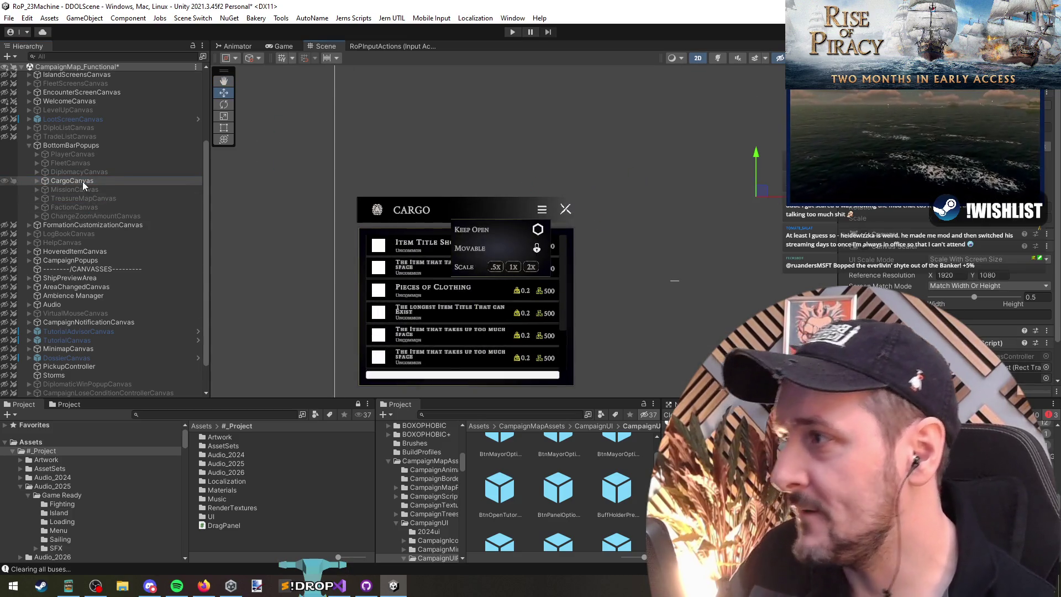
key("alt+shift+a")
left_click(83, 146)
key("f")
key("Left")
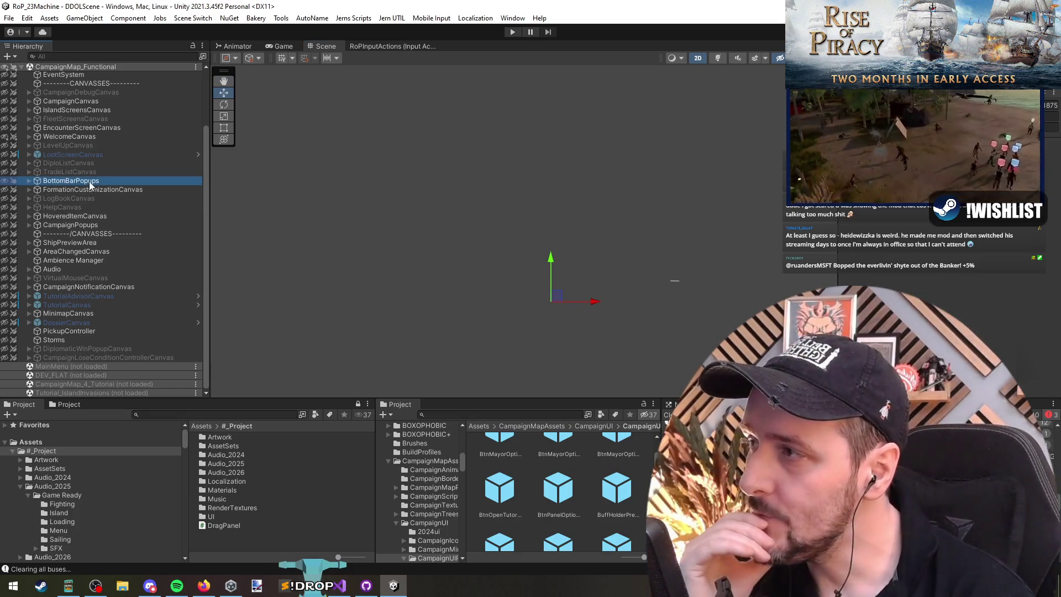
Step: Unload the CampaignMap_Functional scene from the Hierarchy, leaving only DDOLScene loaded
scroll(72, 166, "up", 3)
right_click(55, 76)
left_click(92, 136)
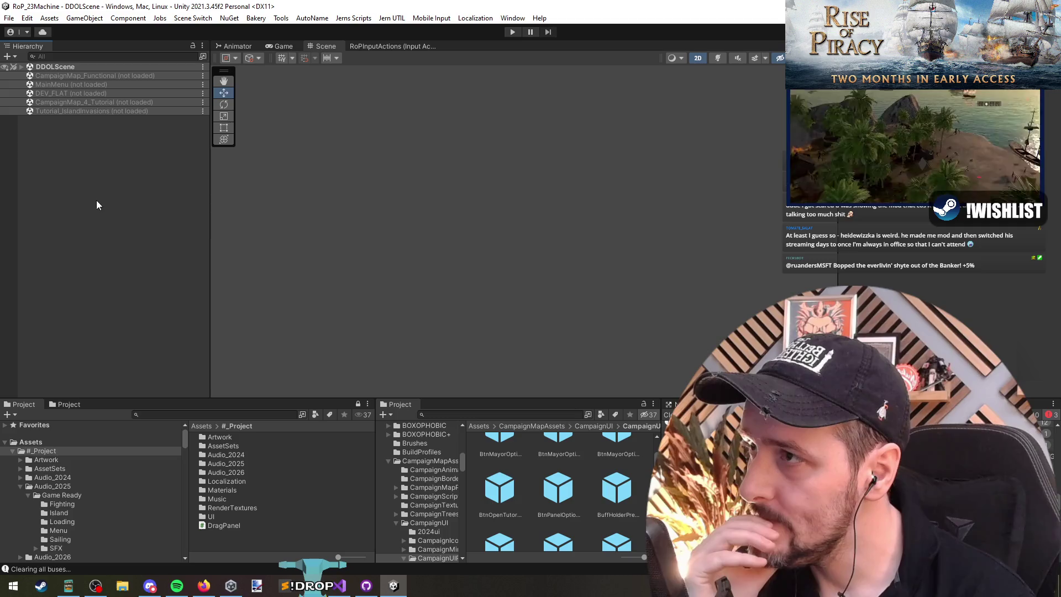
Step: Open the RoPInputActions editor and browse the RTS, CommonCombat and InGameHotkeys action maps
left_click(282, 46)
left_click(318, 46)
left_click(393, 49)
left_click(318, 47)
left_click(353, 46)
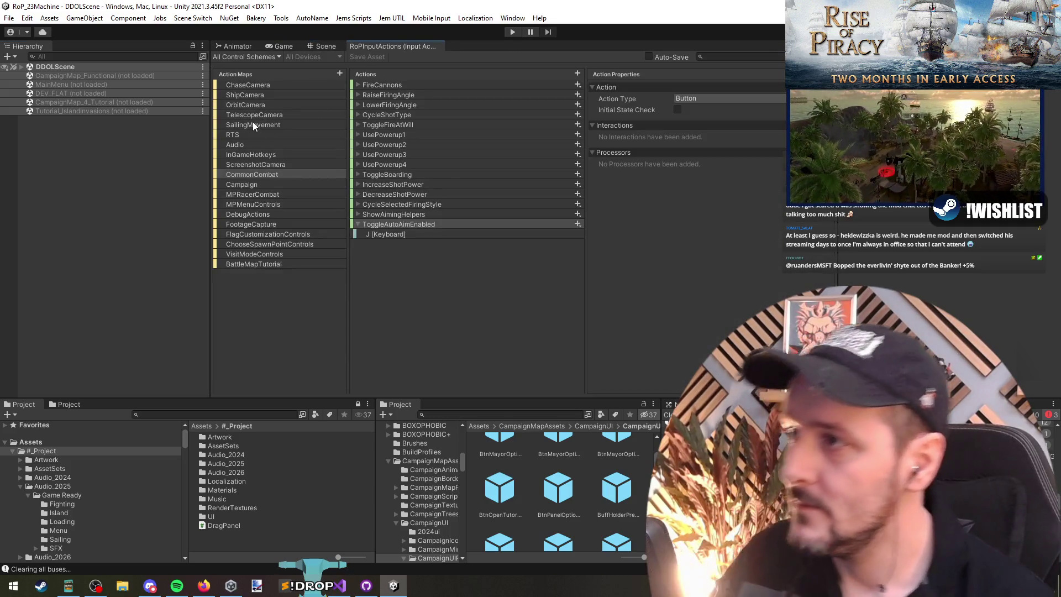
left_click(254, 134)
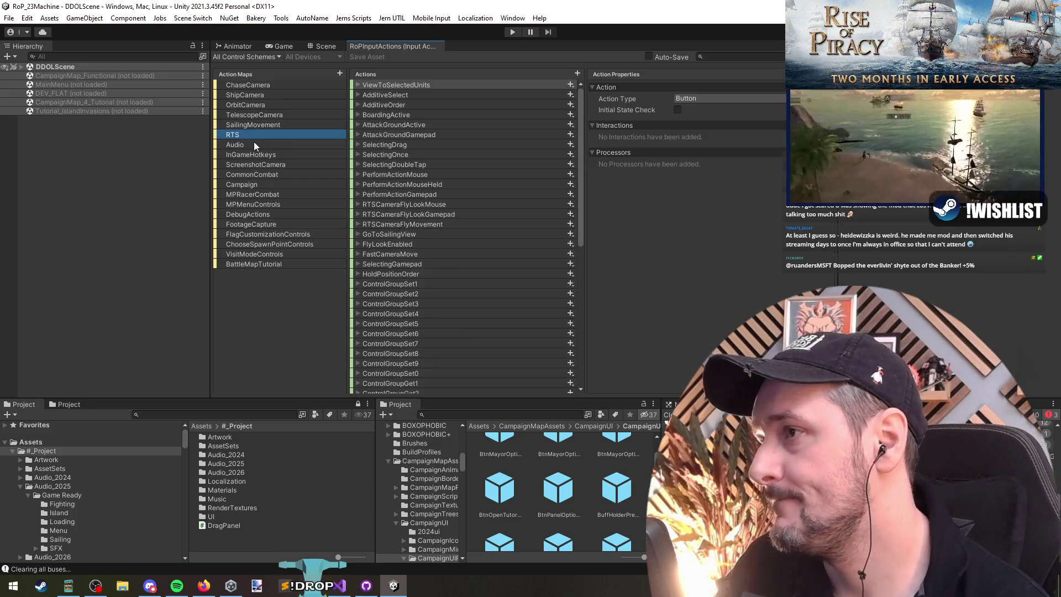
left_click(255, 174)
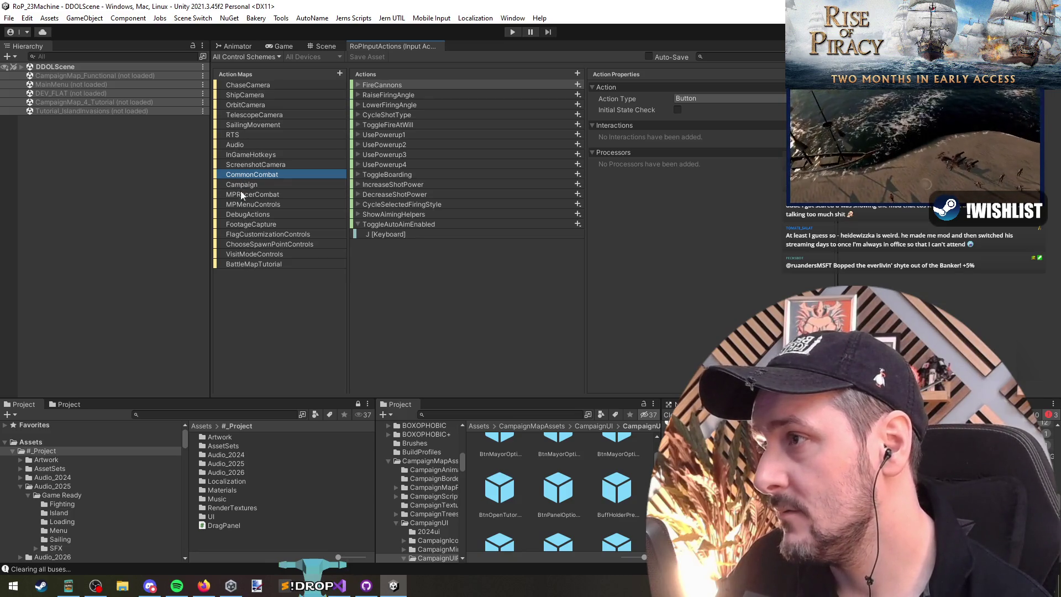
left_click(246, 156)
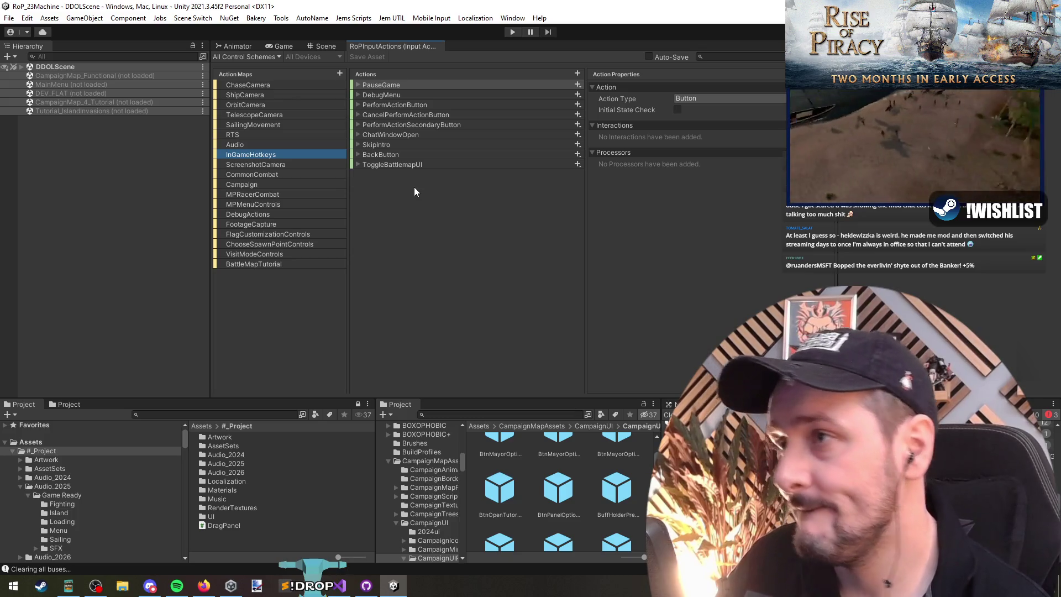
Step: Add a new InGameHotkeys action named TimeScaleChange
left_click(577, 73)
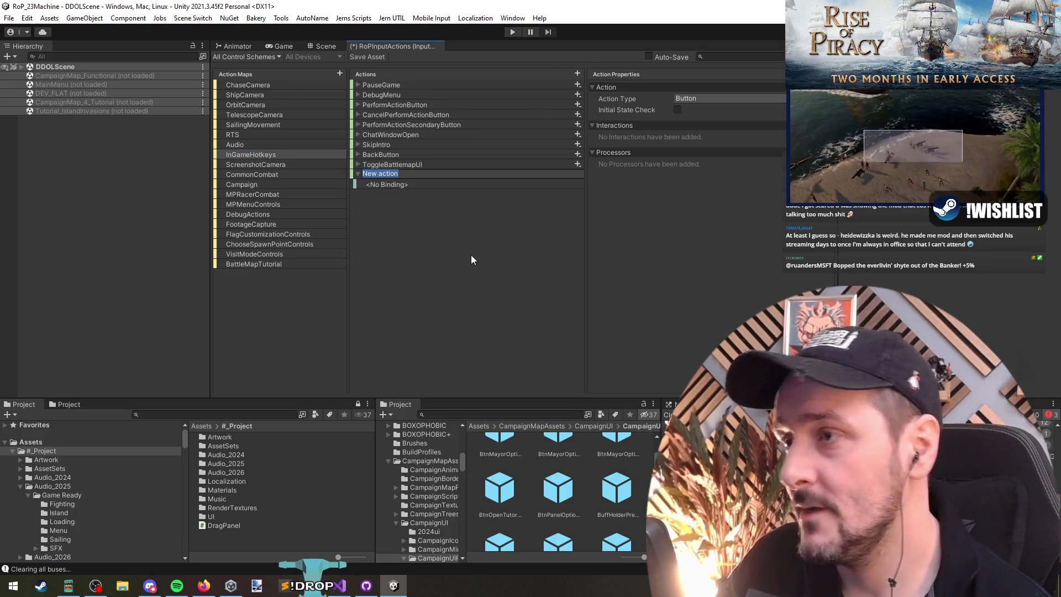
type("Tim")
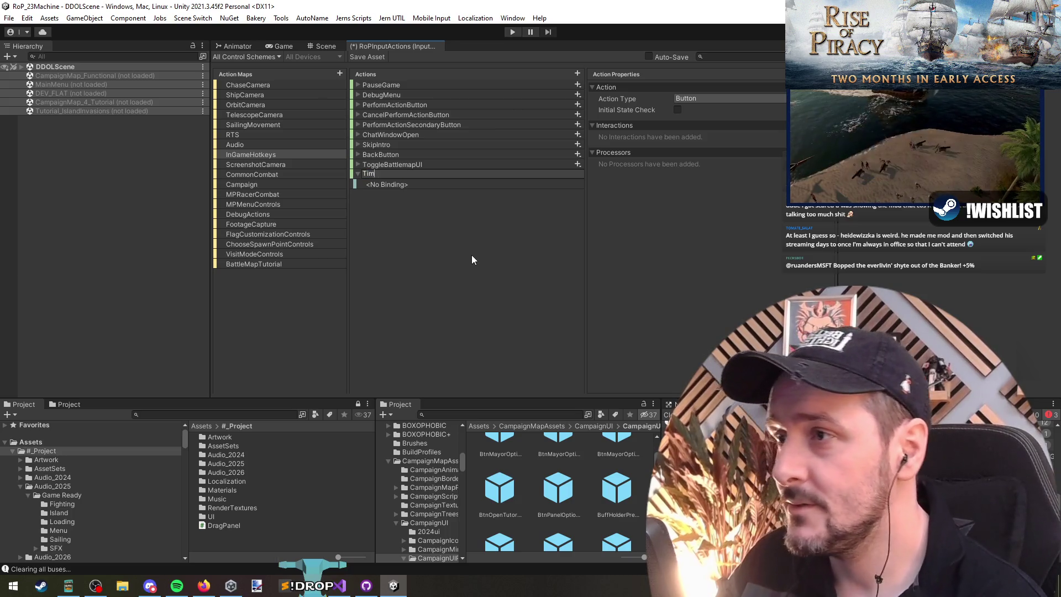
type("escaleChange")
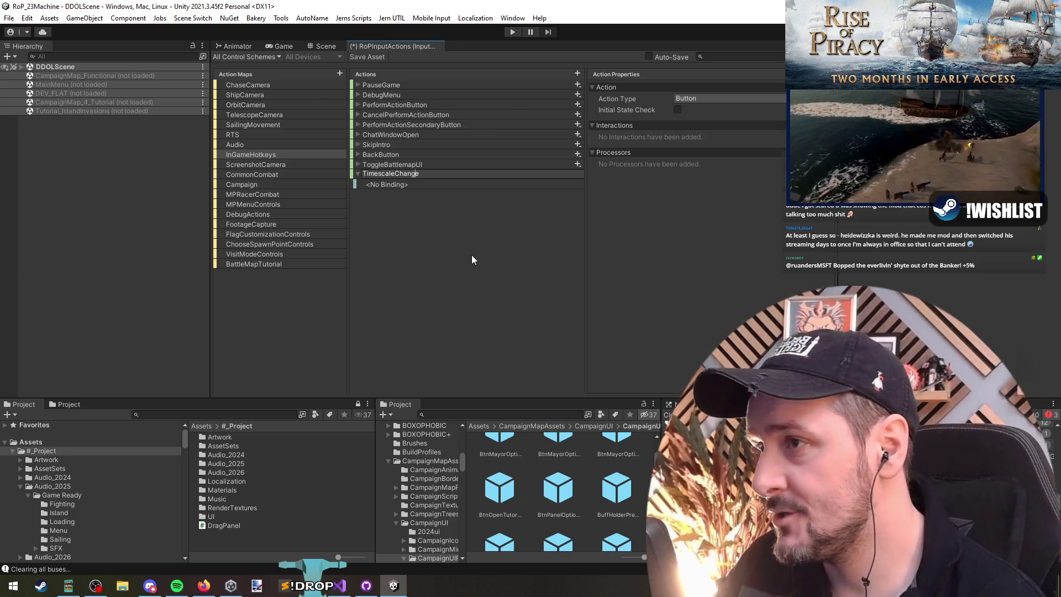
key("Left")
key("Left")
key("Left")
key("BackSpace")
type("S")
key("End")
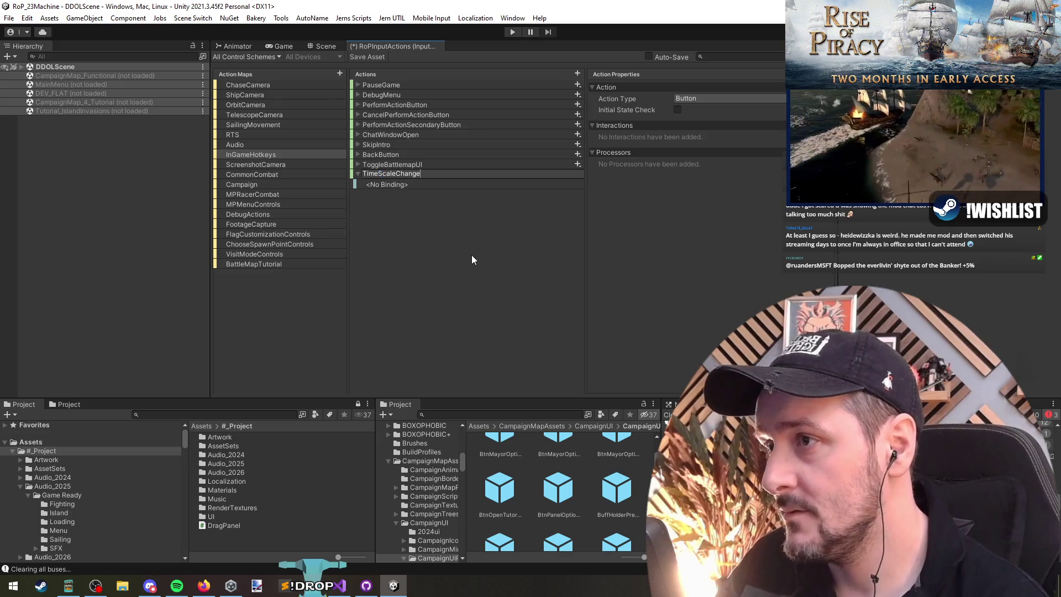
key("Return")
Step: Bind TimeScaleChange's empty binding to Numpad - [Keyboard] using Listen
left_click(404, 183)
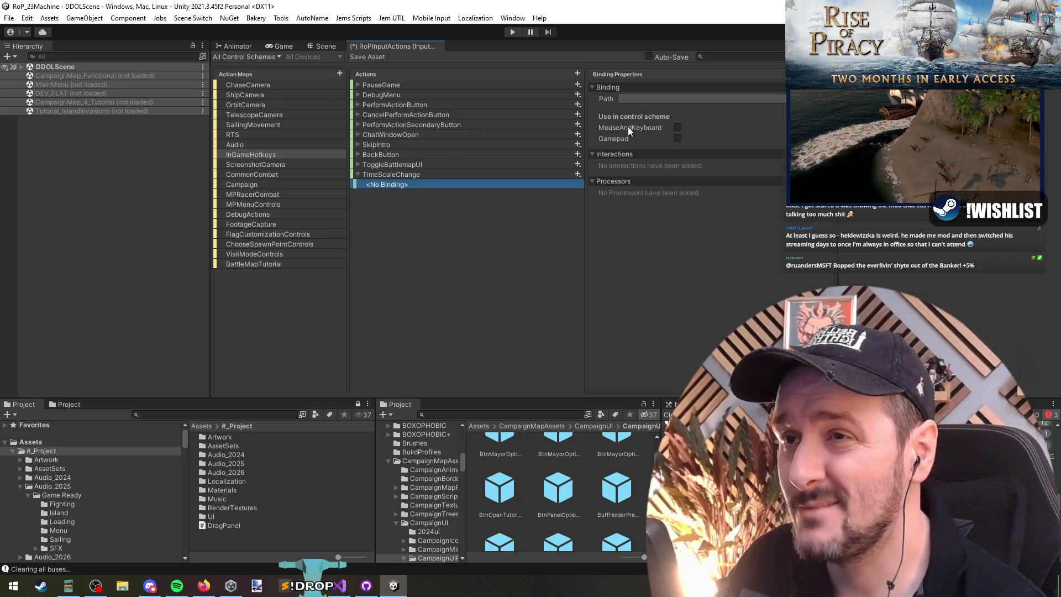
left_click(640, 98)
left_click(632, 110)
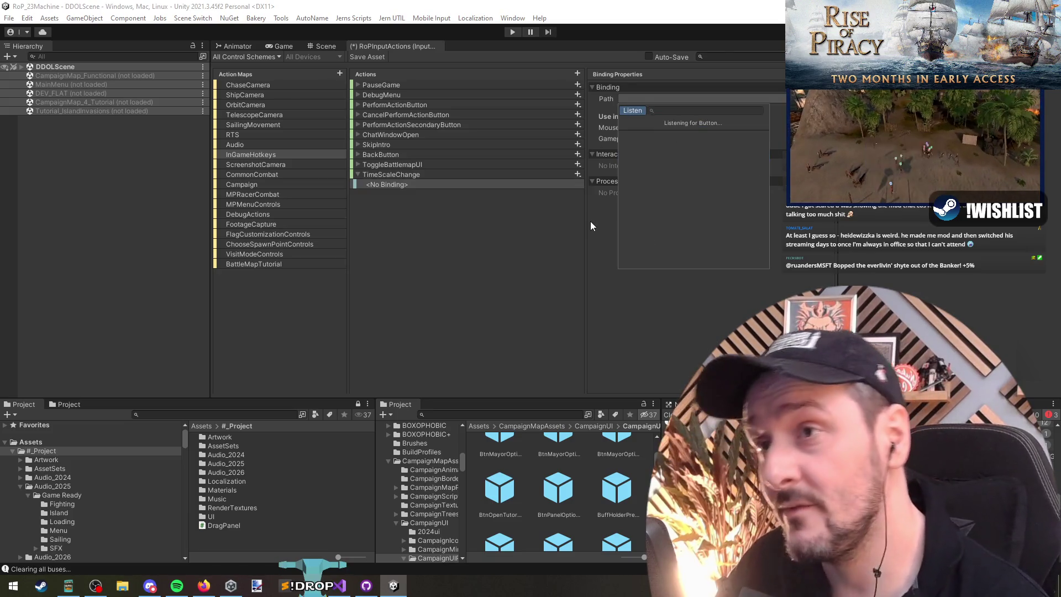
key("KP_Subtract")
left_click(641, 135)
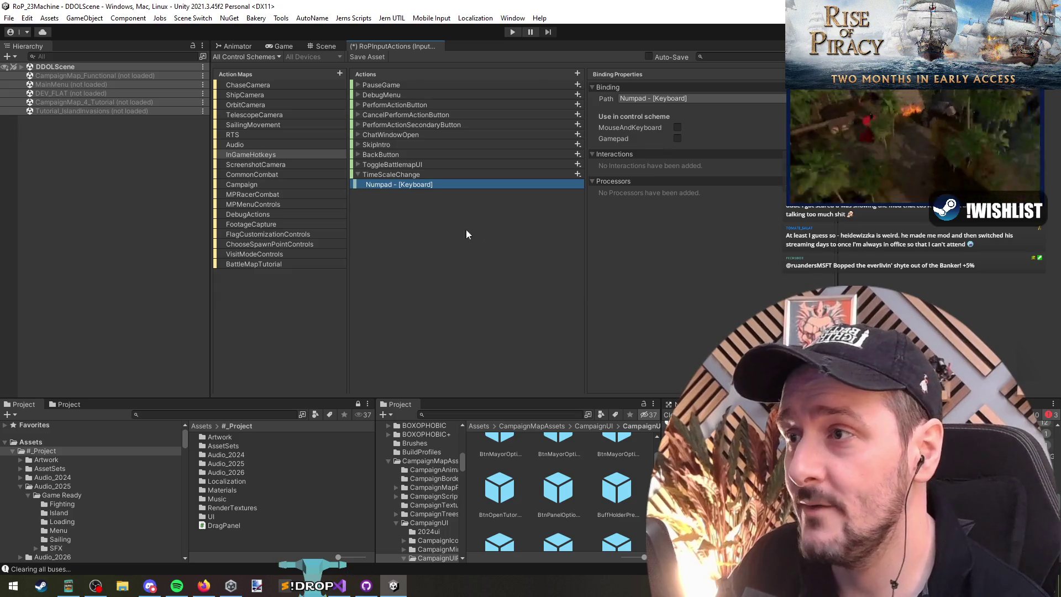
Step: Keep TimeScaleChange's action type as Button and review its Numpad - binding
left_click(577, 174)
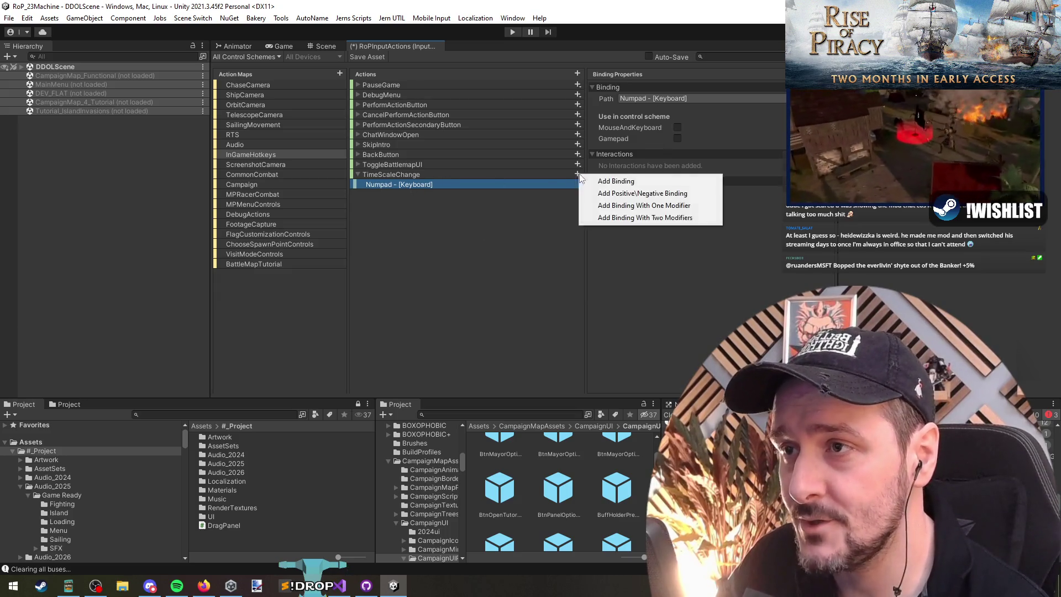
left_click(711, 98)
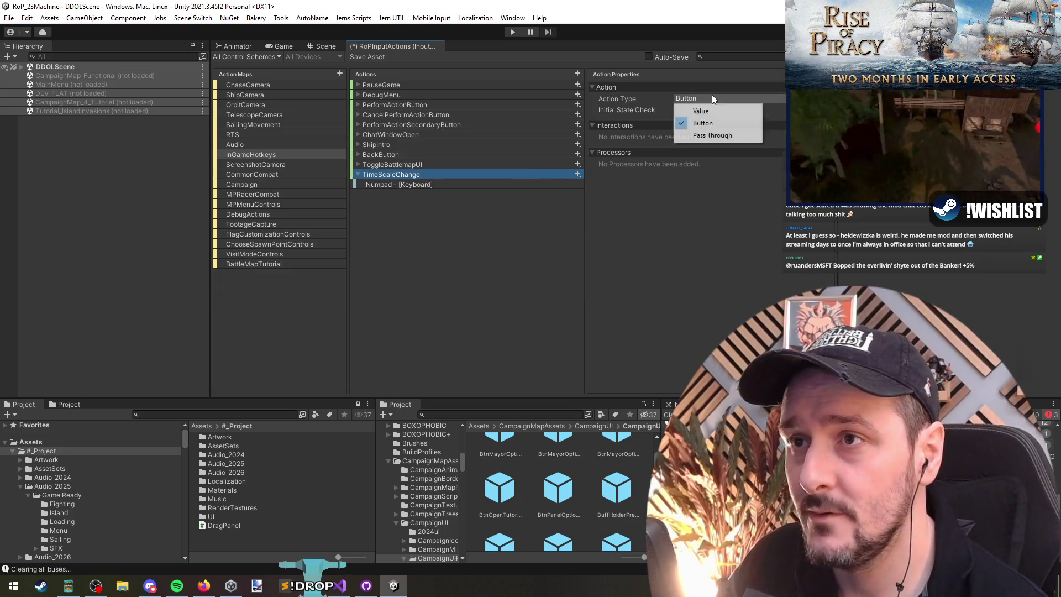
left_click(712, 123)
left_click(514, 184)
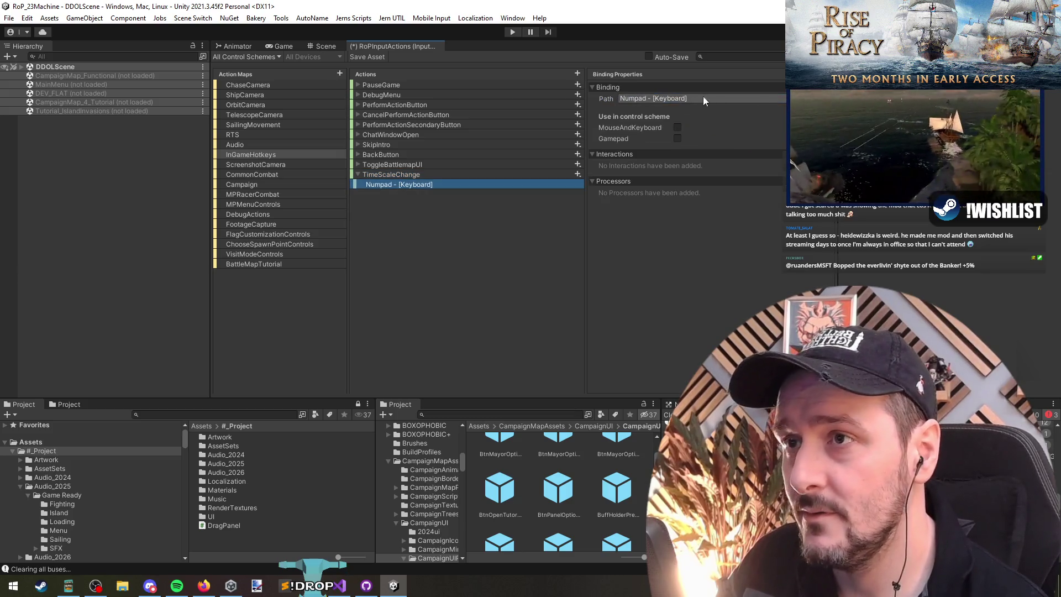
right_click(389, 176)
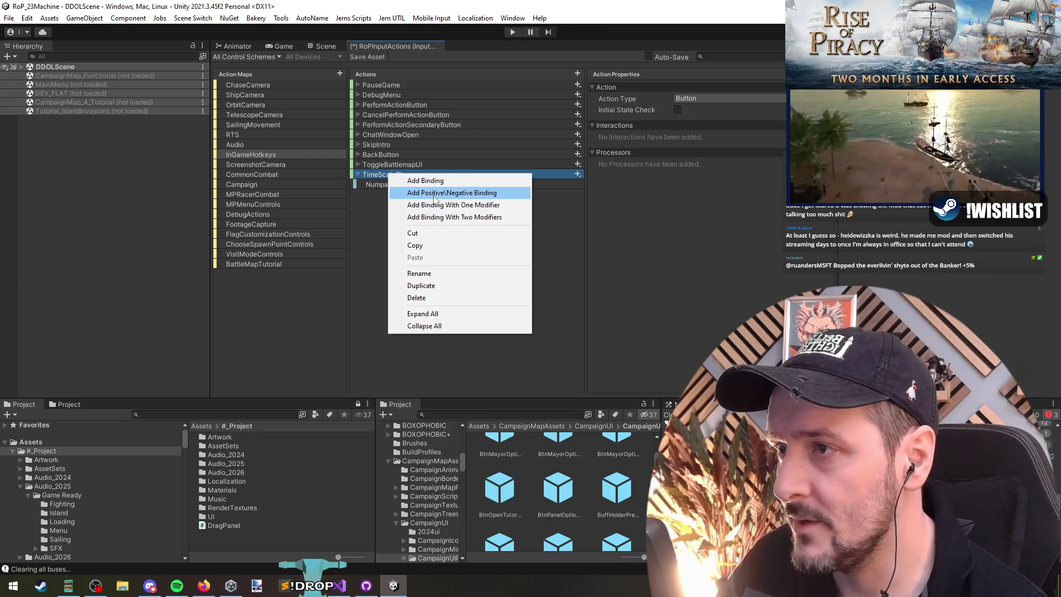
Step: Add a Positive/Negative binding, delete the old single binding, and set Negative to Numpad -
left_click(393, 191)
left_click(392, 184)
key("Delete")
left_click(395, 194)
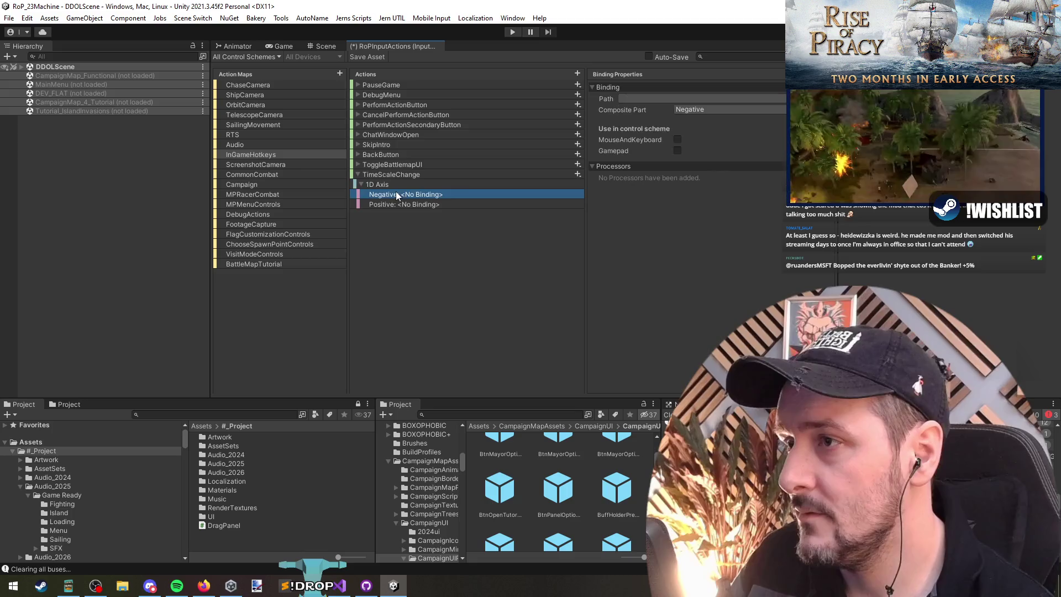
left_click(656, 99)
left_click(632, 111)
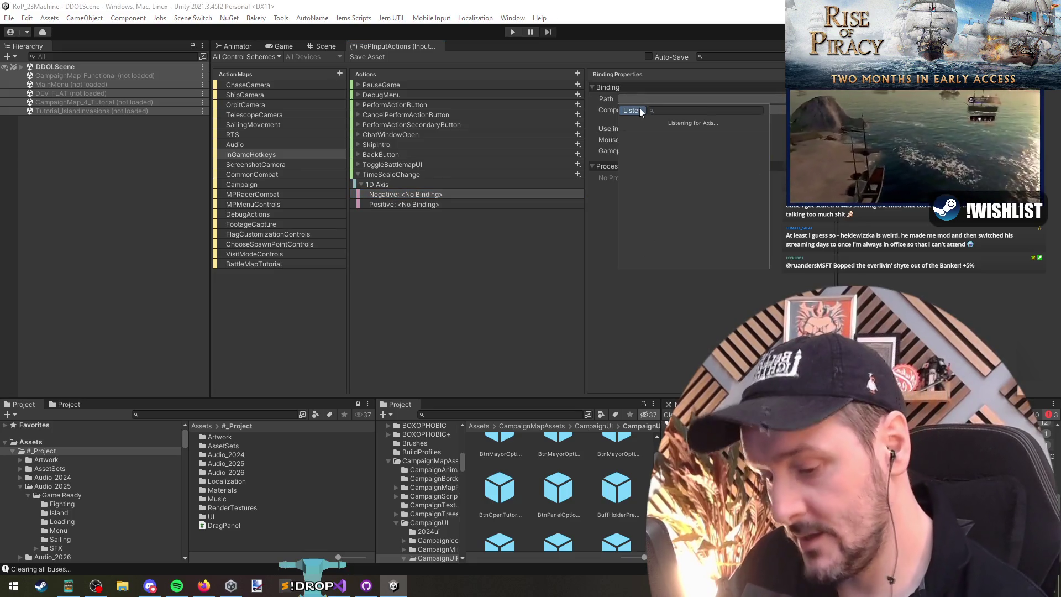
key("KP_Subtract")
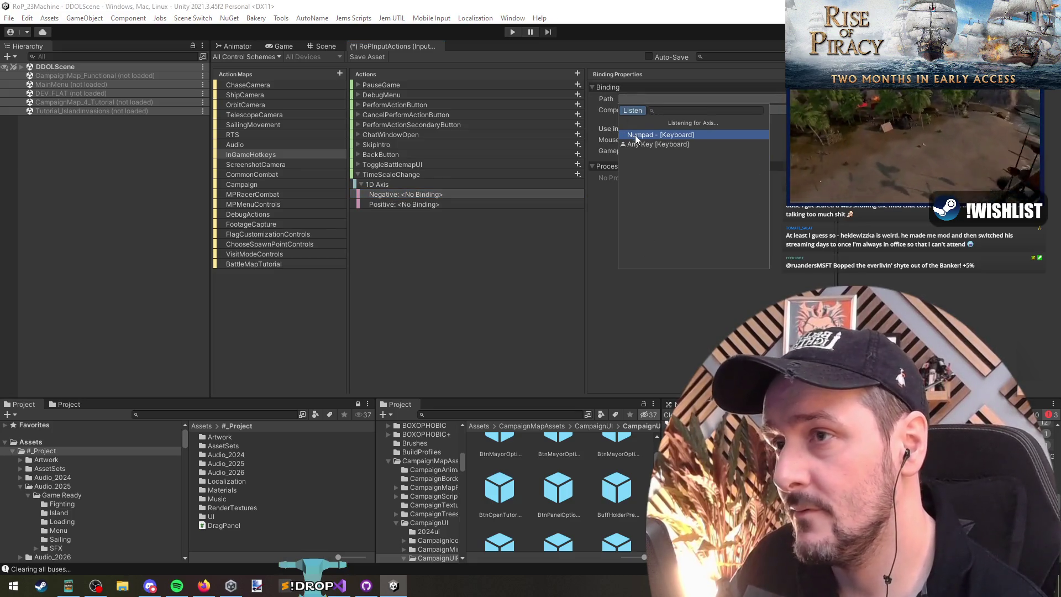
left_click(637, 136)
Step: Bind the axis's Positive part to Numpad +
left_click(420, 204)
left_click(656, 99)
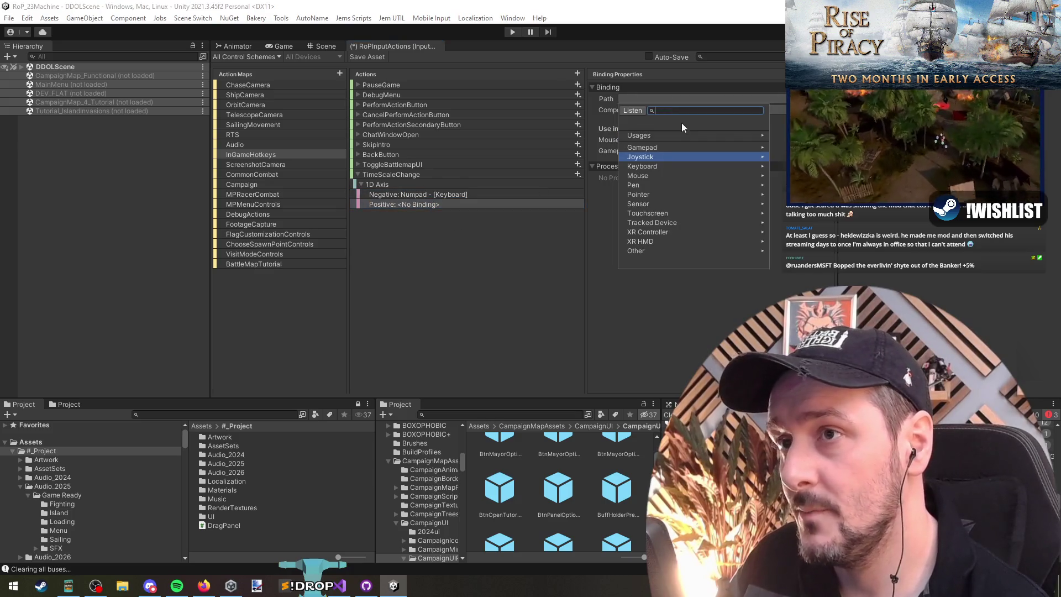
left_click(632, 110)
key("KP_Add")
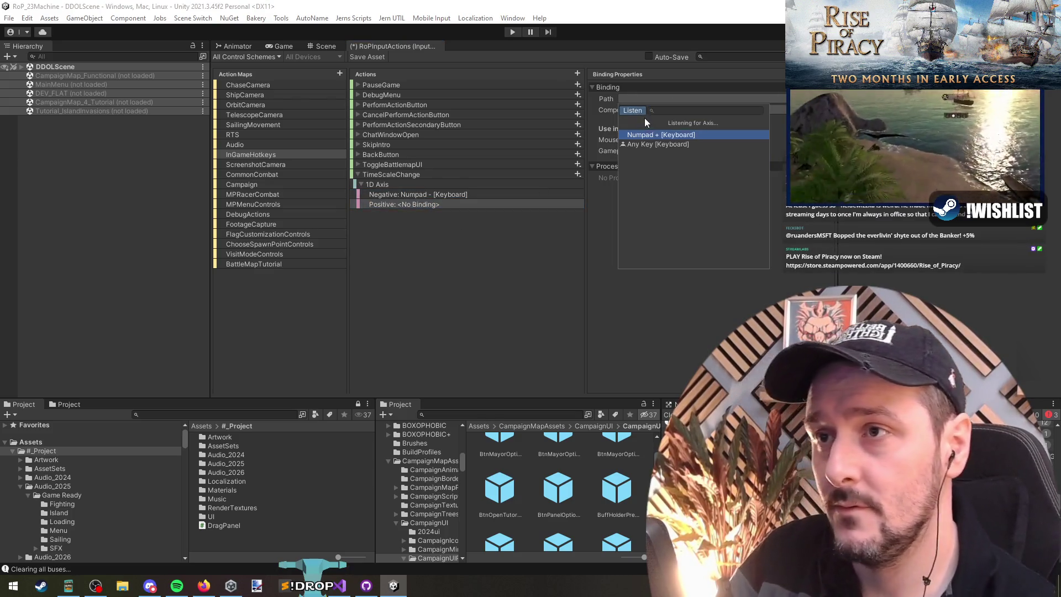
left_click(658, 135)
Step: Review the 1D Axis and TimeScaleChange settings, then return to Visual Studio's IslandBalancing code
left_click(386, 183)
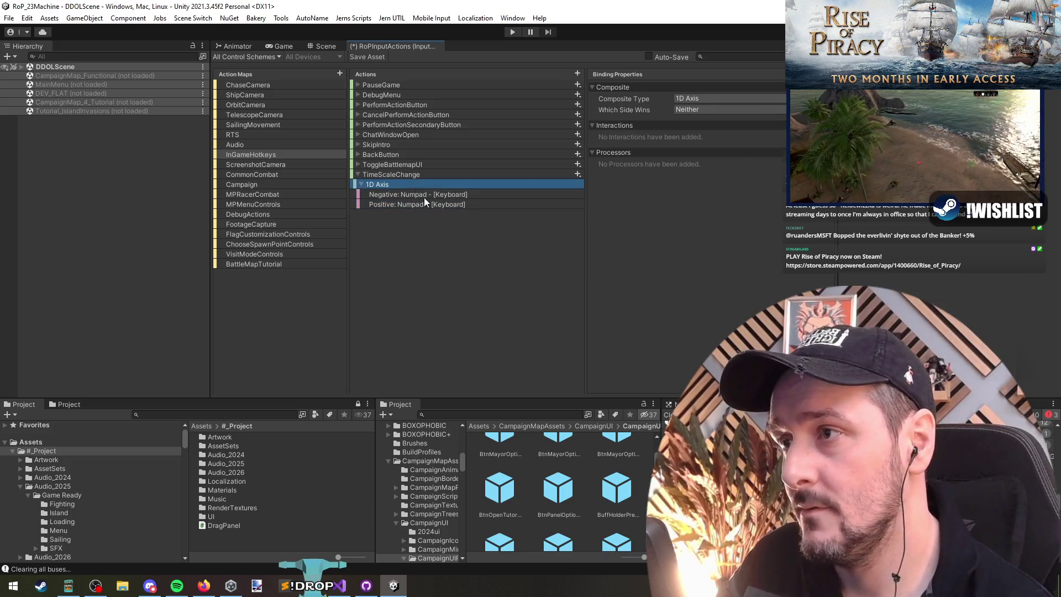
left_click(410, 175)
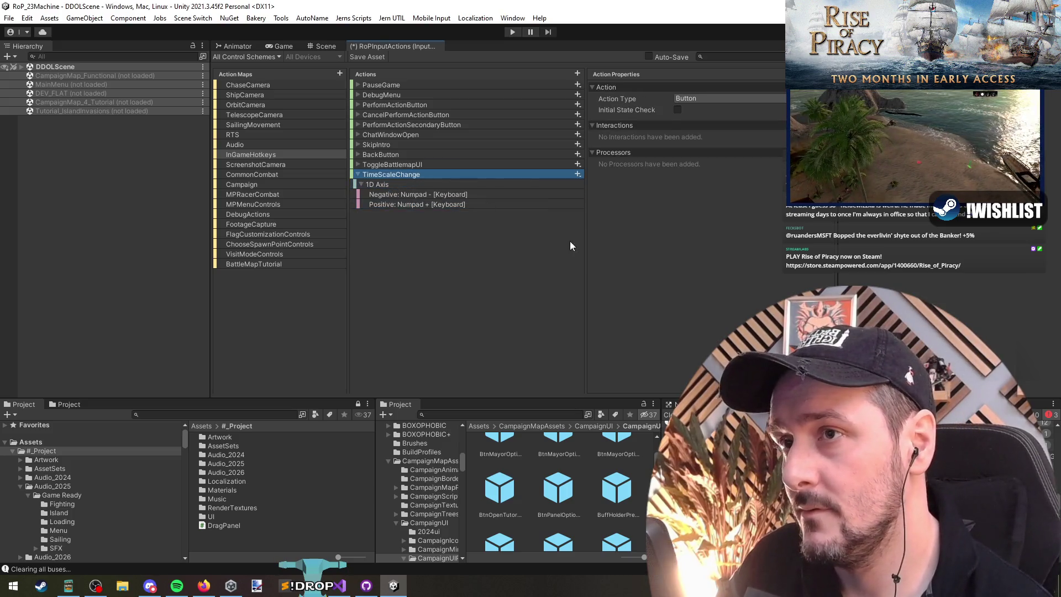
left_click(577, 174)
left_click(416, 172)
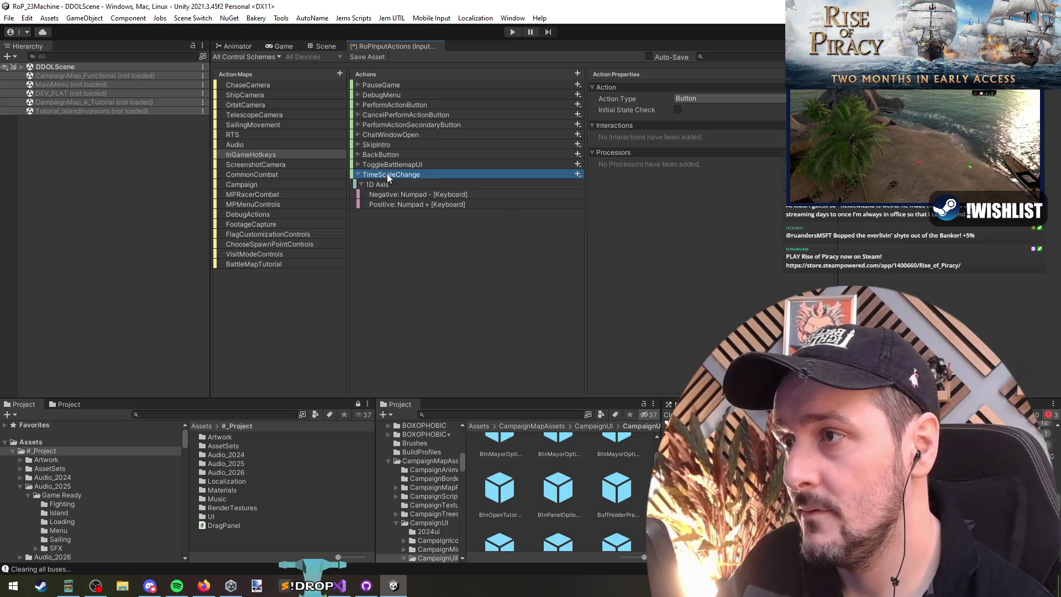
left_click(340, 585)
left_click(415, 240)
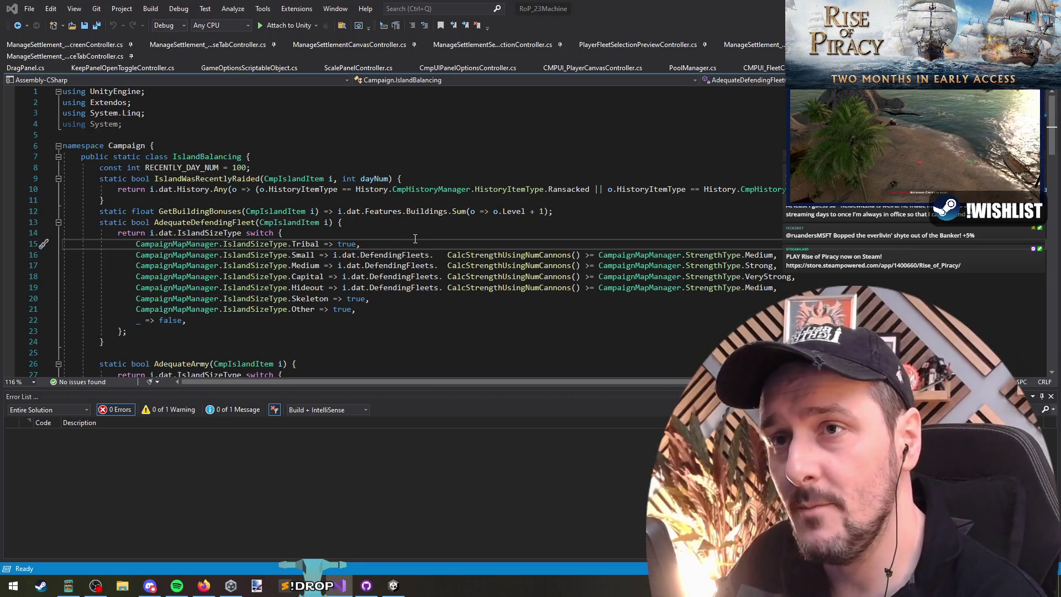
Step: Navigate to the PlayerInputProcessor definition file in Visual Studio
key("ctrl+t")
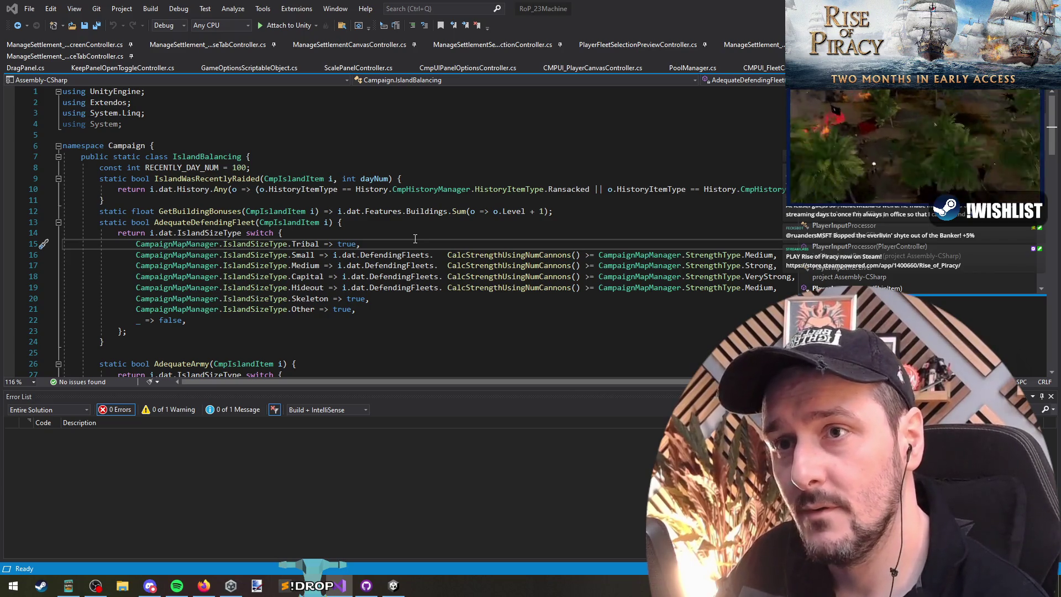
key("Return")
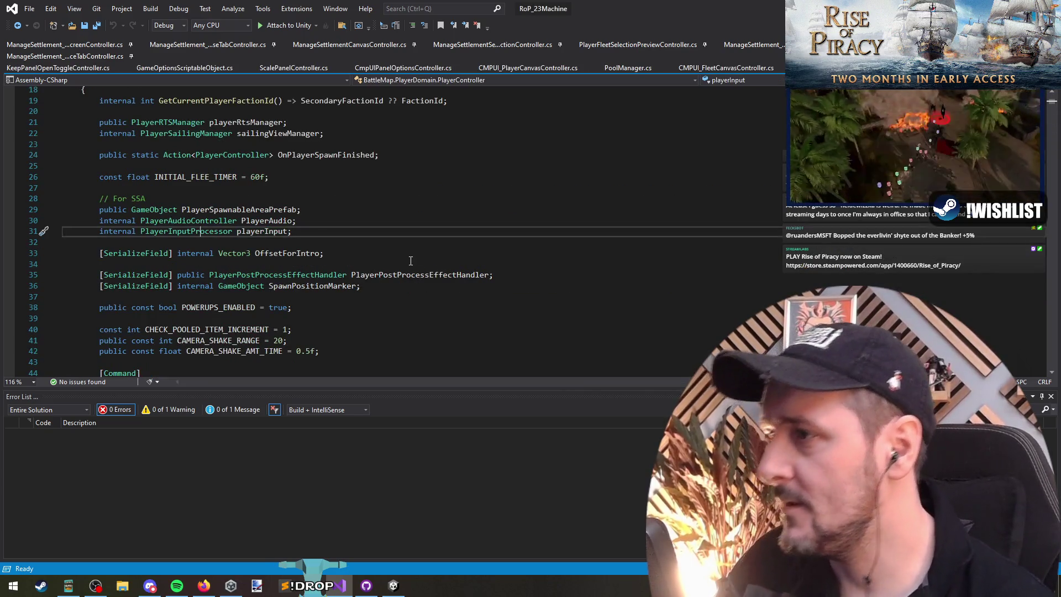
key("F12")
left_click(253, 222)
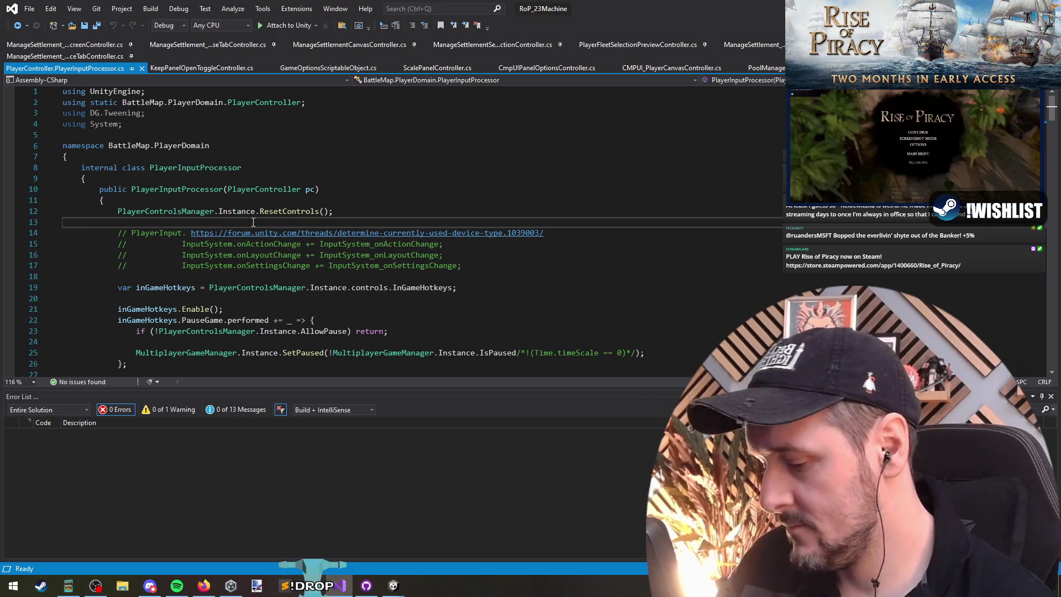
key("ctrl+i")
type("c")
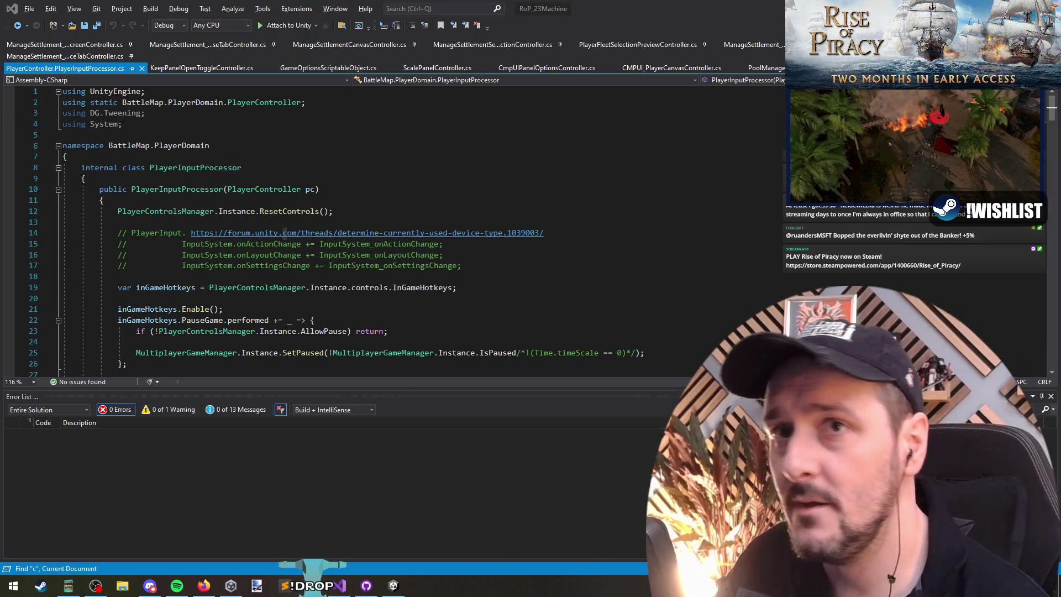
key("alt+Tab")
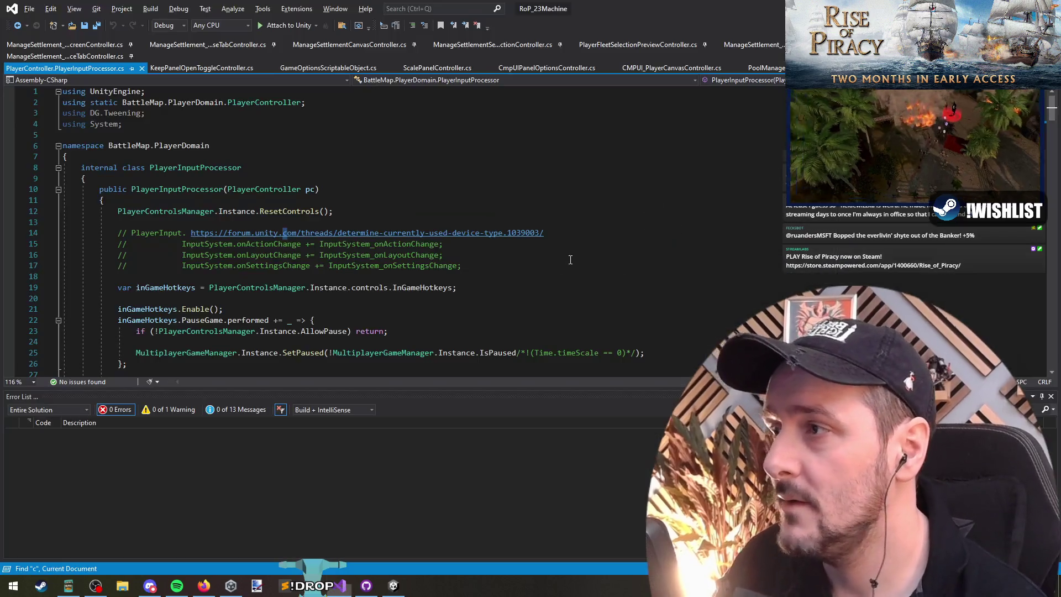
key("alt+Tab")
Step: Insert a copy of the PauseGame handler line with a closing brace below it
type("TimeScaleChange")
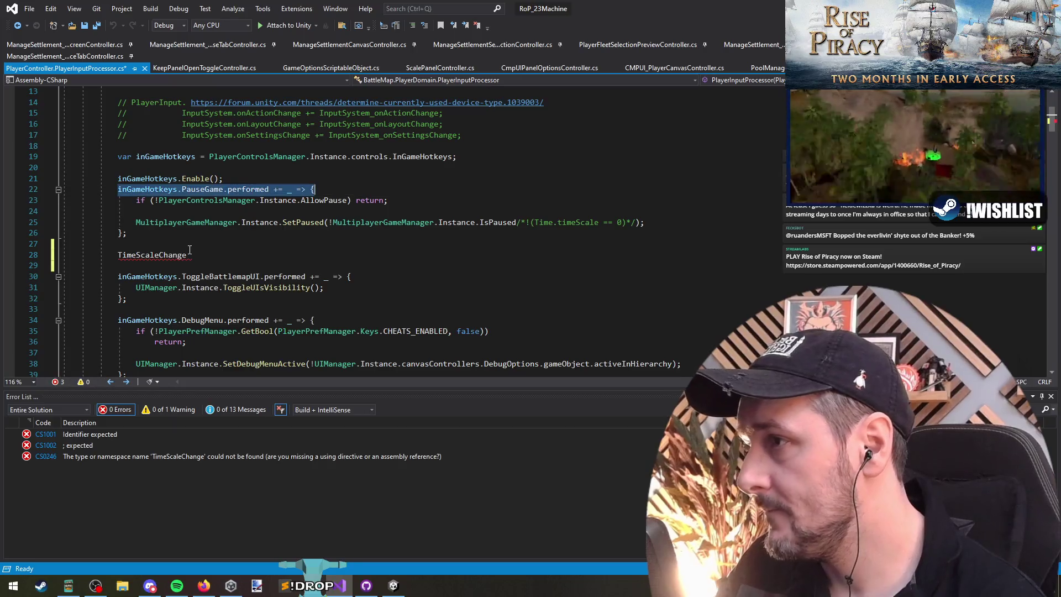
left_click(190, 246)
key("Return")
type("inGameHotkeys.PauseGame.performed += _ => {")
key("Return")
type("}")
key("Up")
key("Up")
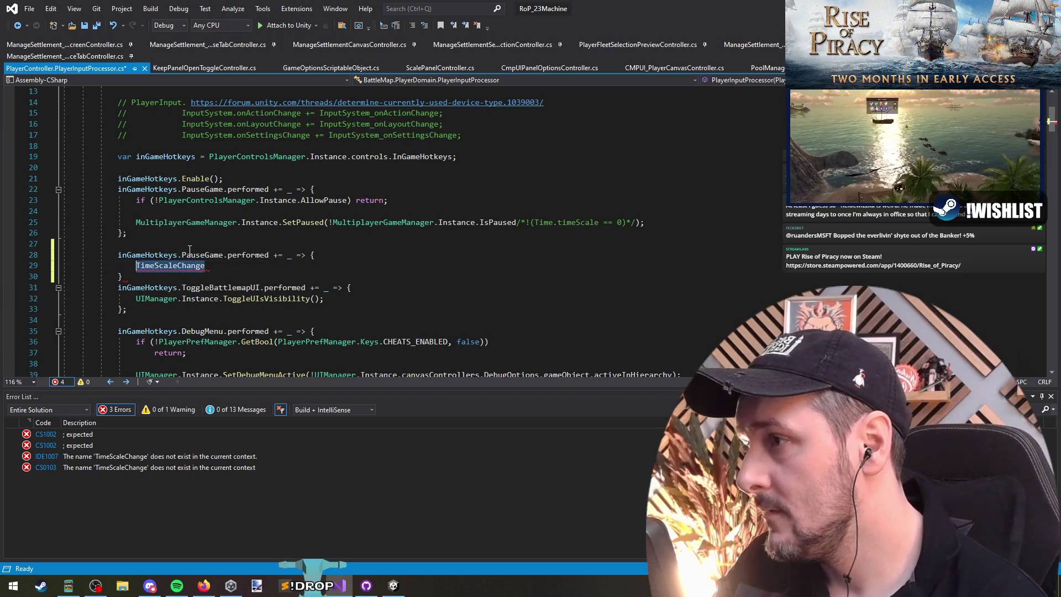
Step: Turn the copied handler into TimeScaleChange with a (v) lambda parameter and an empty body line
double_click(189, 250)
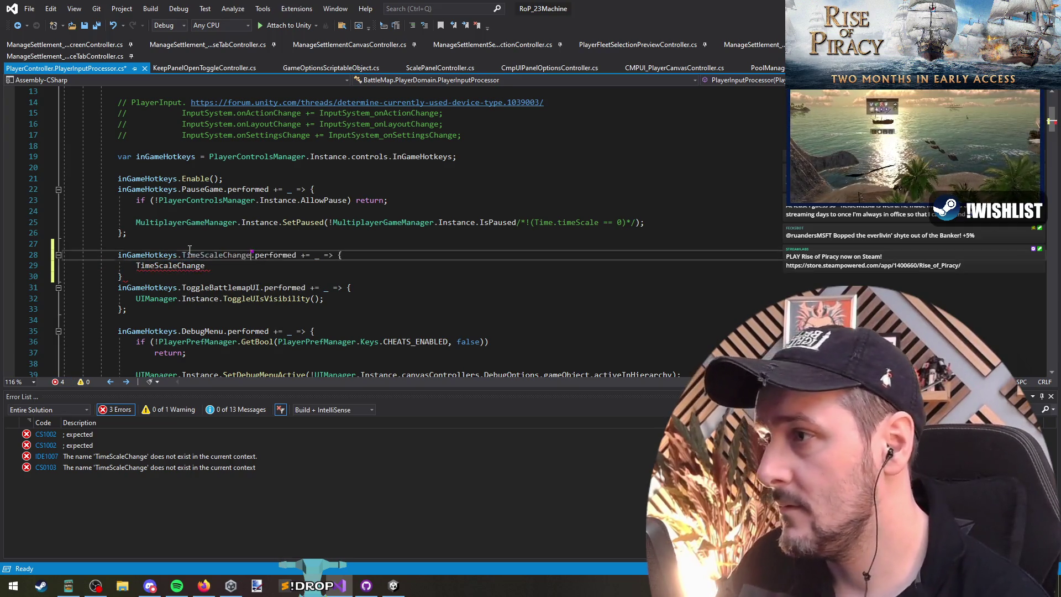
type("TimeScaleChange")
key("End")
key("Left")
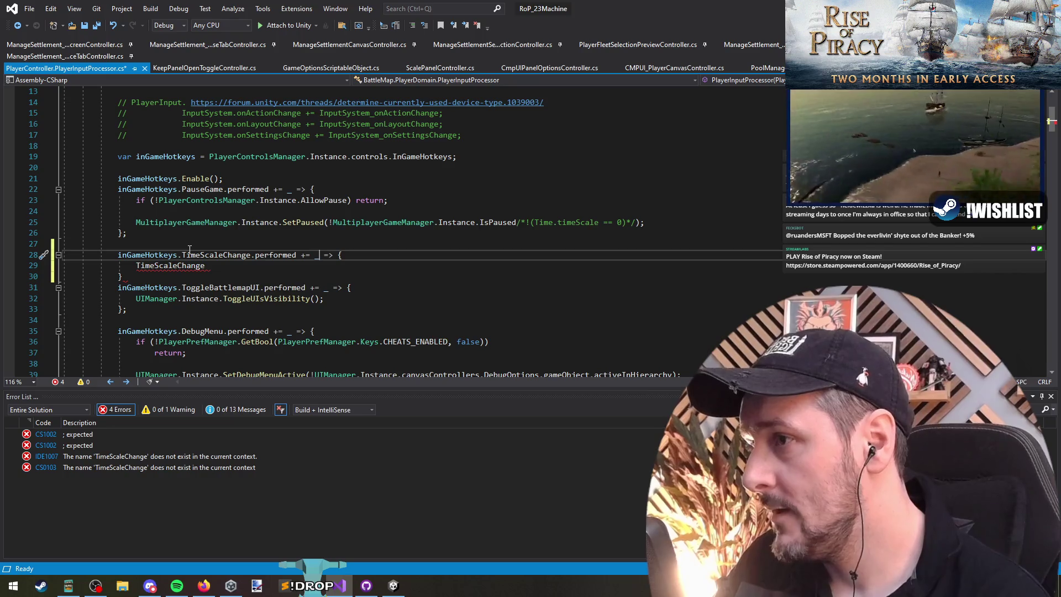
key("shift+Left")
type("()")
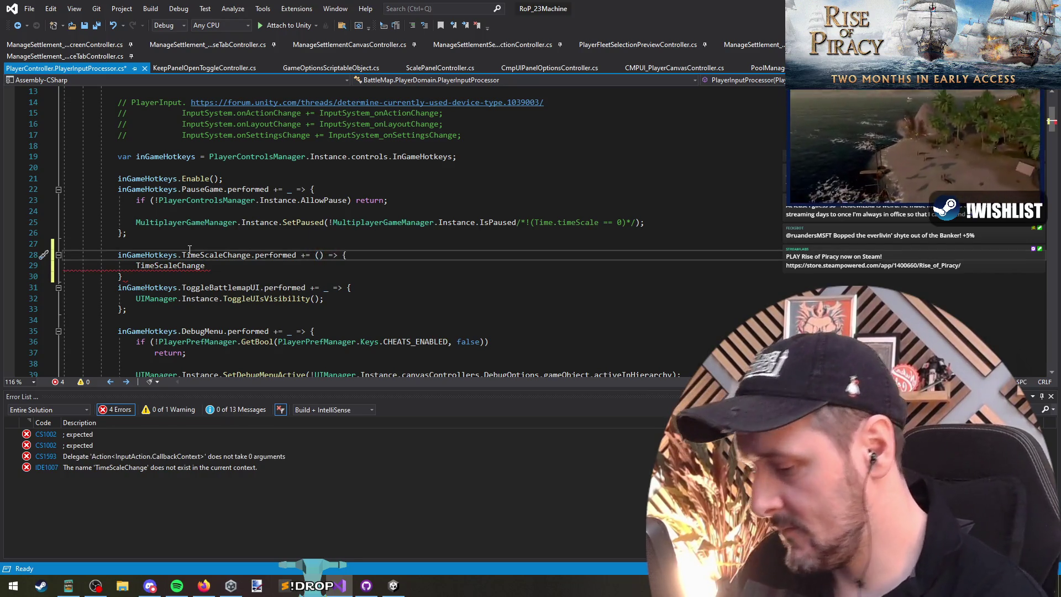
key("Left")
type("v")
key("Down")
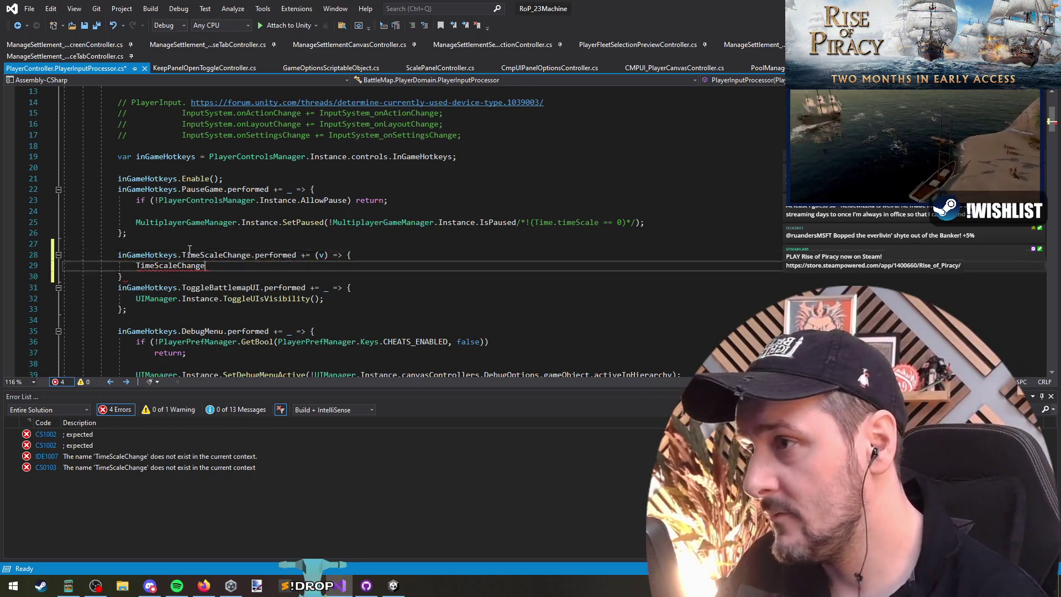
key("ctrl+Return")
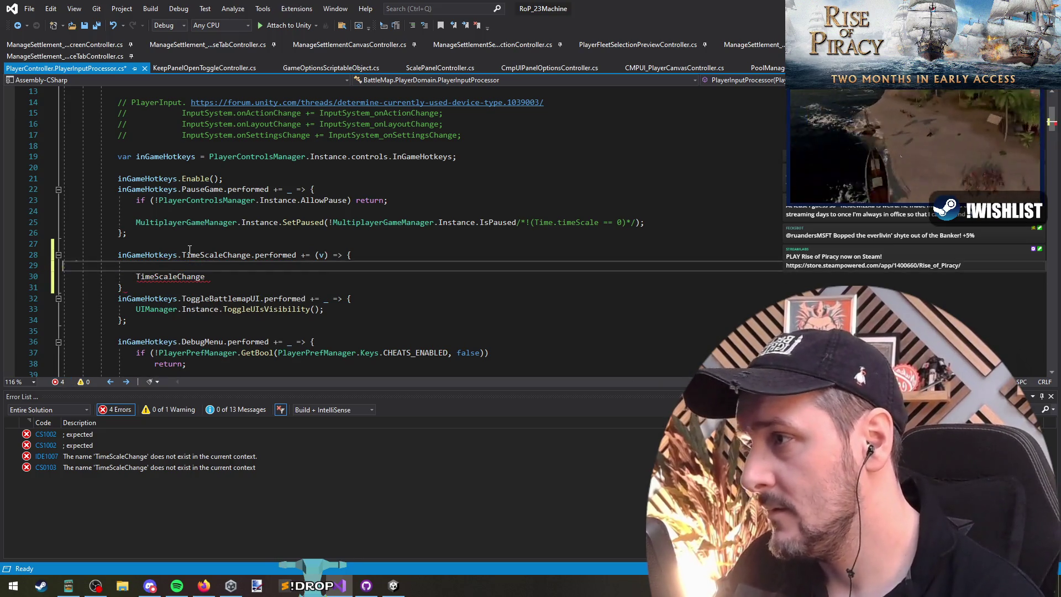
Step: Read the input with v.ReadValueAsButton(); via IntelliSense completion
mouse_move(323, 256)
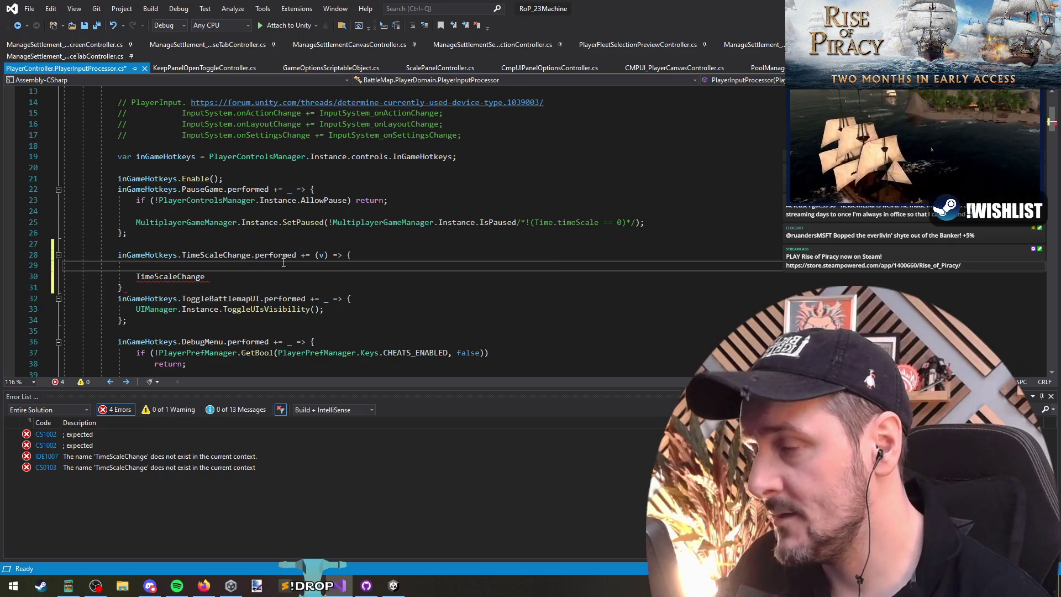
type("v.read")
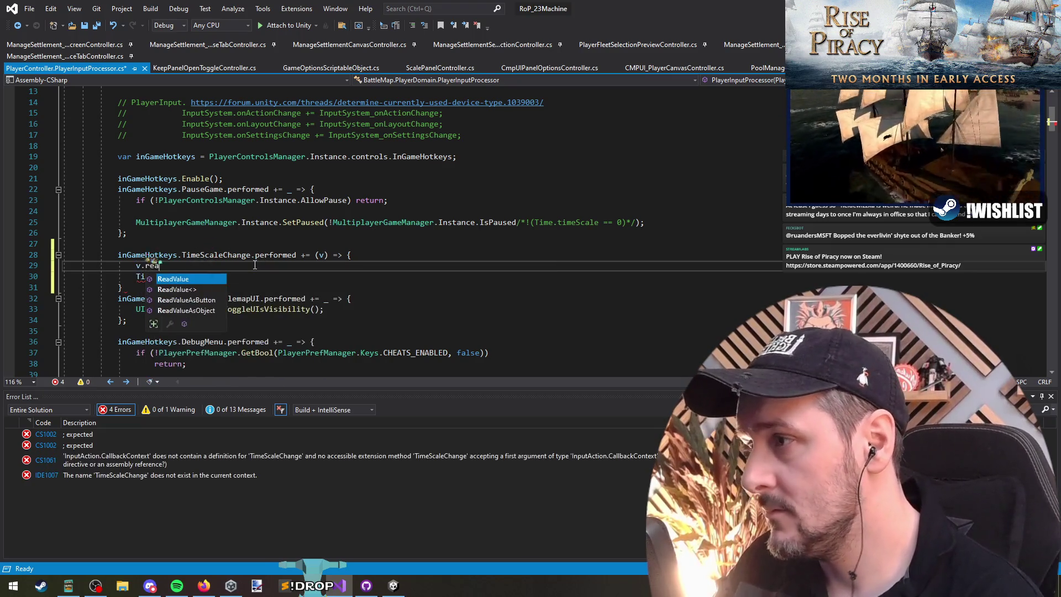
key("Tab")
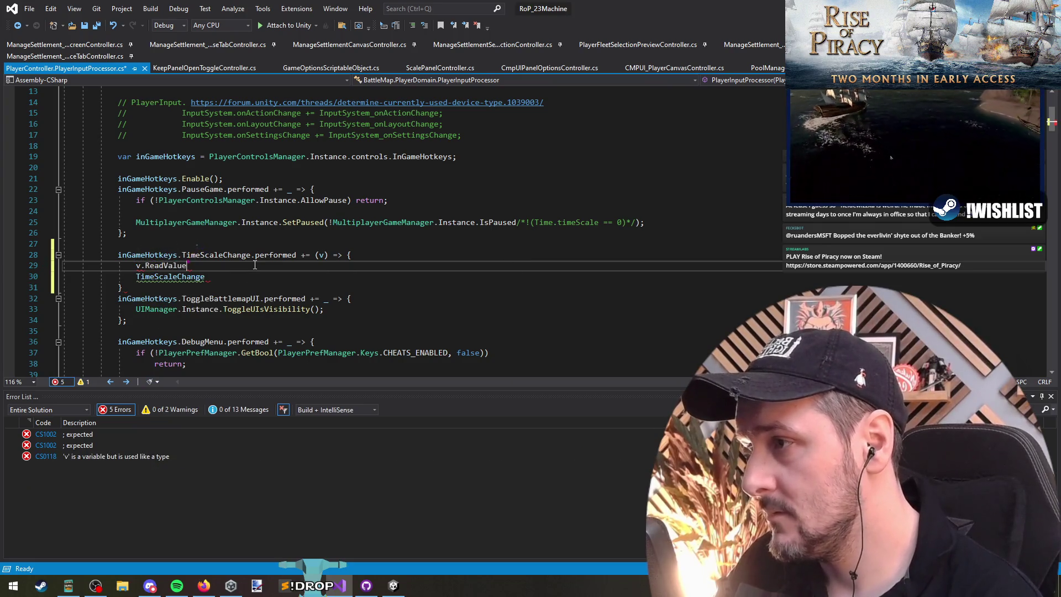
type("<")
key("ctrl+shift+Left")
type("readvaluea")
key("Tab")
type("()")
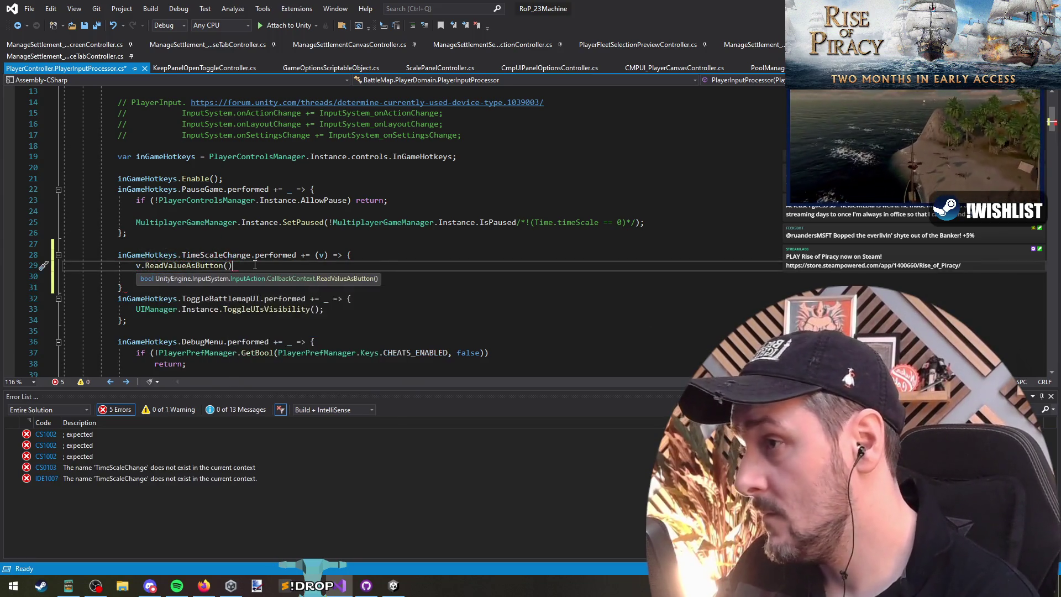
type(";")
Step: Store the result in var timescaleDirection and add a blank line above TimeScaleChange
key("Home")
type("var ")
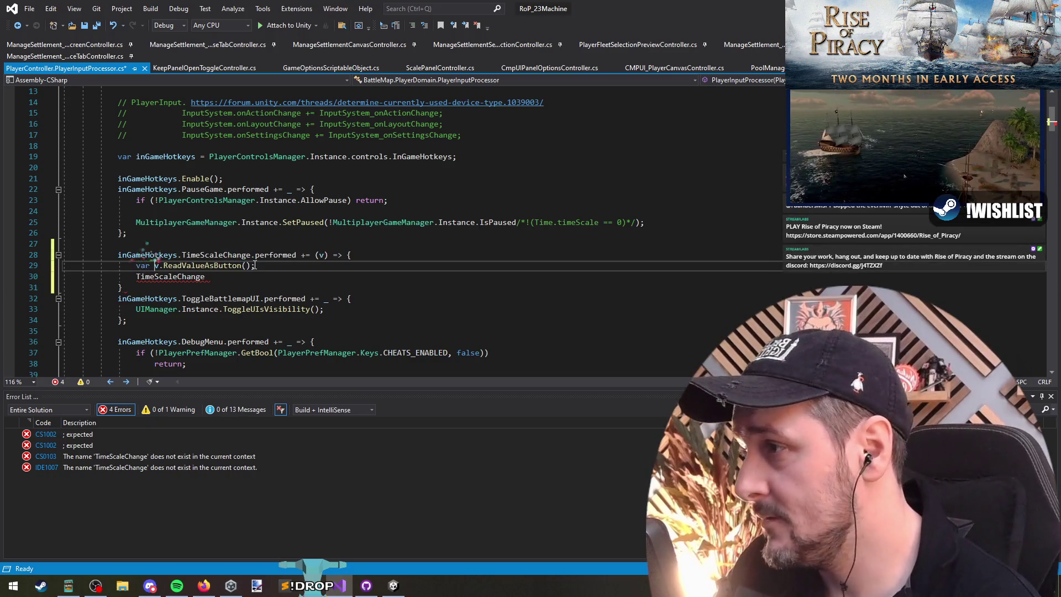
type("ti")
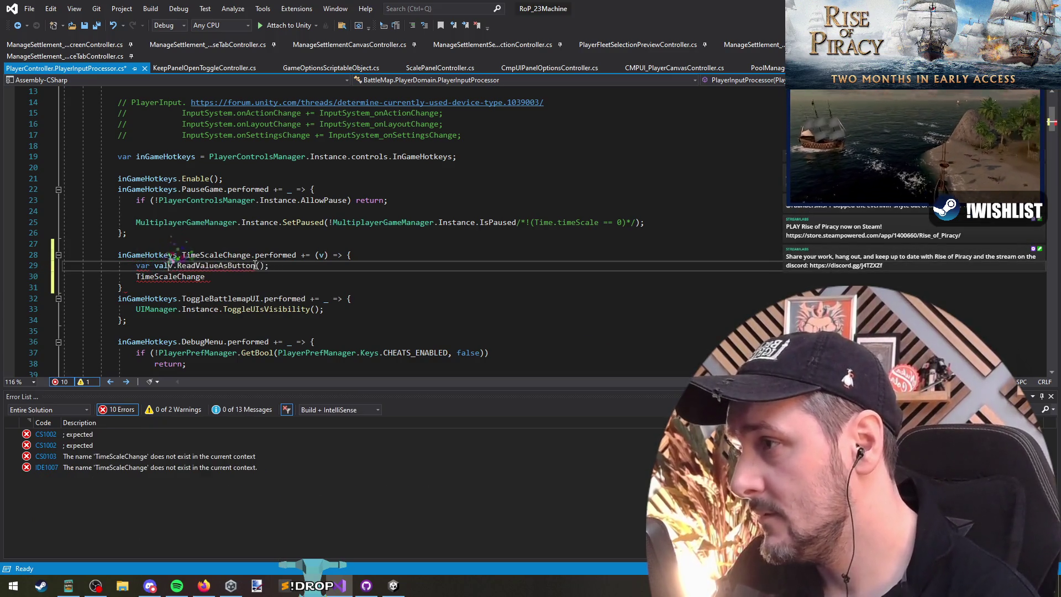
type("mescae")
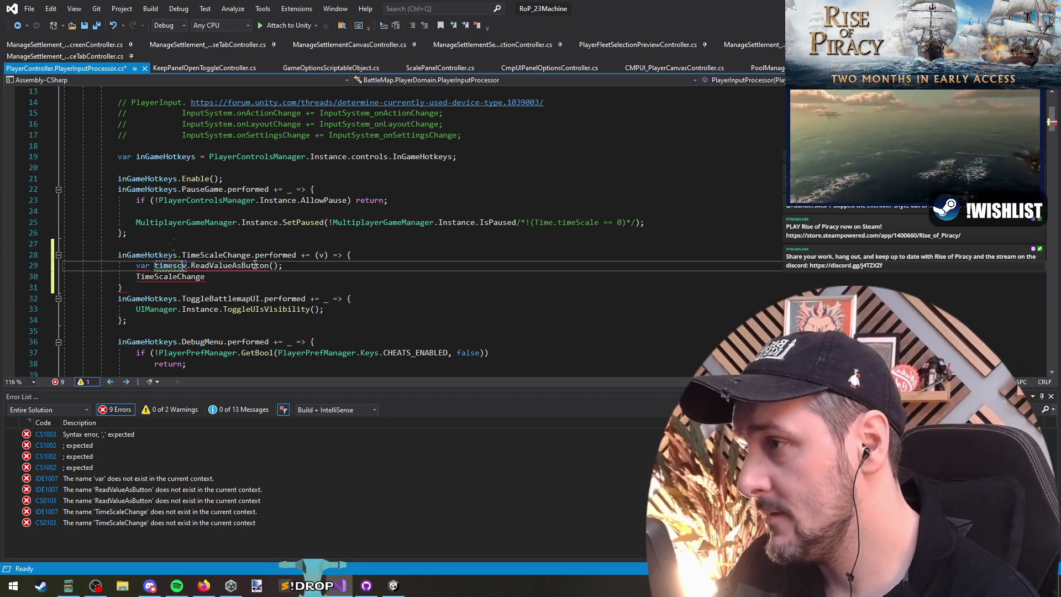
type("eDirection =")
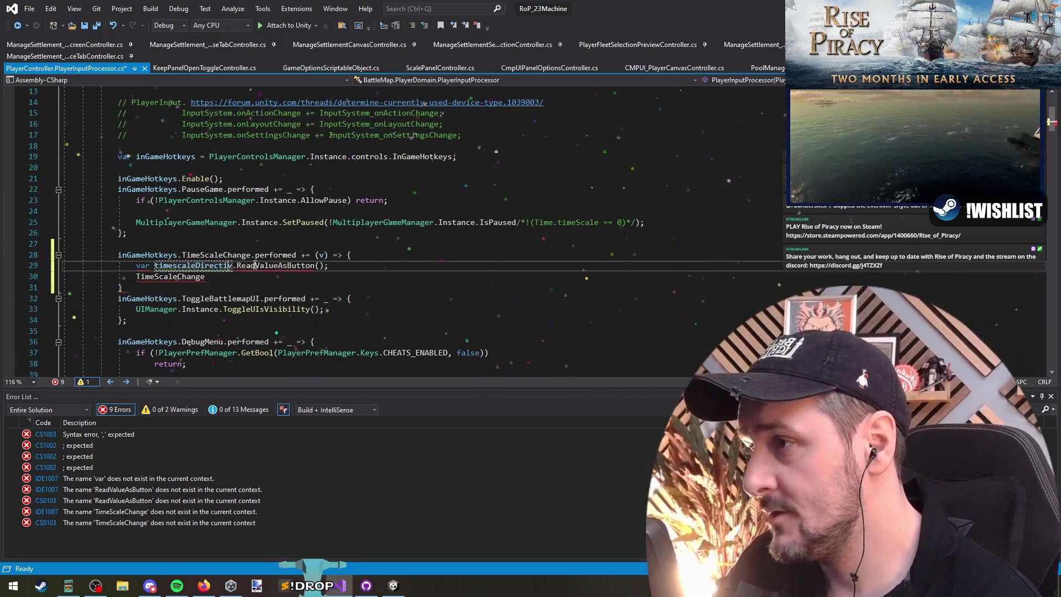
key("End")
key("Down")
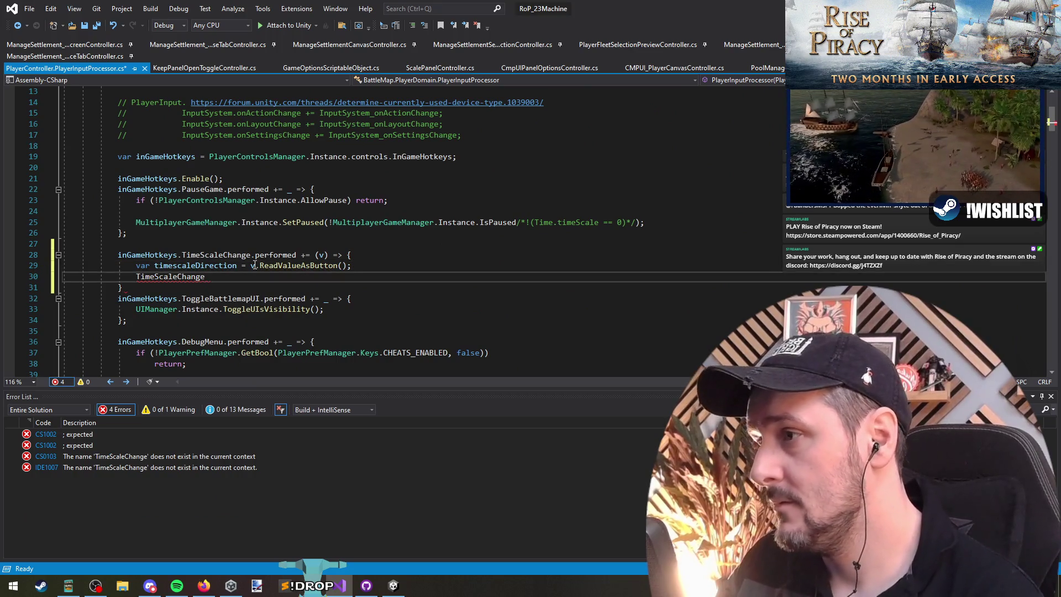
key("ctrl+shift+Left")
scroll(265, 268, "down", 4)
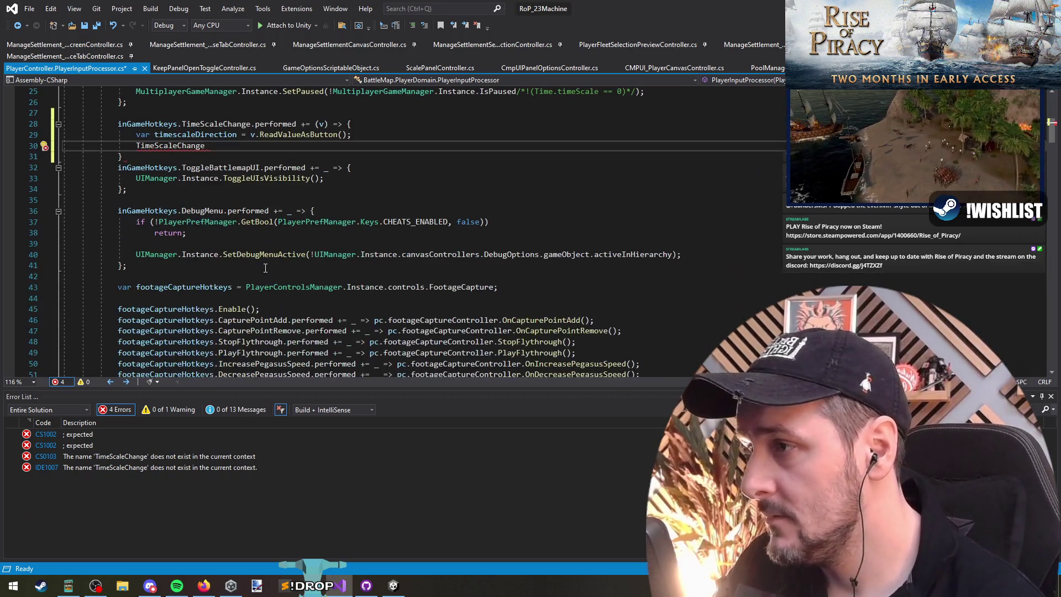
scroll(239, 278, "up", 4)
key("Tab")
key("Tab")
key("Tab")
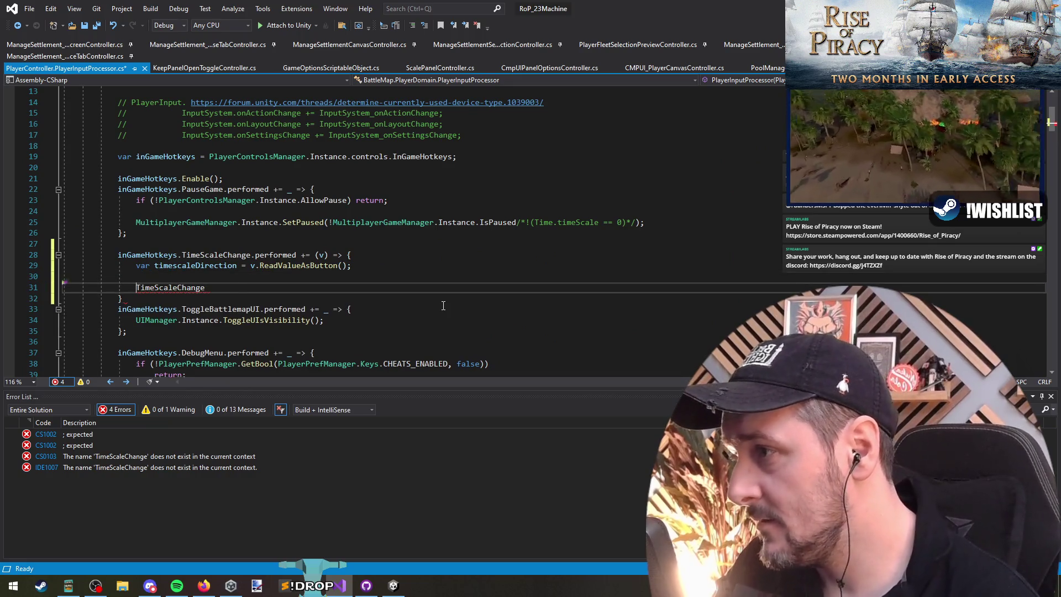
key("alt+Tab")
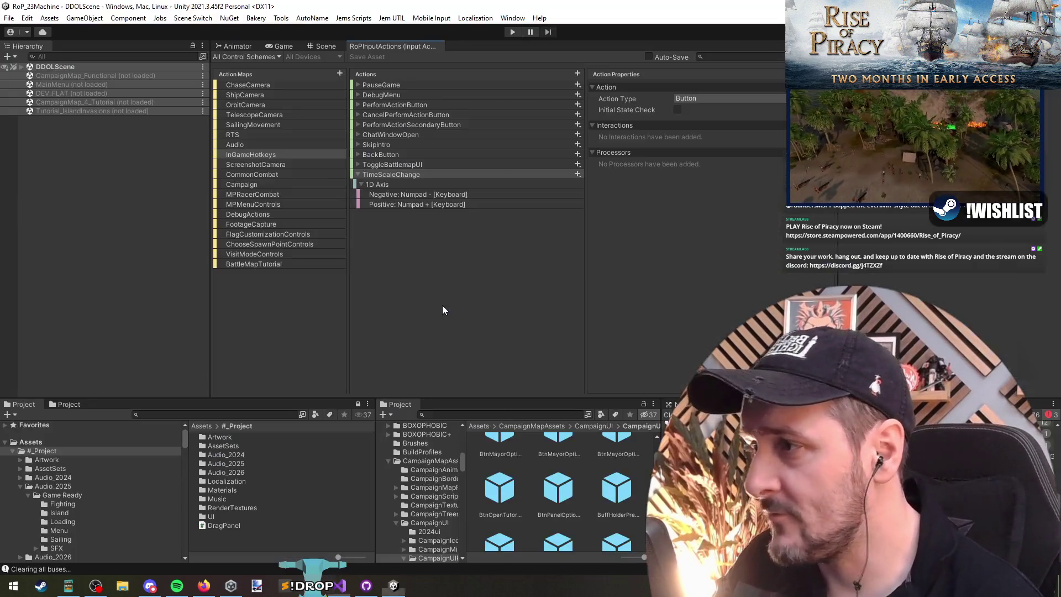
Step: Start renaming the TimeScaleChange action, then undo to keep its original name
left_click(387, 177)
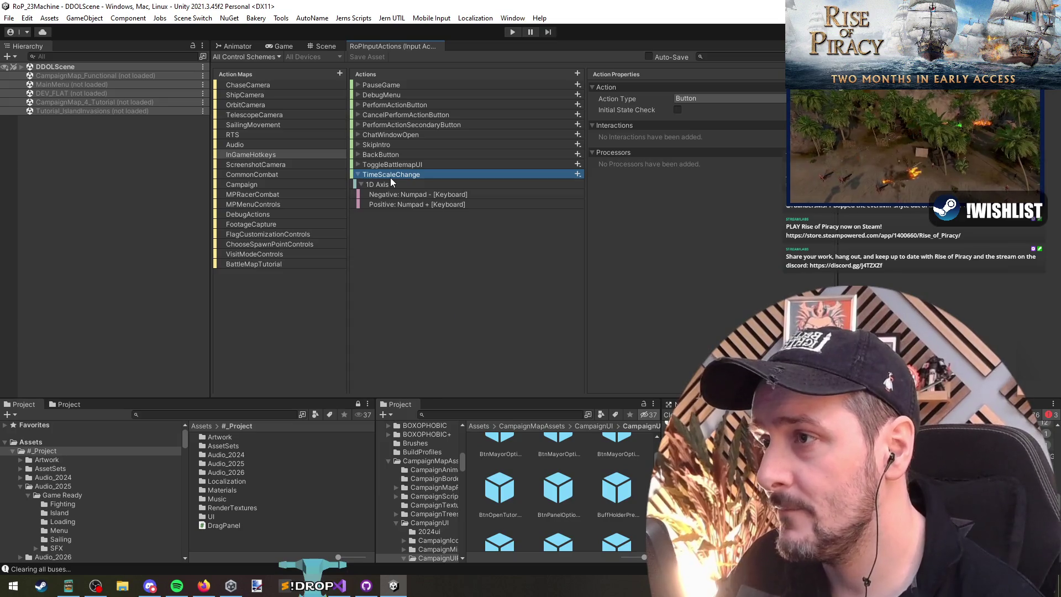
double_click(390, 178)
key("BackSpace")
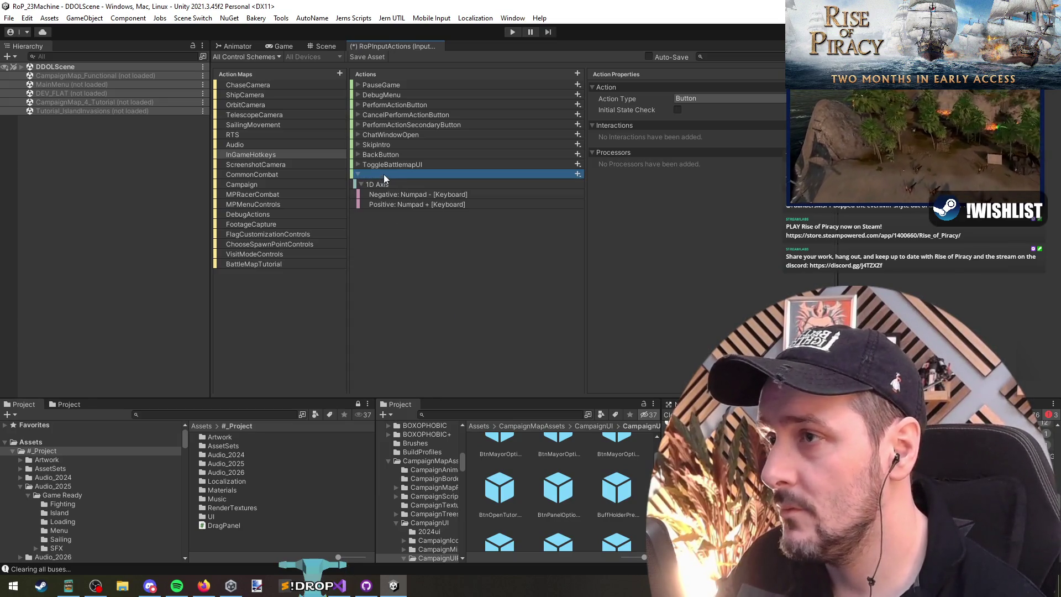
double_click(387, 177)
key("ctrl+z")
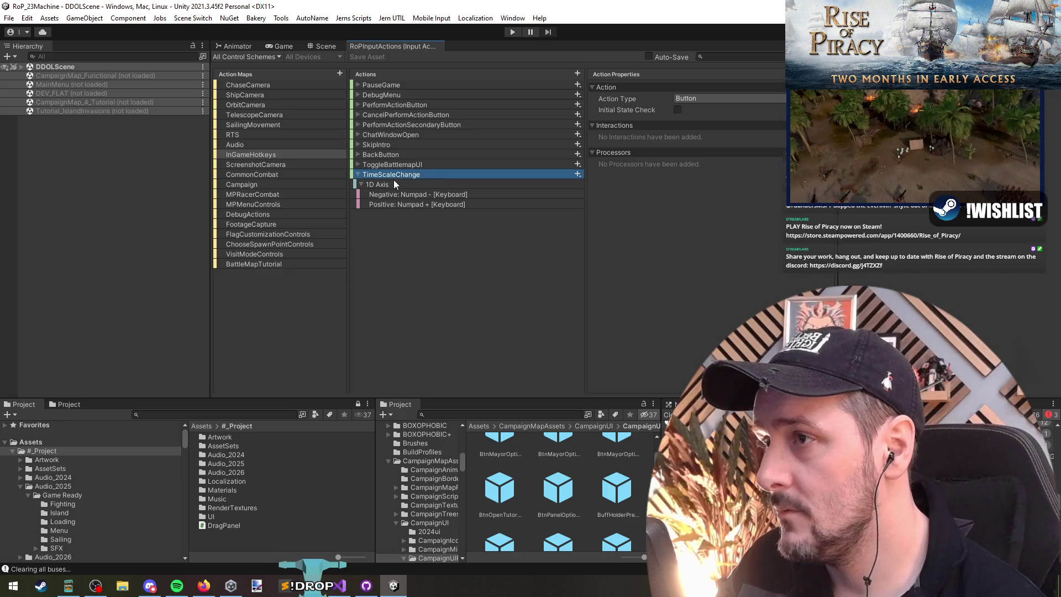
Step: Add a ResetTimeScale action to InGameHotkeys bound to Numpad *
left_click(578, 73)
type("ResetT")
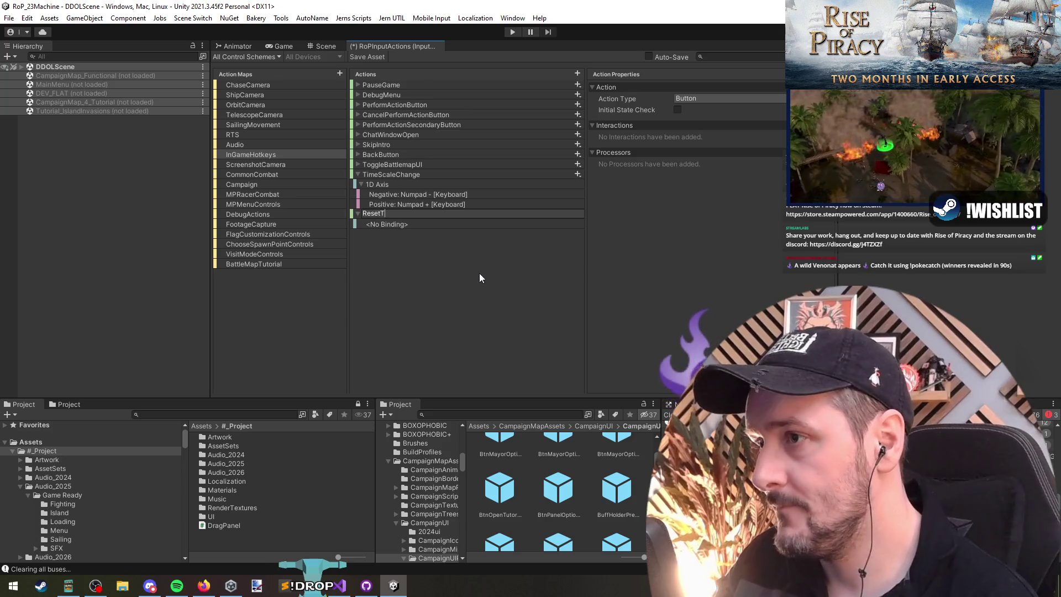
type("imeScale")
key("Return")
key("Down")
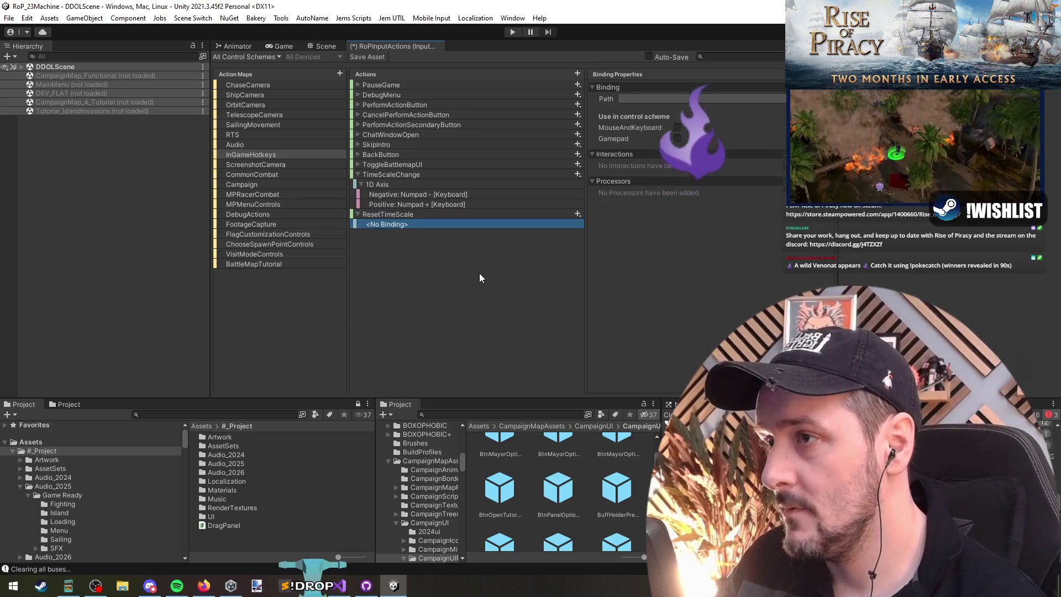
left_click(635, 98)
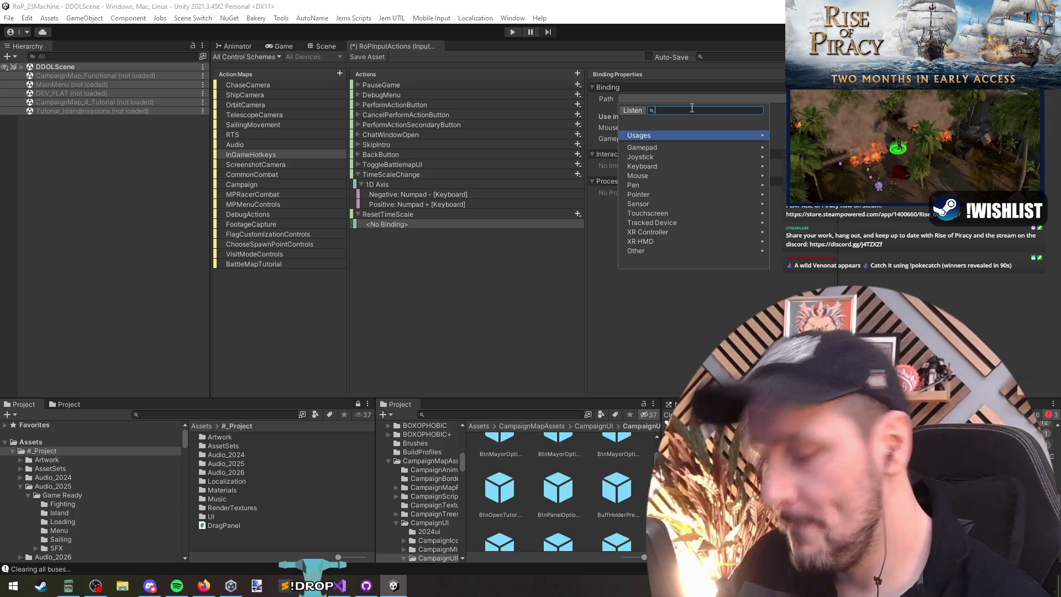
left_click(637, 111)
key("KP_Multiply")
left_click(655, 137)
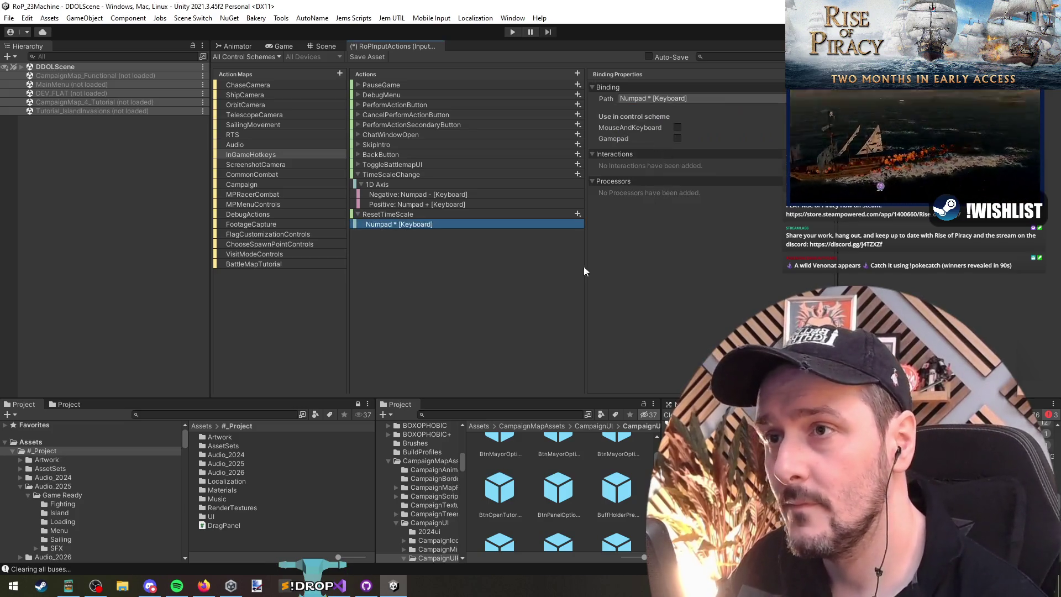
Step: Save the RoPInputActions asset and return to the TimeScaleChange handler in Visual Studio
left_click(403, 215)
left_click(367, 56)
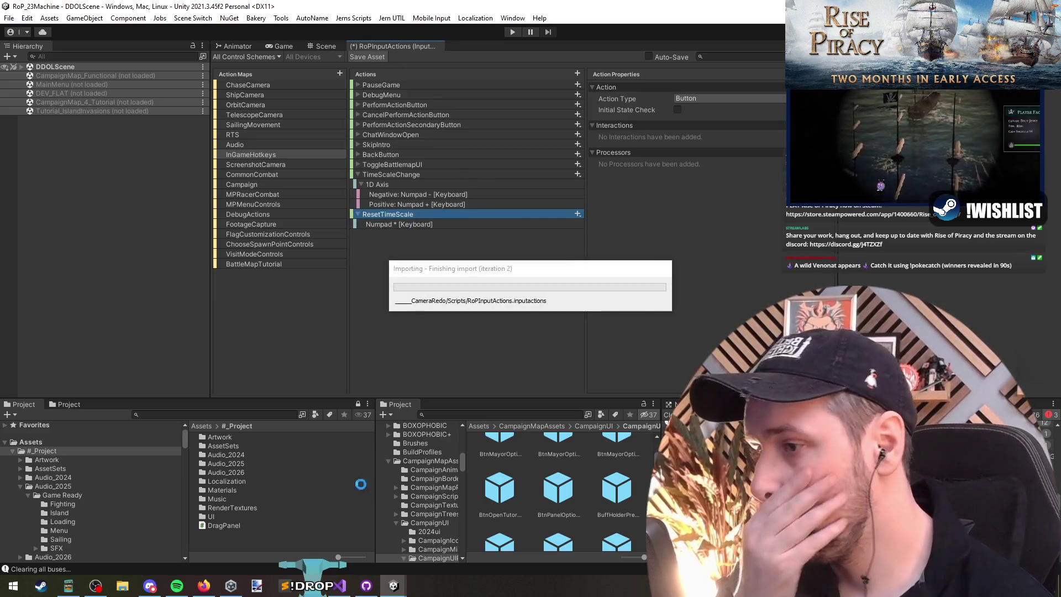
key("alt+Tab")
key("alt+Tab")
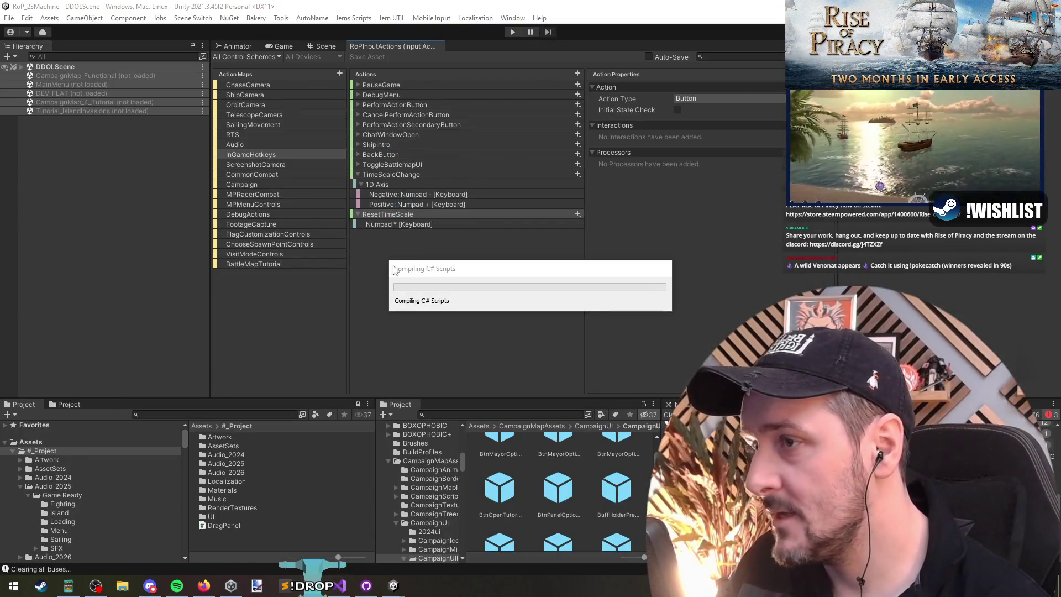
key("alt+Tab")
scroll(139, 256, "down", 1)
left_click(139, 255)
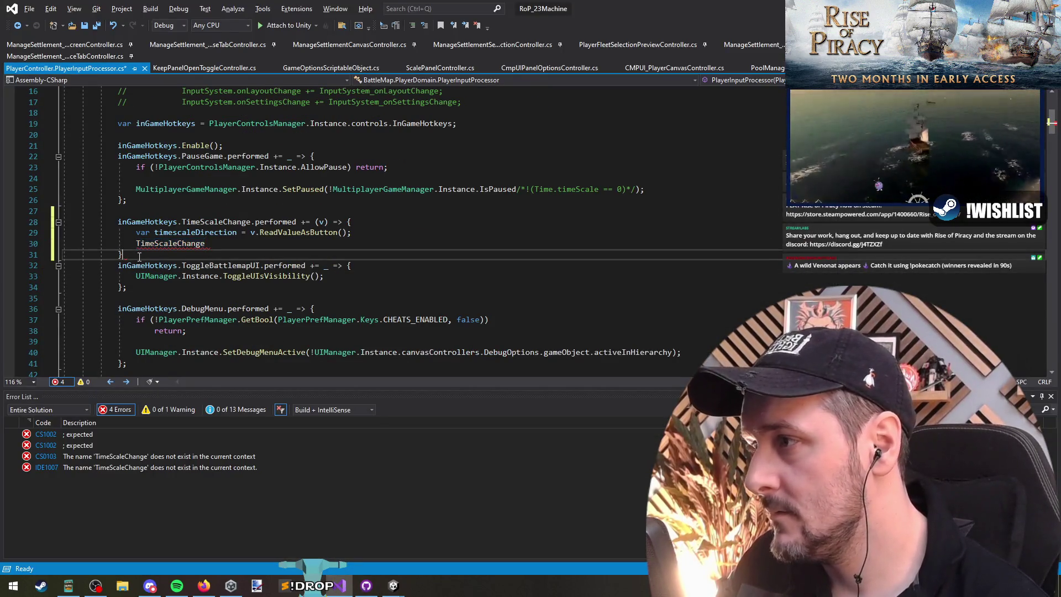
Step: Make room in the TimeScaleChange handler, discarding a half-written if statement
key("Return")
key("Return")
key("Return")
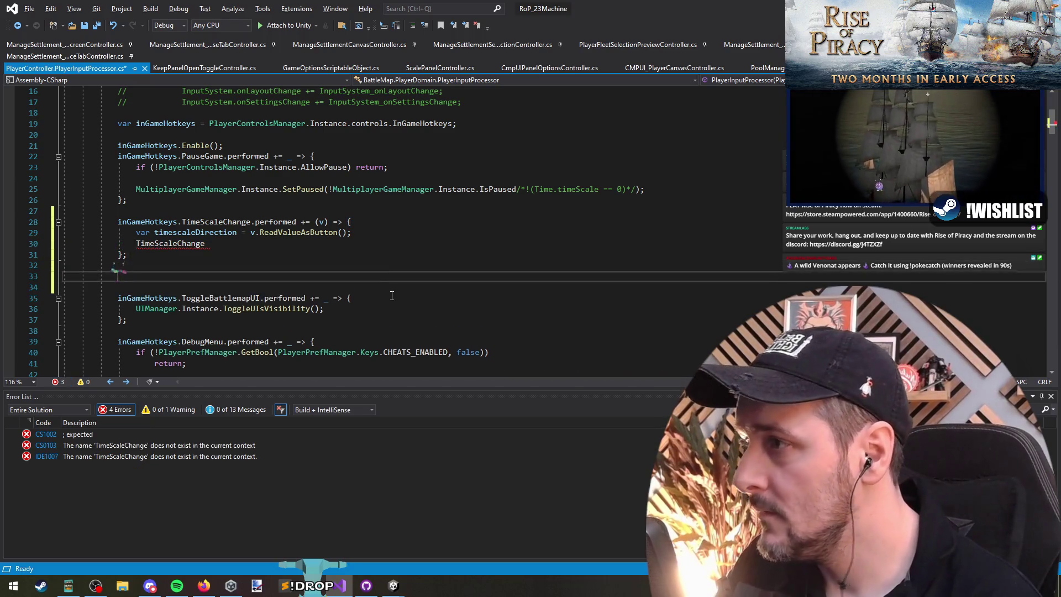
key("Up")
key("Up")
left_click(226, 244)
key("Home")
key("Return")
key("Up")
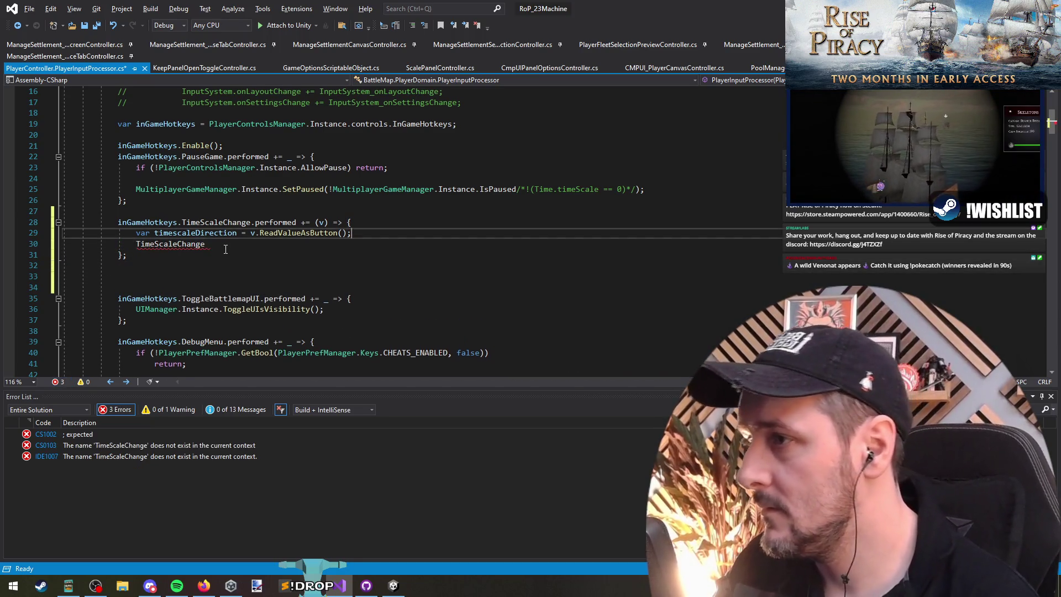
type("if(timesc")
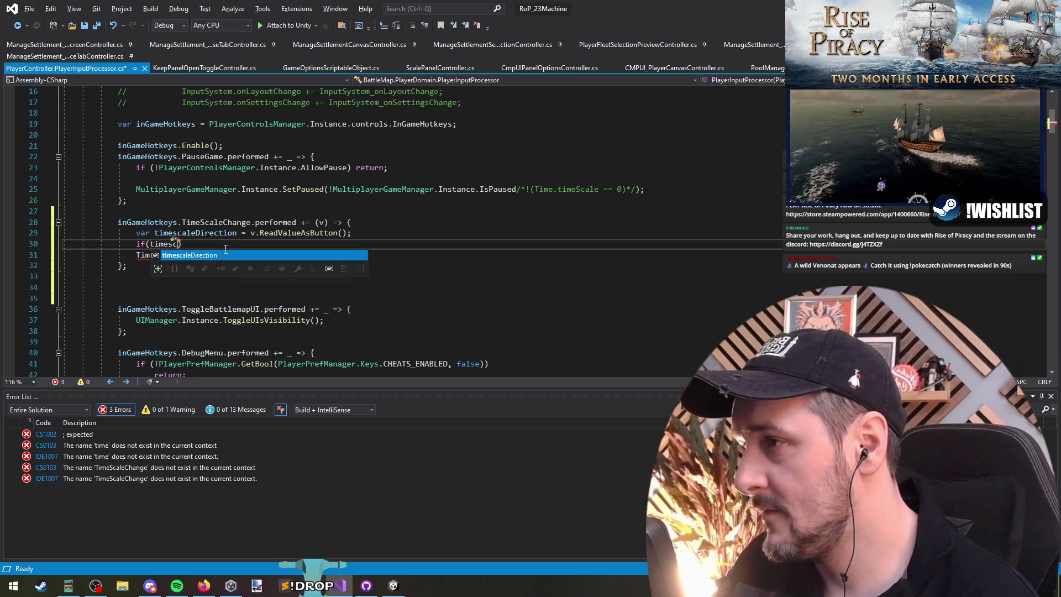
key("BackSpace")
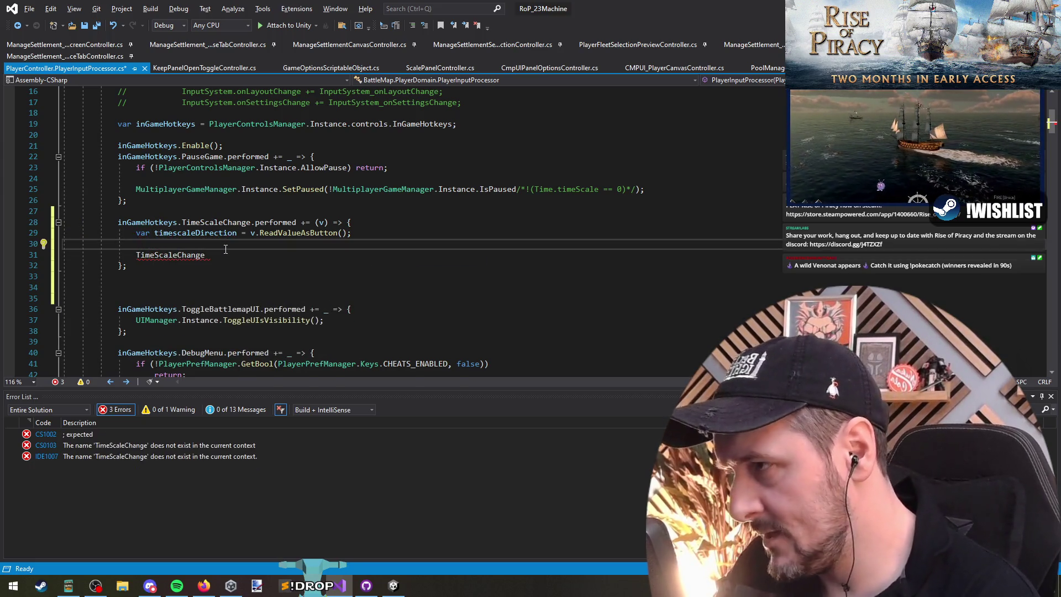
key("Return")
key("Return")
key("Up")
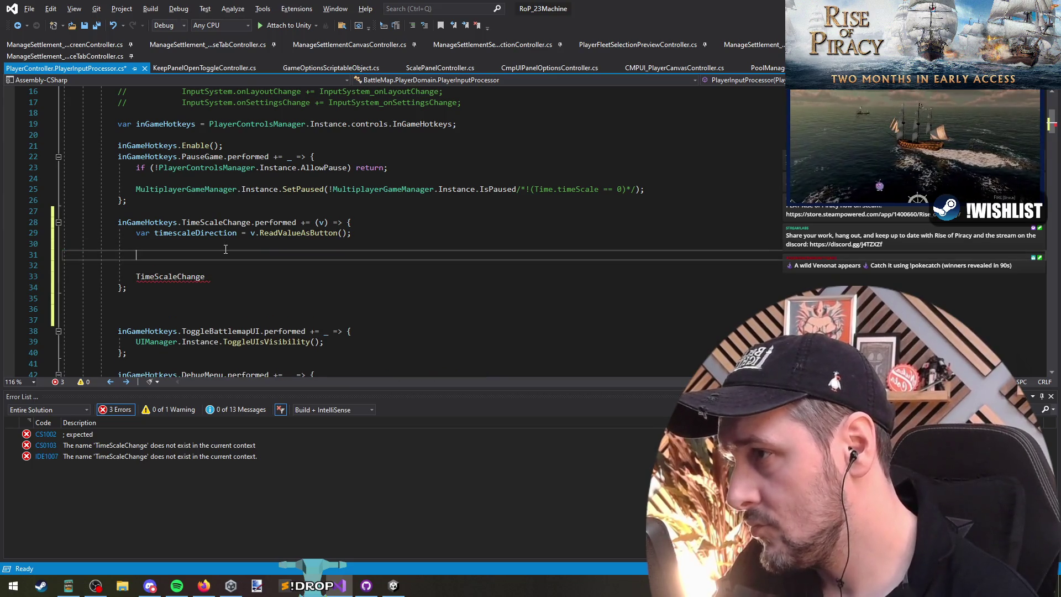
Step: Write Time.timeScale = Time.timeScale + (timescaleDirection ? ITERATION_AMT ..
type("Time.timeScale =")
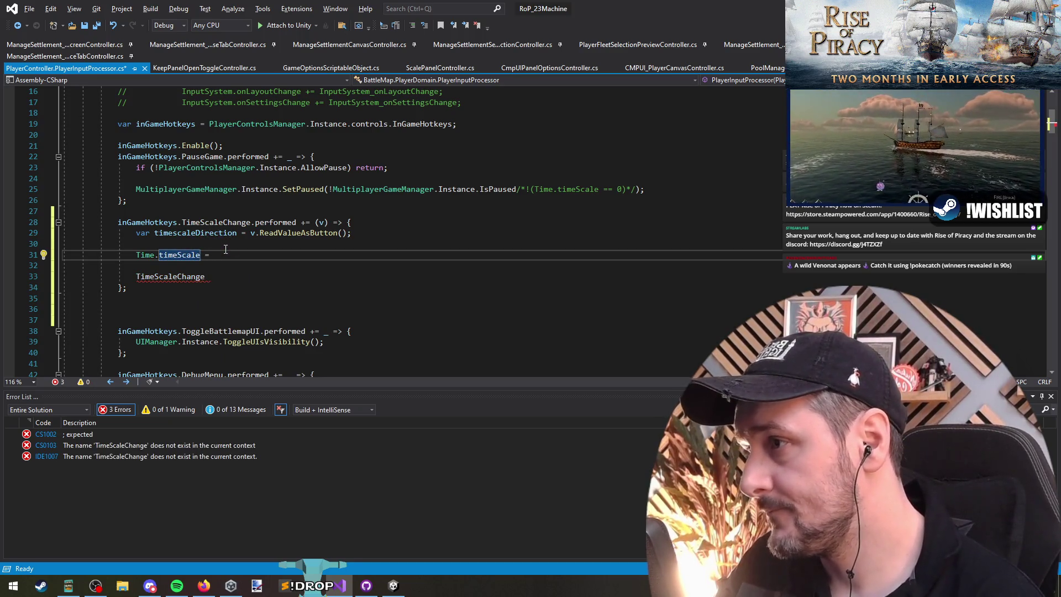
type(" Time.timeScale + ")
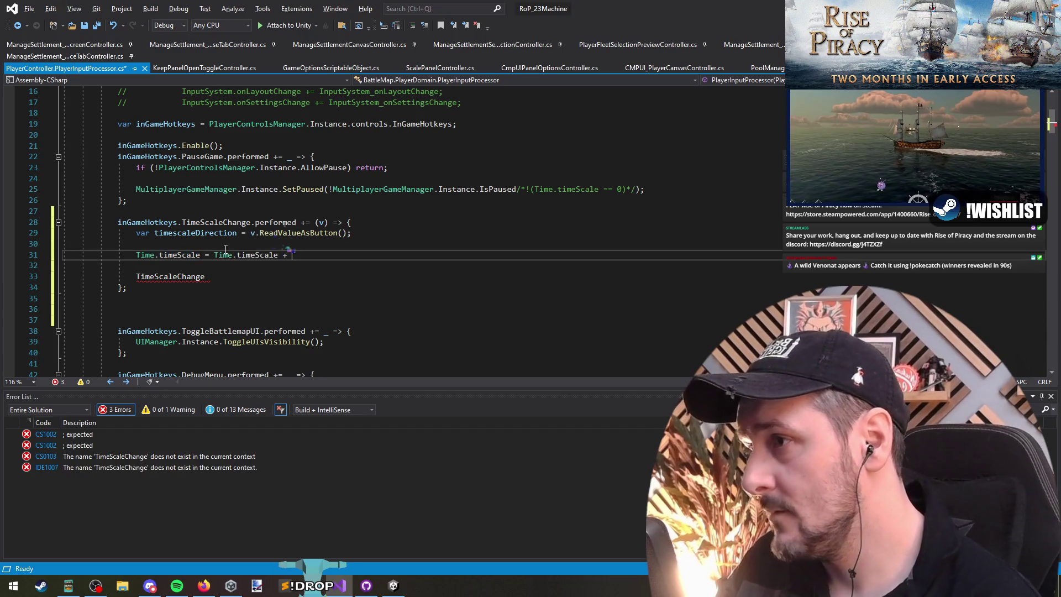
type("((")
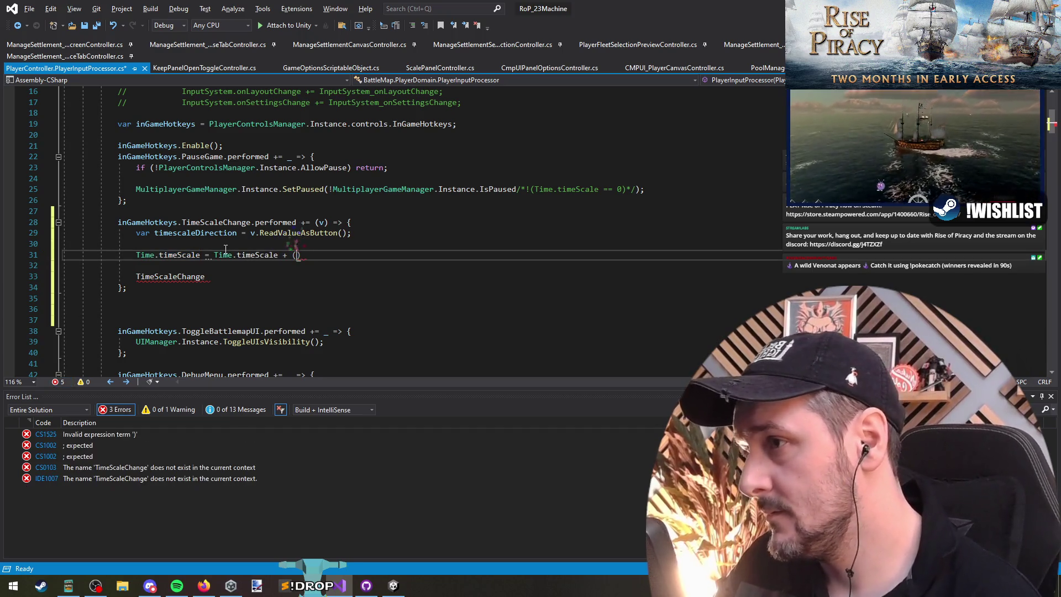
key("Up")
key("Up")
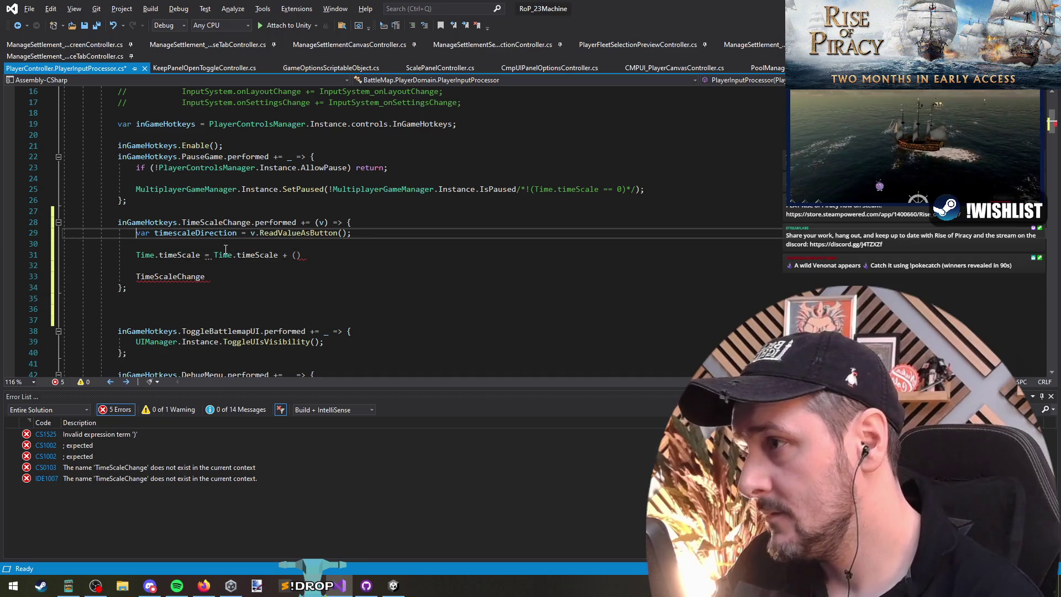
key("Down")
key("Down")
type("timescaleDirection ? ")
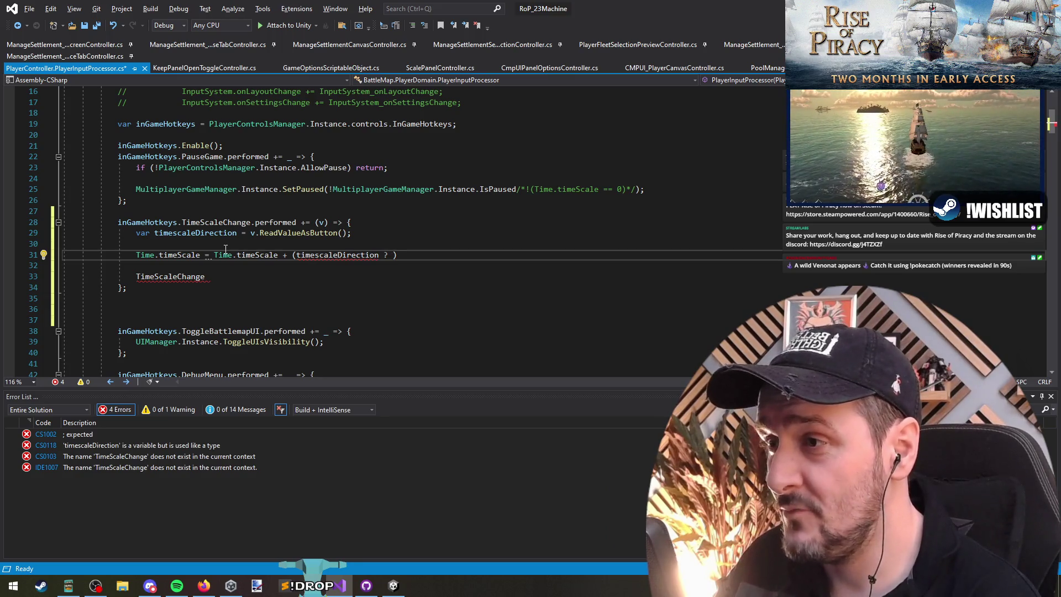
type(".5f")
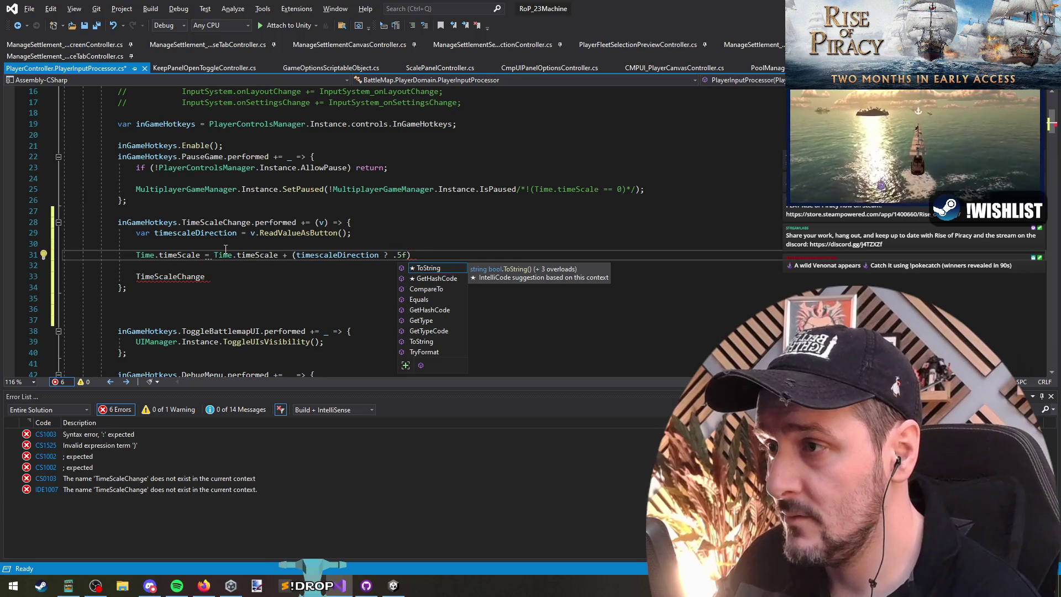
key("BackSpace")
key("BackSpace")
key("BackSpace")
type("ITERATIO")
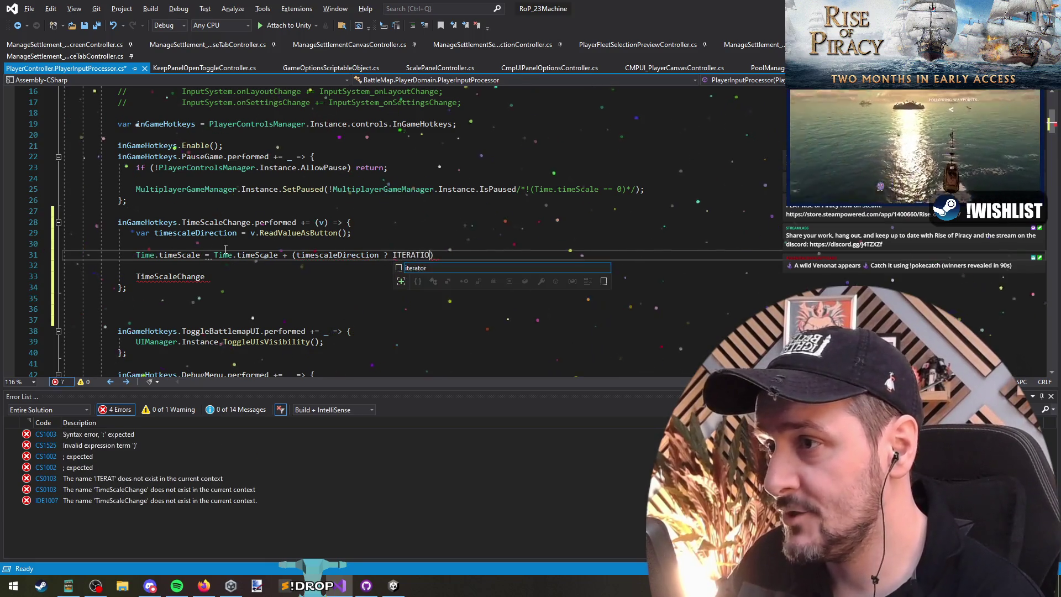
type("N_AMT")
key("Up")
key("Up")
key("Up")
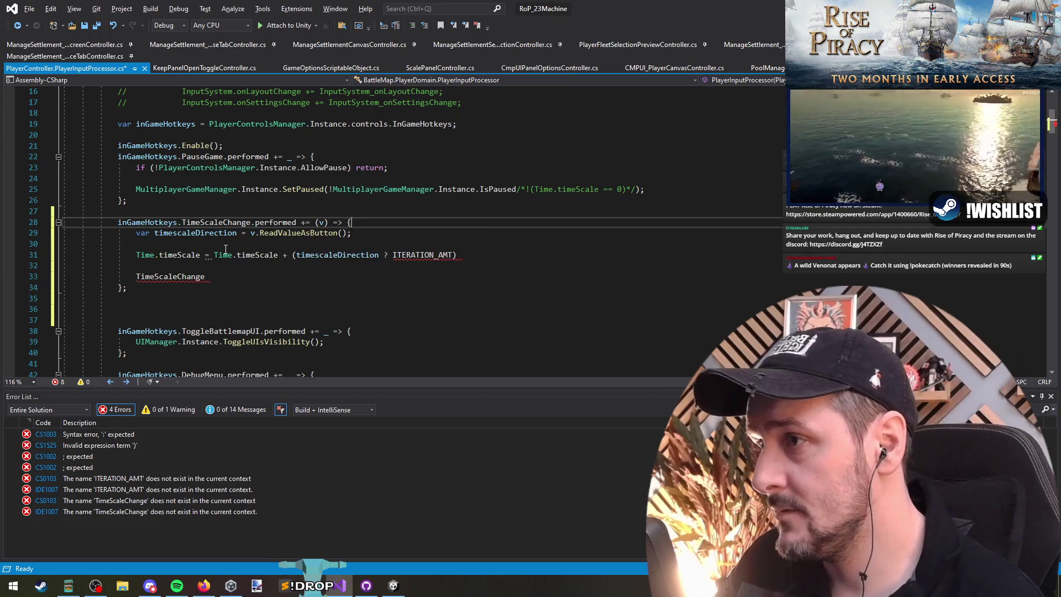
Step: Declare the step constant const float ITERATION_AMT = 0.5f
key("Return")
type("c")
type("oat I")
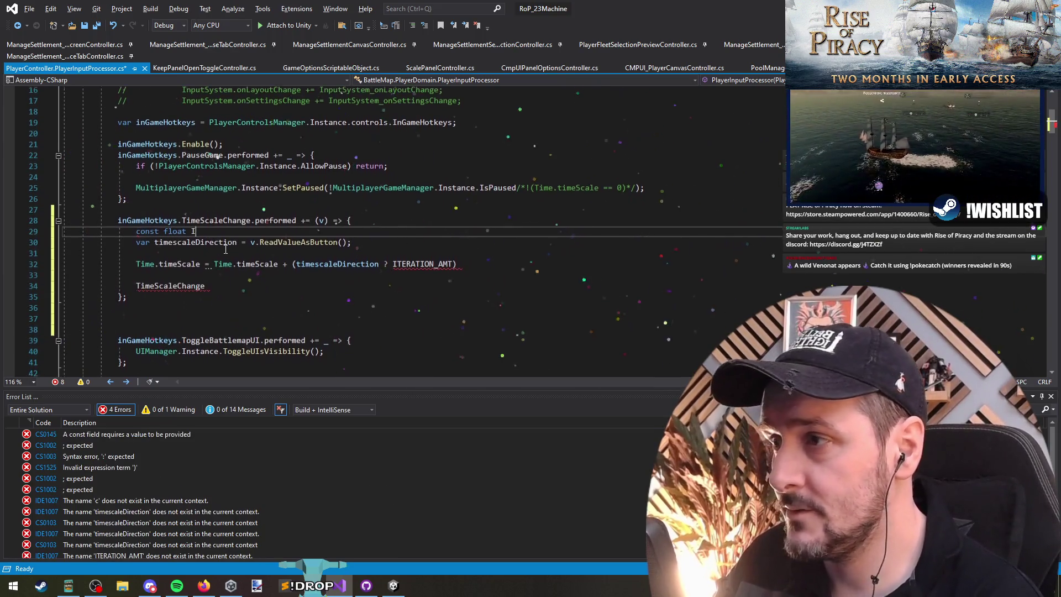
type("TERAT")
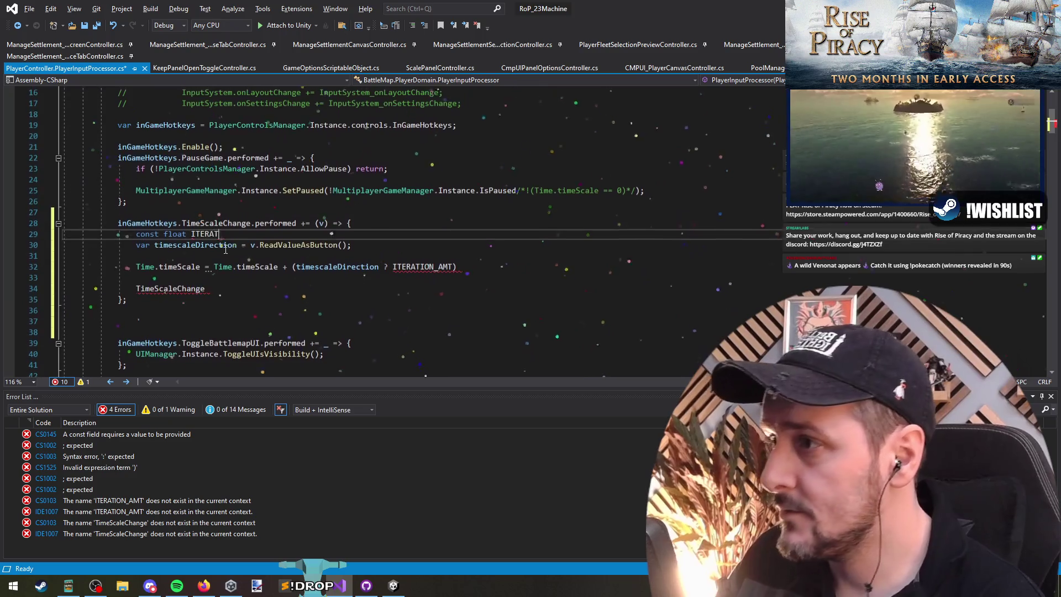
type("ION_AMT = ")
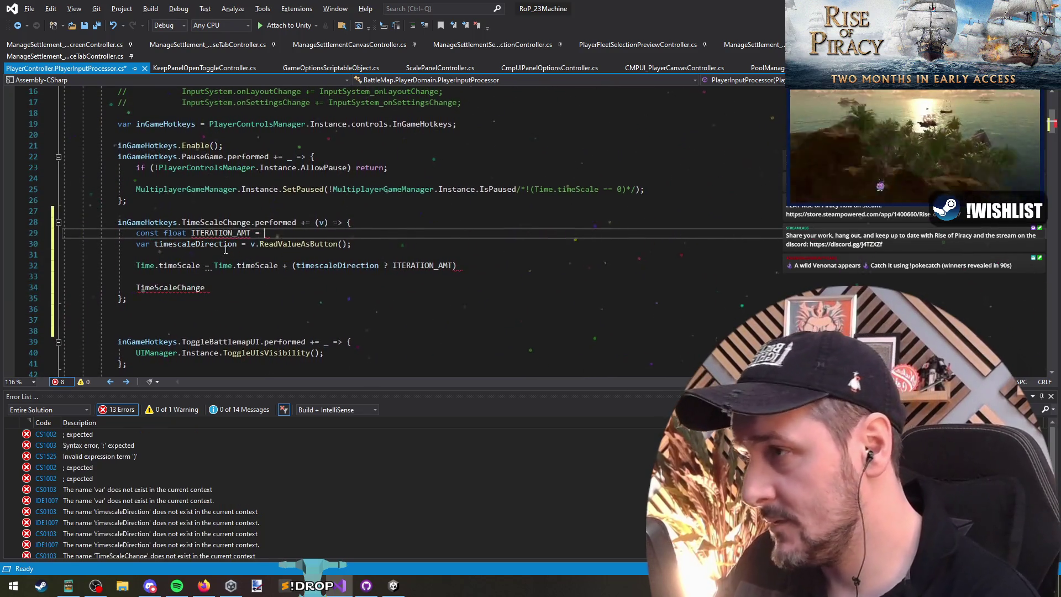
type("0.5f;")
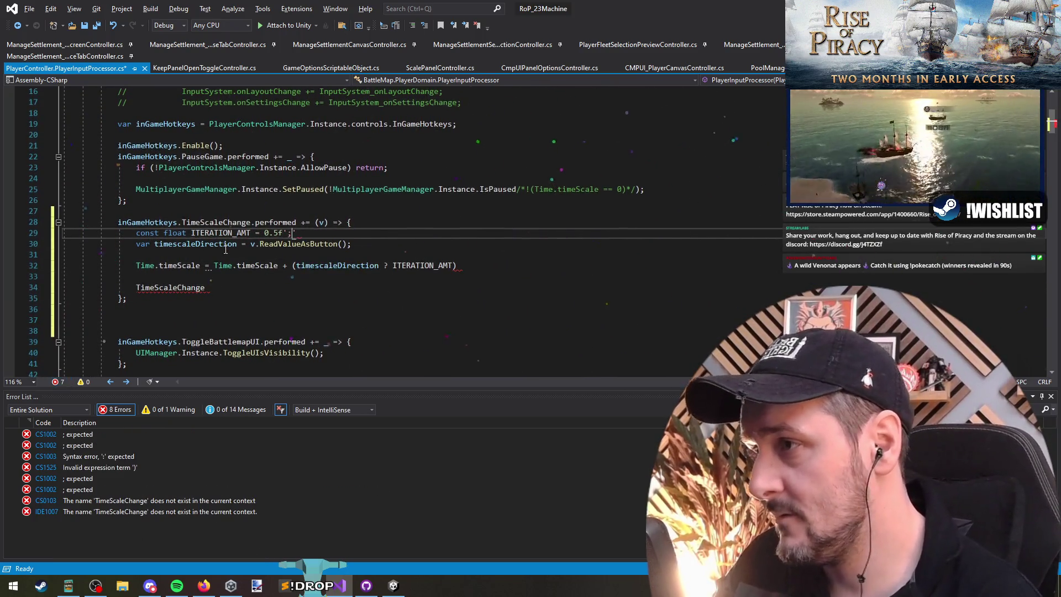
key("Return")
Step: Complete the ternary with -ITERATION_AMT as the decreasing step and end the statement
key("Down")
key("Down")
key("Down")
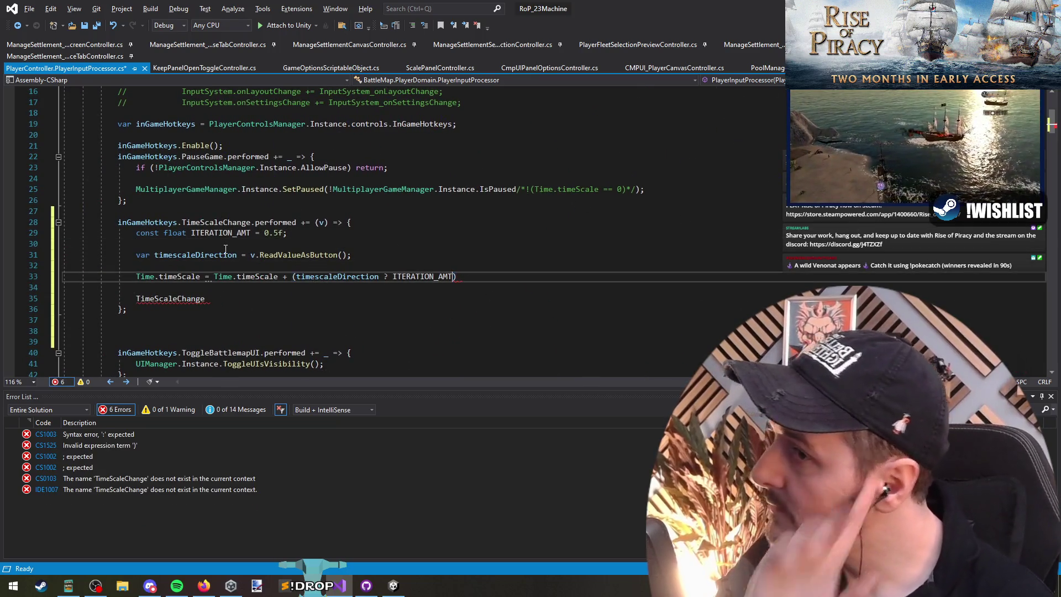
type("-I")
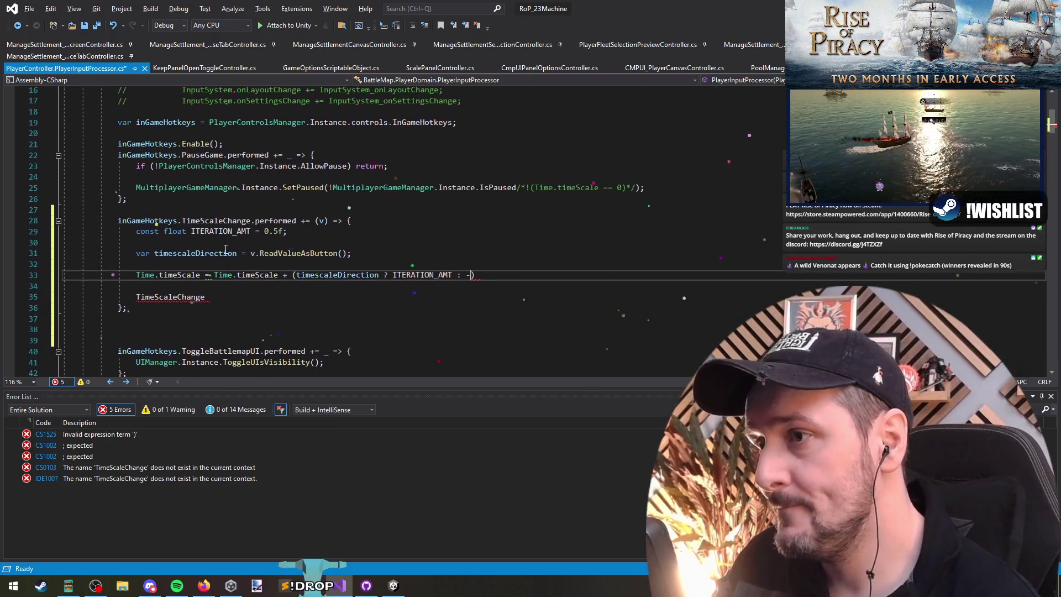
type("TERAT")
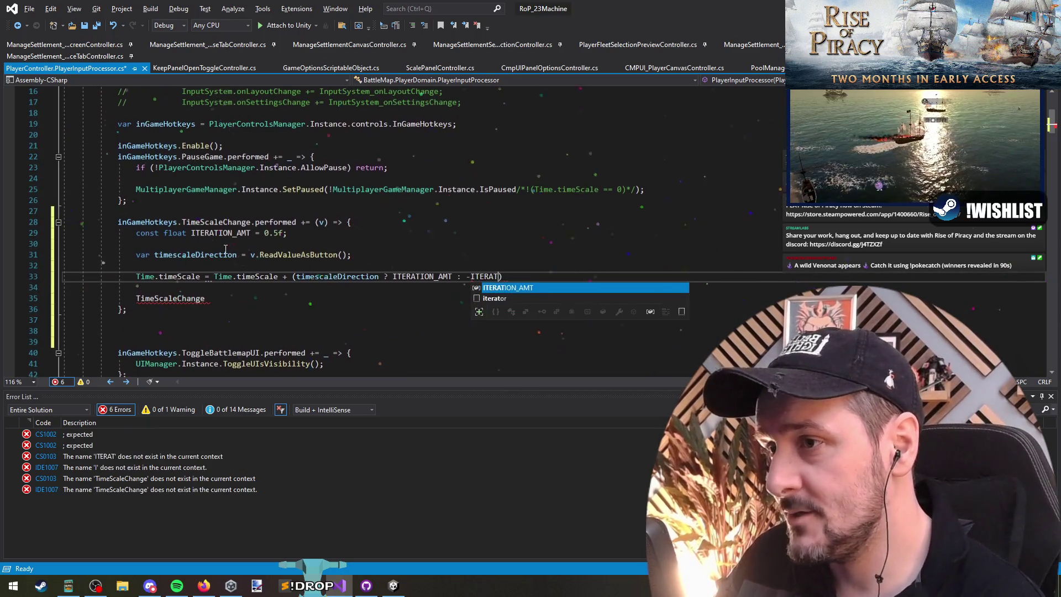
key("Tab")
type(";")
key("Home")
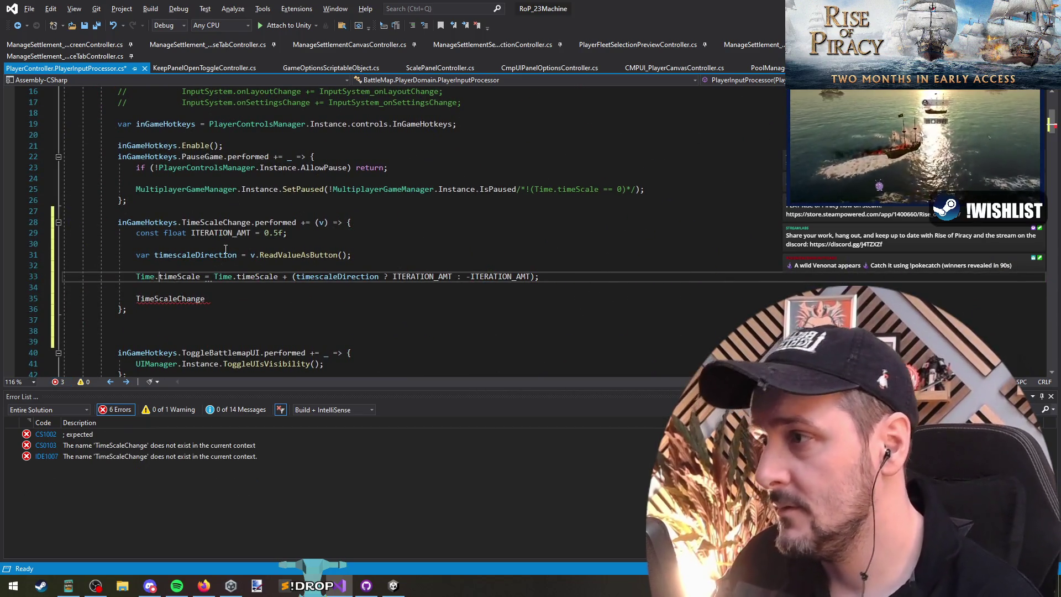
Step: Wrap the time scale expression in Mathf.Clamp with limits 0f and 5f
type("Mathf.Clamp")
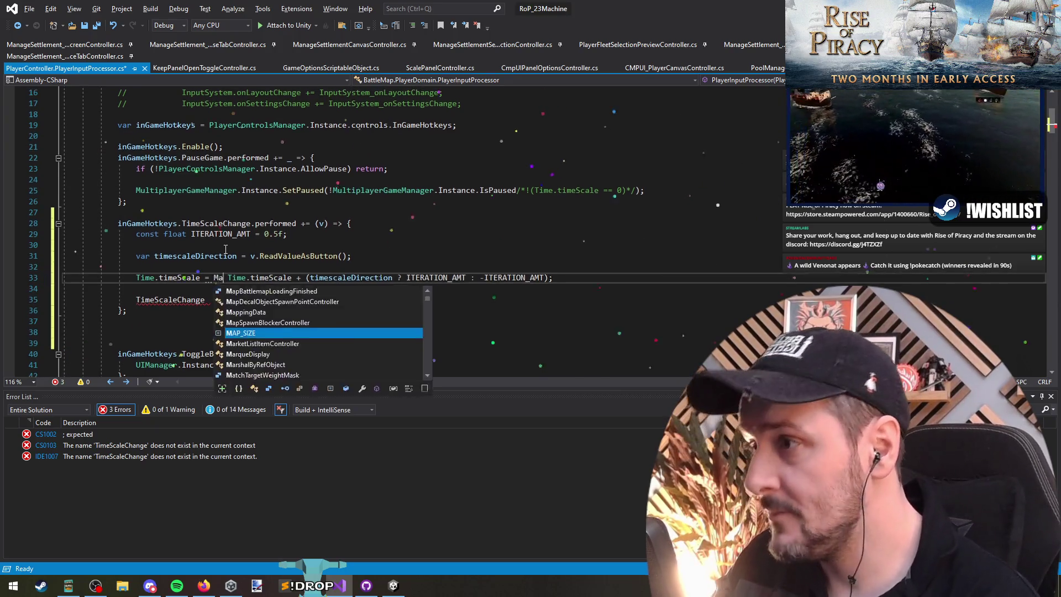
type("(")
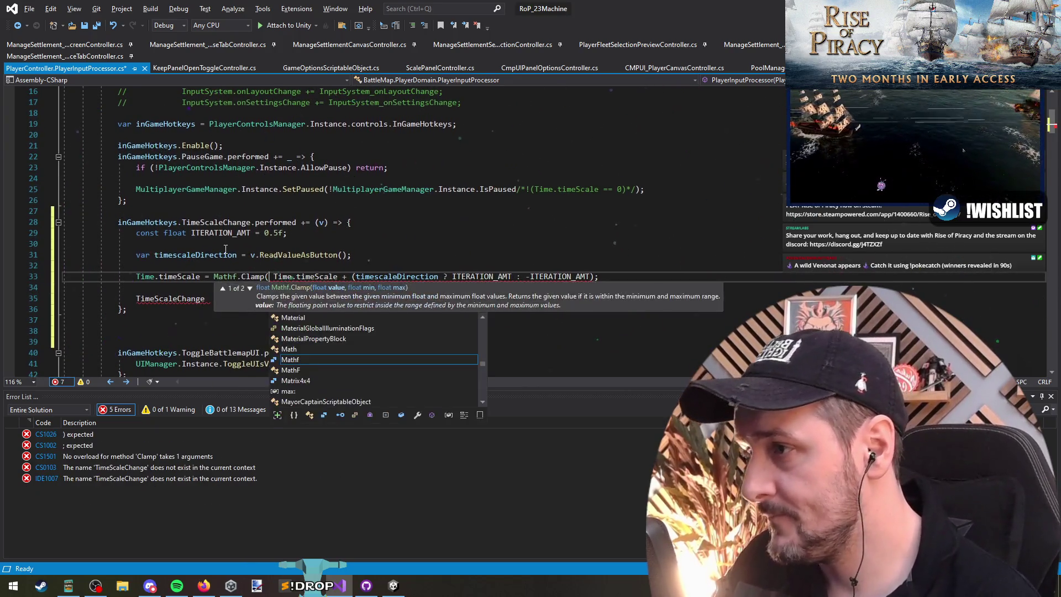
key("Delete")
key("End")
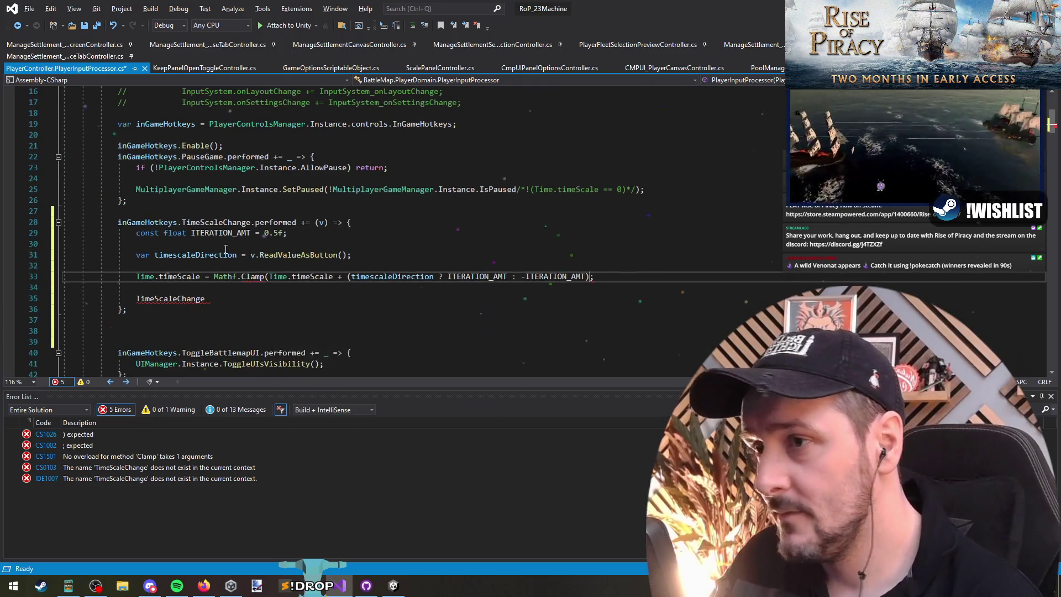
type(", 0")
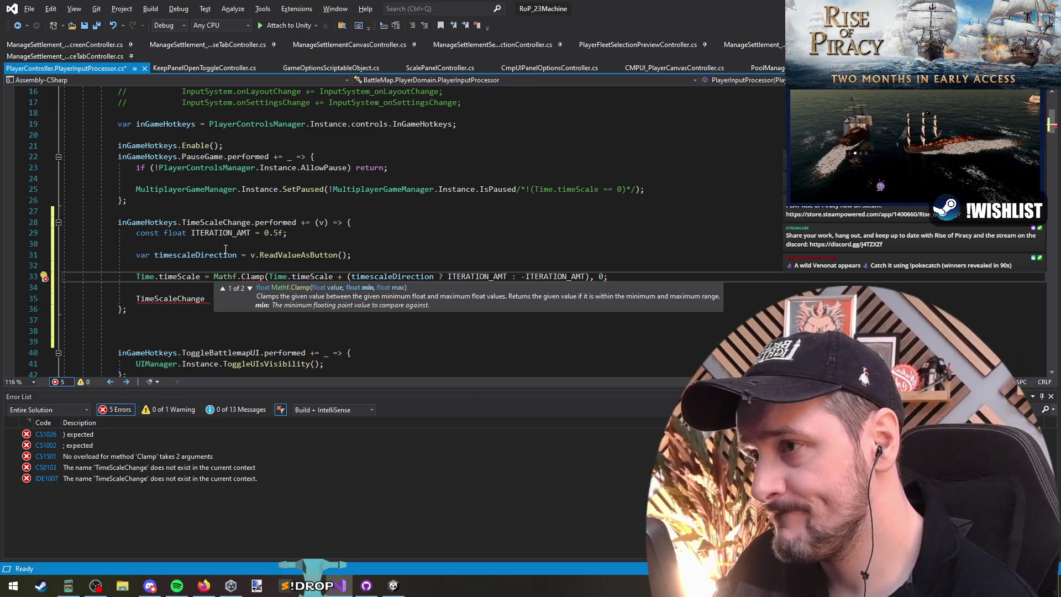
type("f, ")
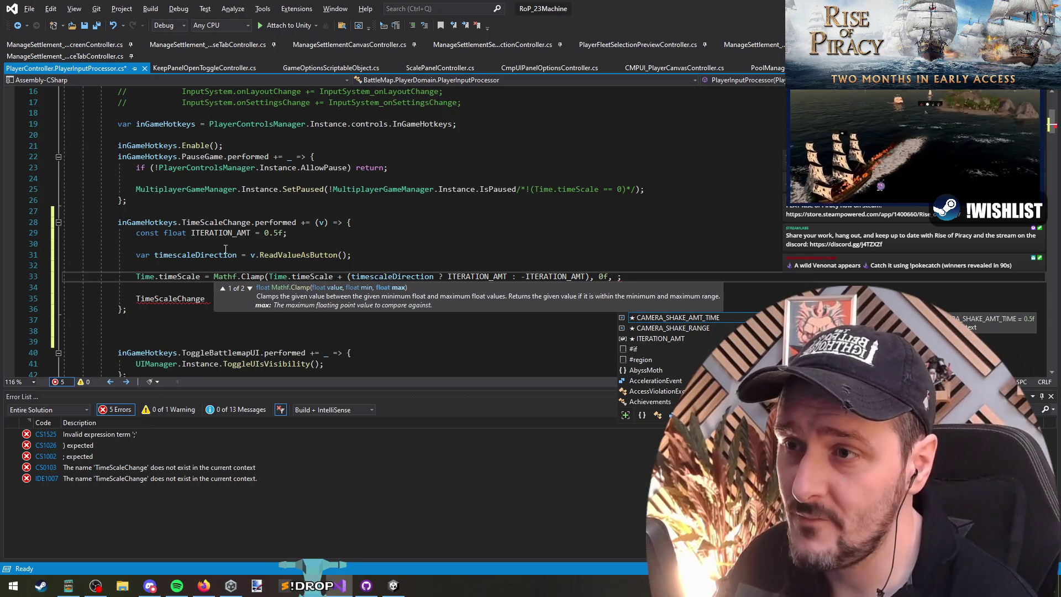
type("5f)")
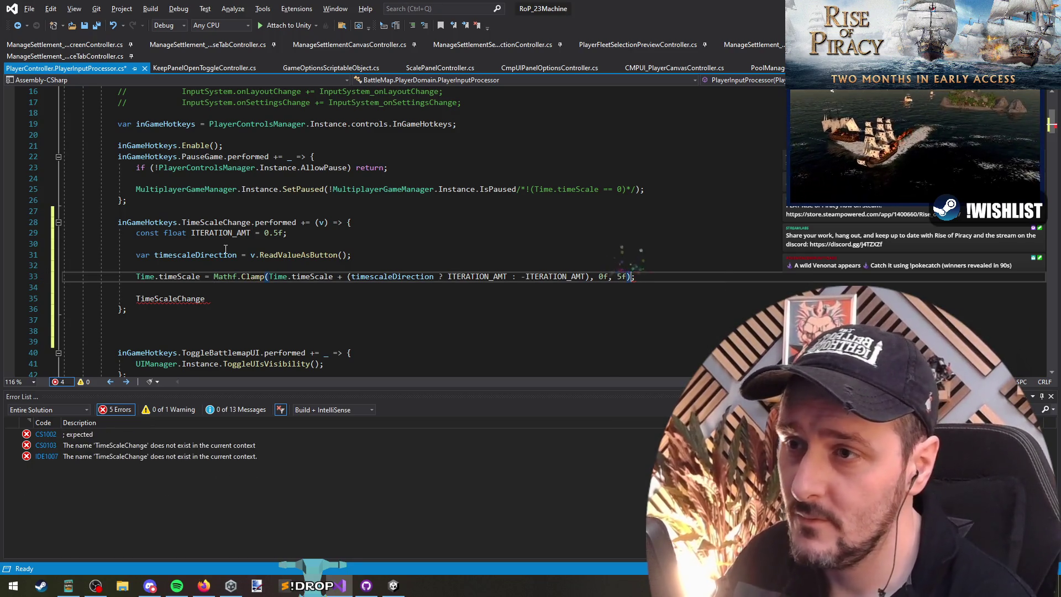
key("Up")
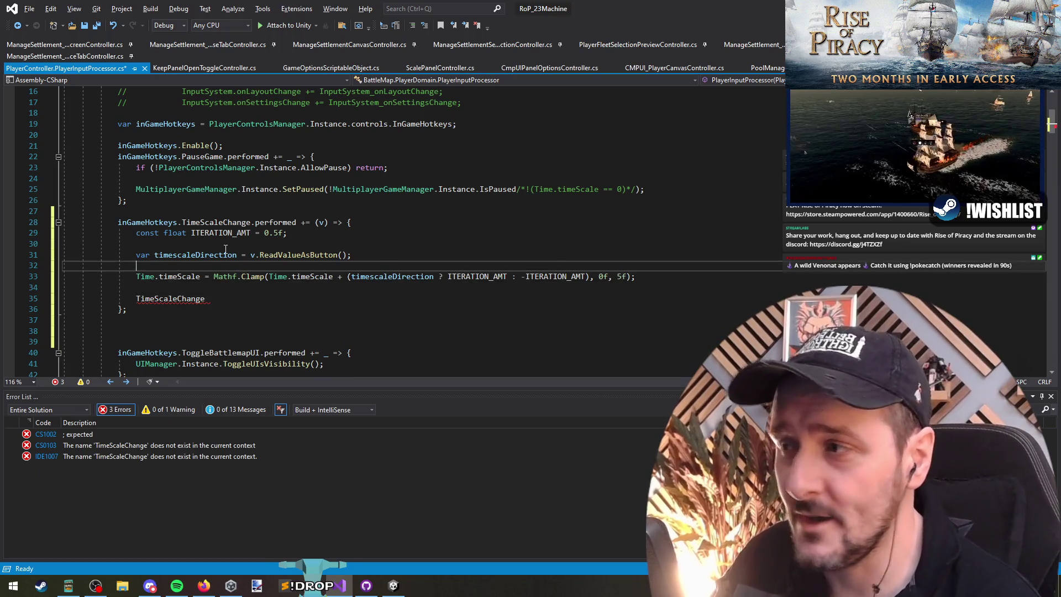
Step: Remove the stray blank lines around the direction variable and delete the unfinished TimeScaleChange line
key("BackSpace")
key("Up")
key("BackSpace")
key("Down")
key("Down")
key("Down")
key("Delete")
key("End")
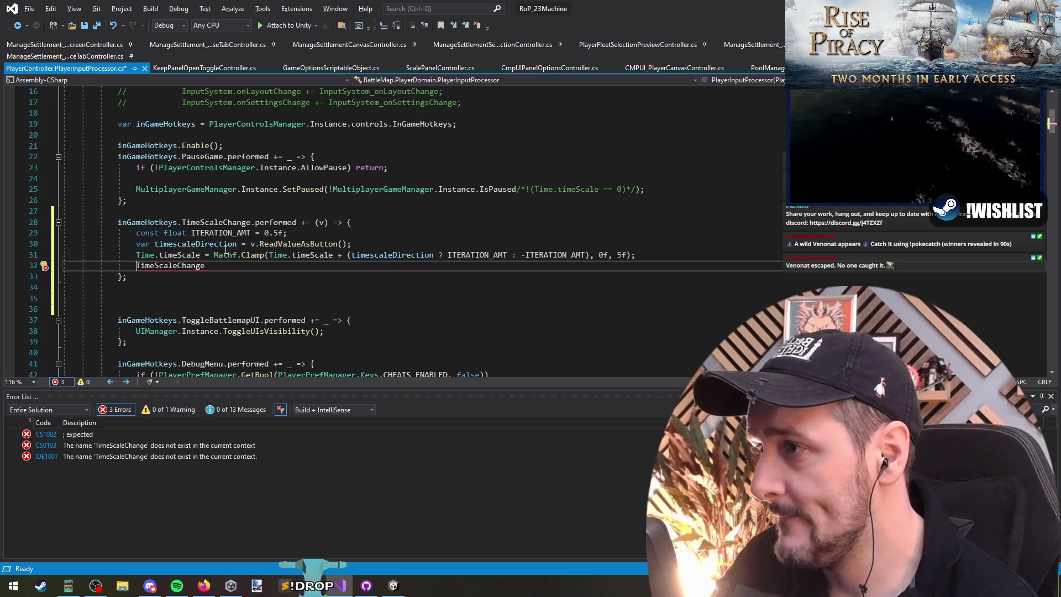
key("shift+Home")
key("BackSpace")
key("BackSpace")
Step: Duplicate the TimeScaleChange handler block below itself
key("shift+Up")
key("shift+Up")
key("shift+Up")
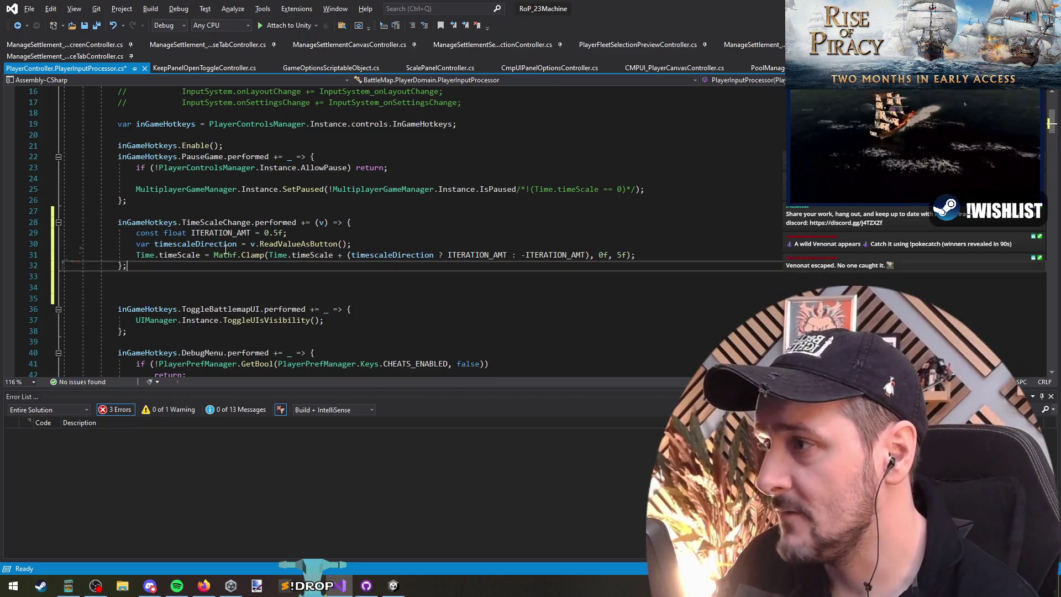
key("shift+Up")
key("ctrl+c")
key("Down")
key("Down")
key("ctrl+v")
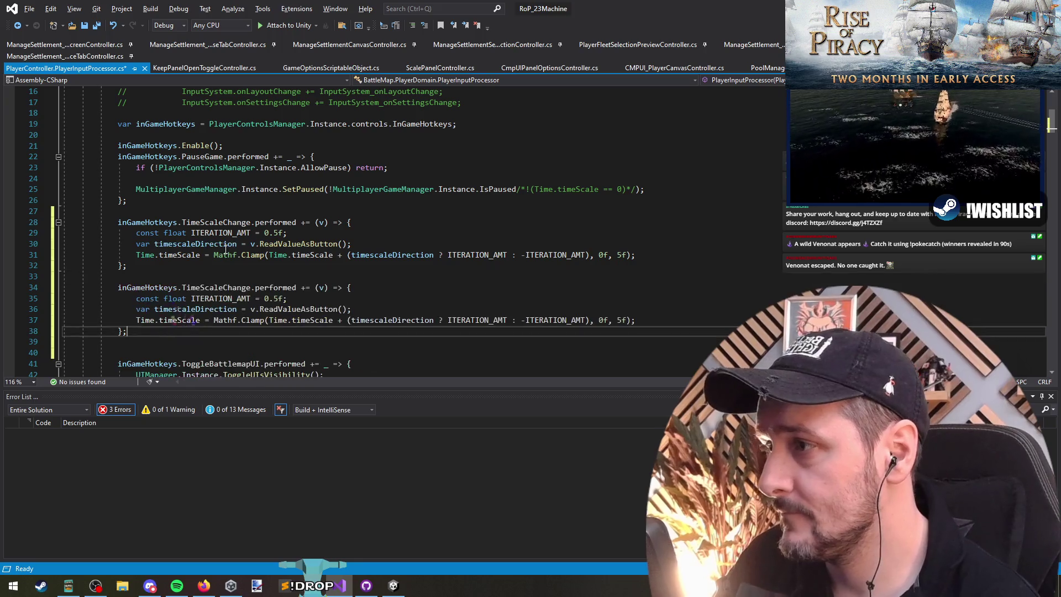
Step: In the copy, delete the constant and direction lines and replace the Clamp expression with 1f
key("ctrl+Right")
key("ctrl+Right")
key("ctrl+Right")
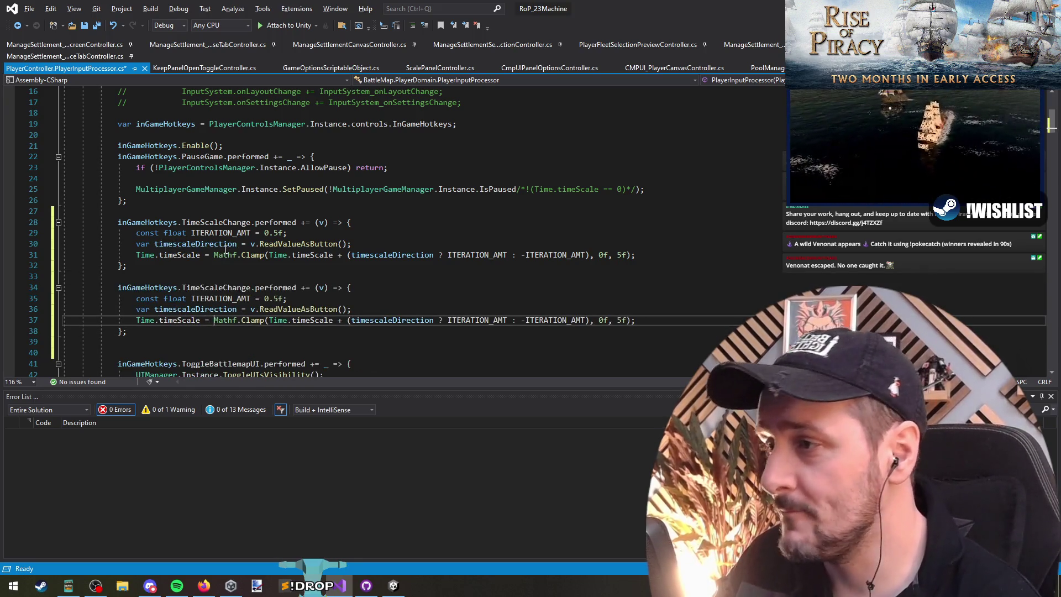
key("End")
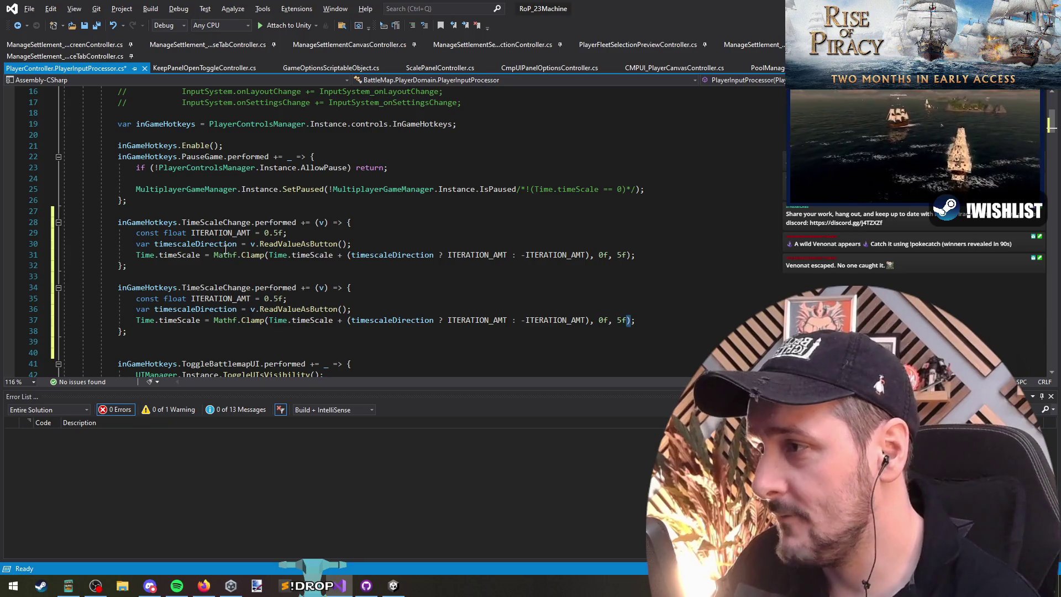
key("Up")
key("Home")
key("Up")
key("ctrl+shift+l")
key("ctrl+shift+l")
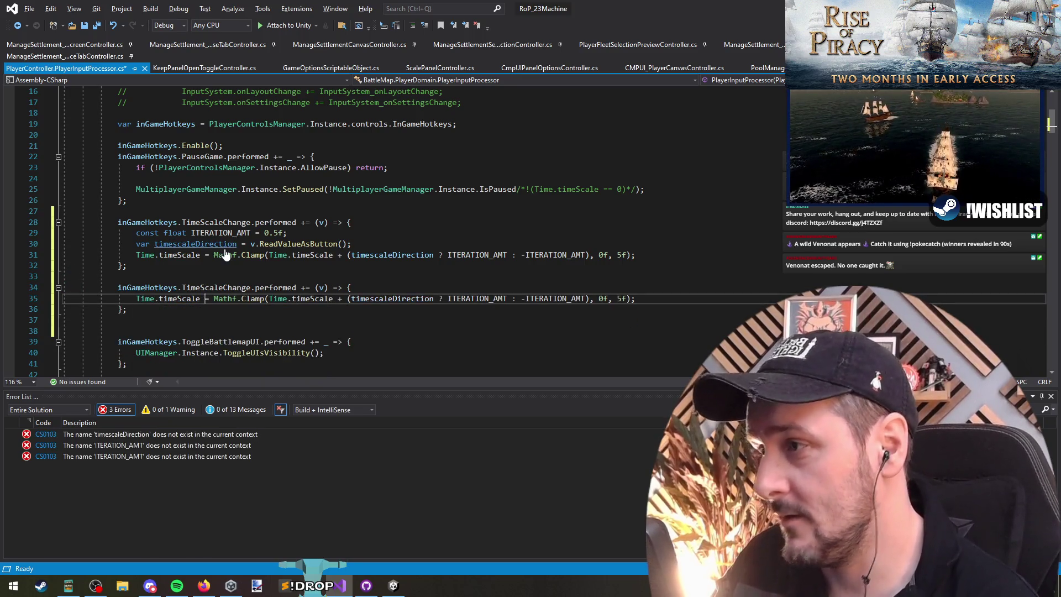
key("ctrl+shift+Left")
key("shift+End")
key("BackSpace")
type("1f;")
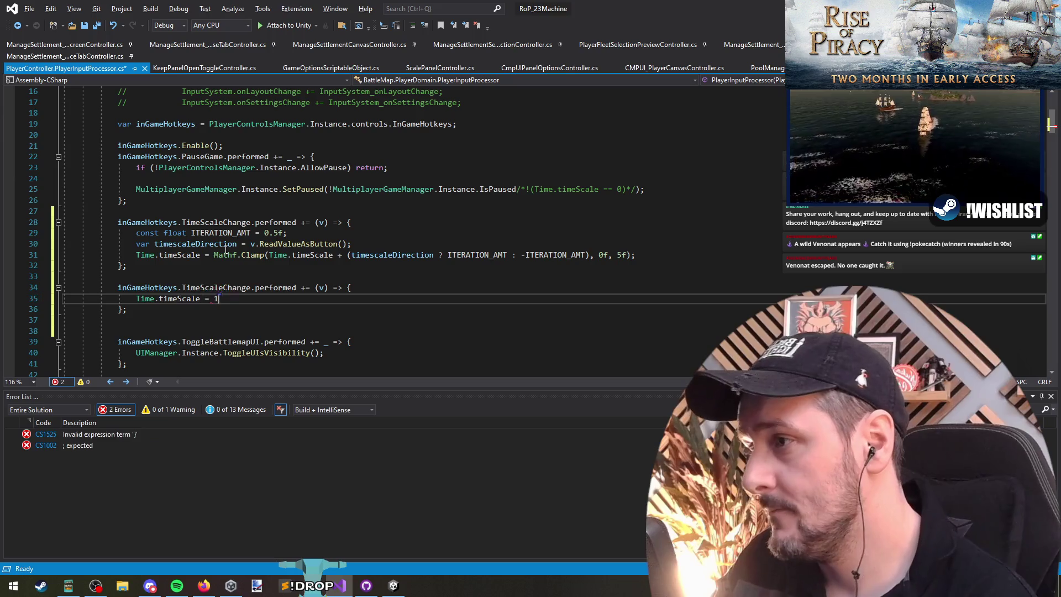
Step: Rename the copied handler's action to ResetTimeScale and change its lambda parameter to a discard (_)
key("Up")
key("ctrl+Left")
key("ctrl+Left")
key("ctrl+Left")
key("ctrl+shift+Left")
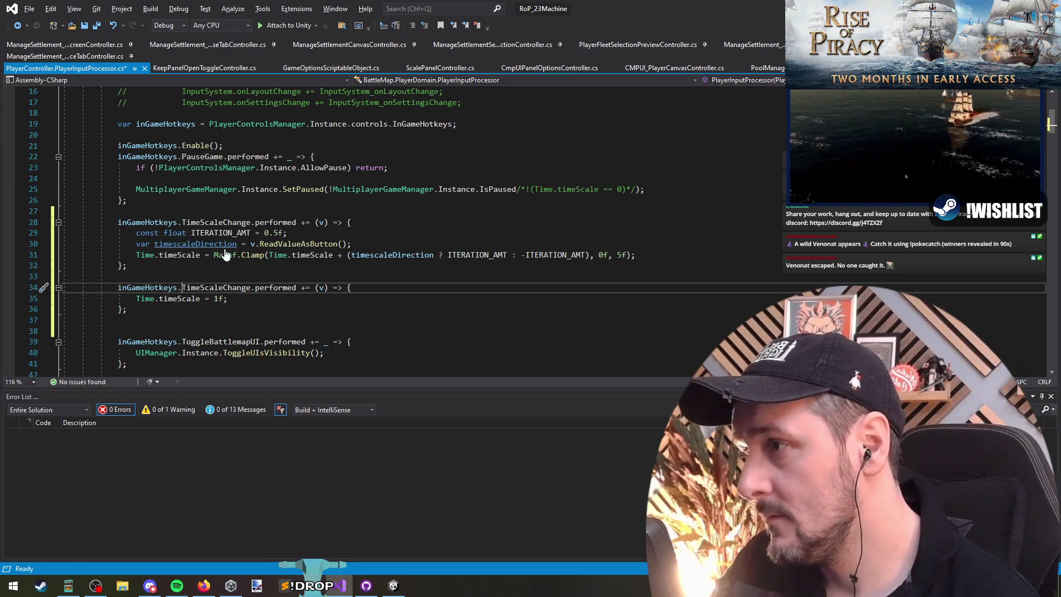
type("Reset")
key("Tab")
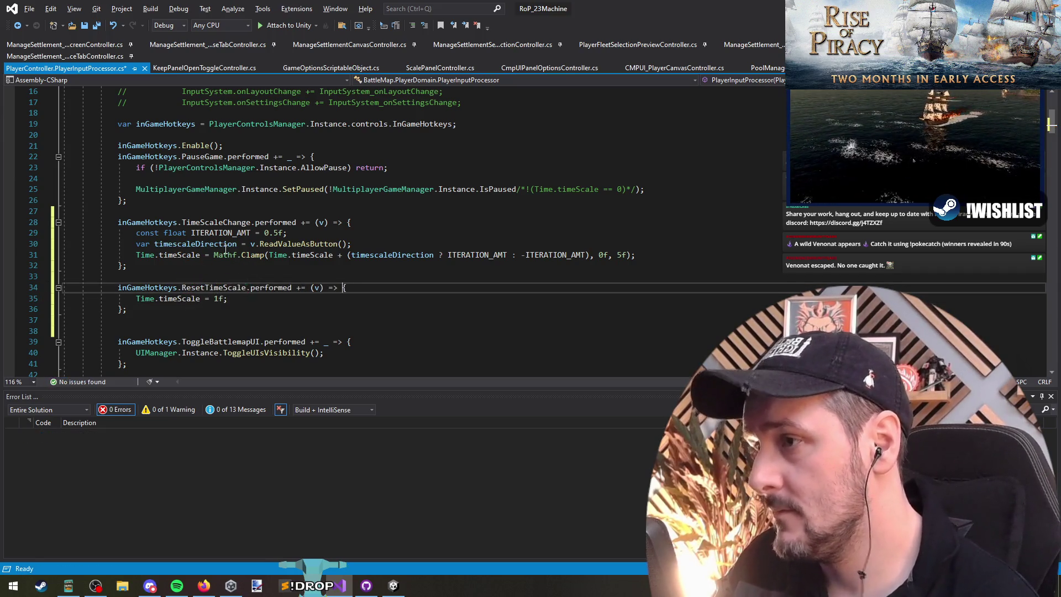
key("Left")
key("Left")
key("BackSpace")
type("_")
key("End")
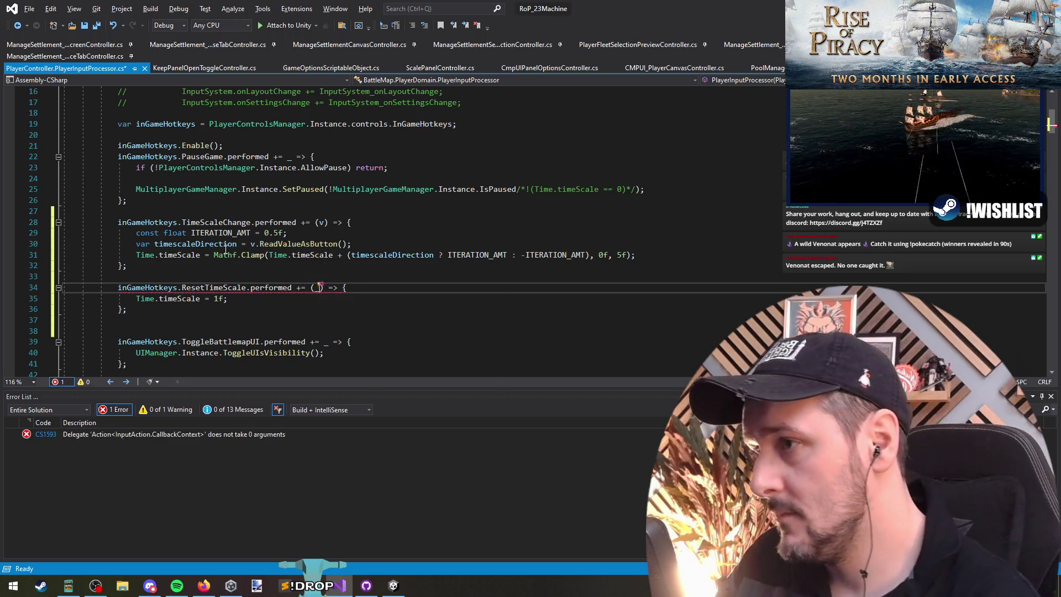
Step: Remove the extra blank line after the new handler and return to the end of the Clamp statement
key("Down")
key("Down")
key("Down")
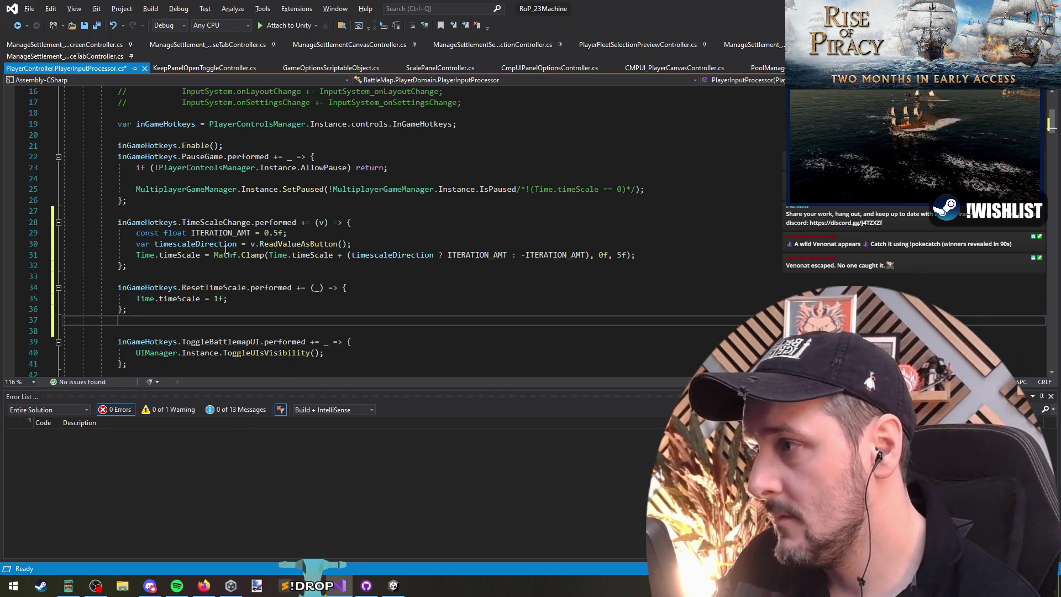
key("BackSpace")
key("Up")
key("Up")
key("Up")
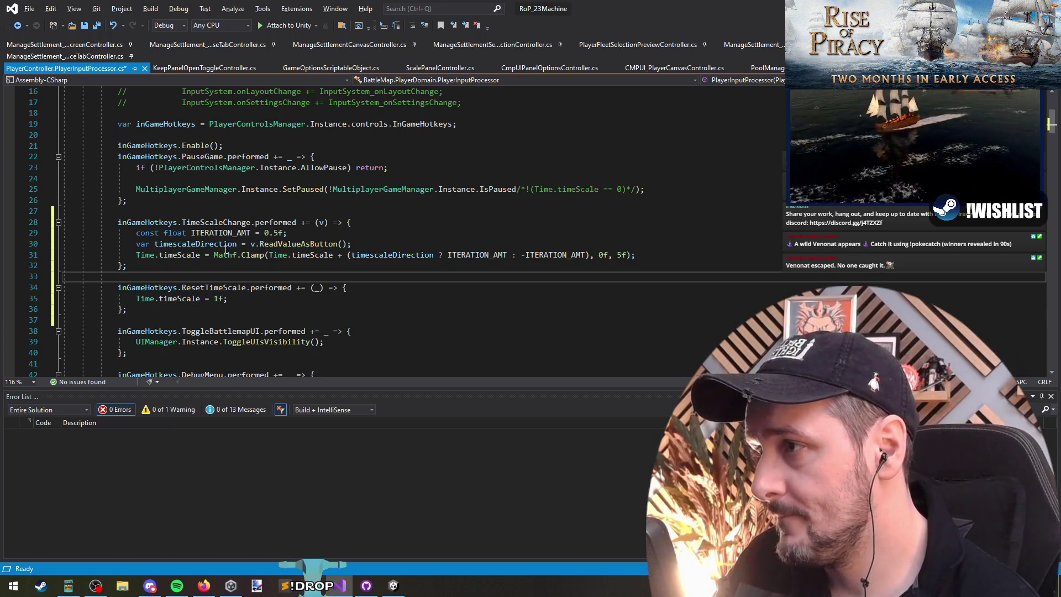
key("Up")
key("Up")
key("End")
Step: After the Clamp statement, add a UIManager.AddNotification call titled 'TimeScale Changed' with an empty description
key("Return")
key("Return")
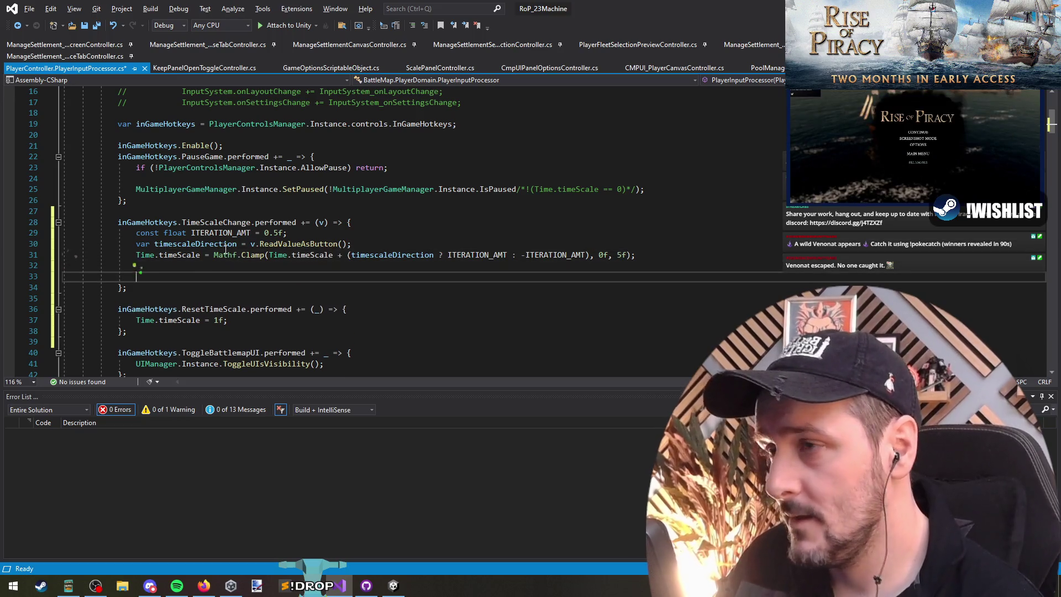
type("Notific")
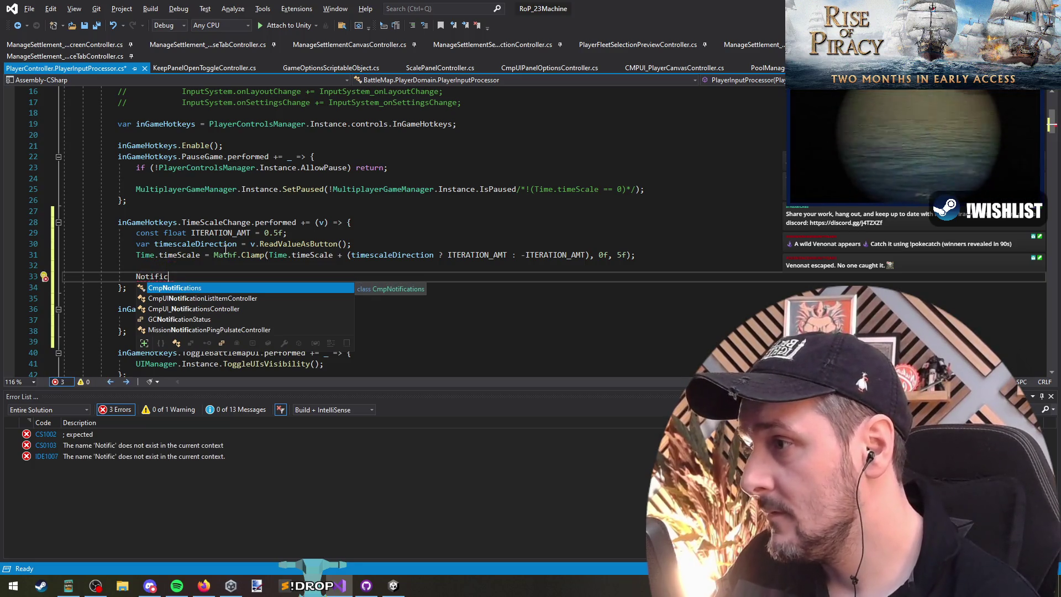
key("ctrl+BackSpace")
type("UIM")
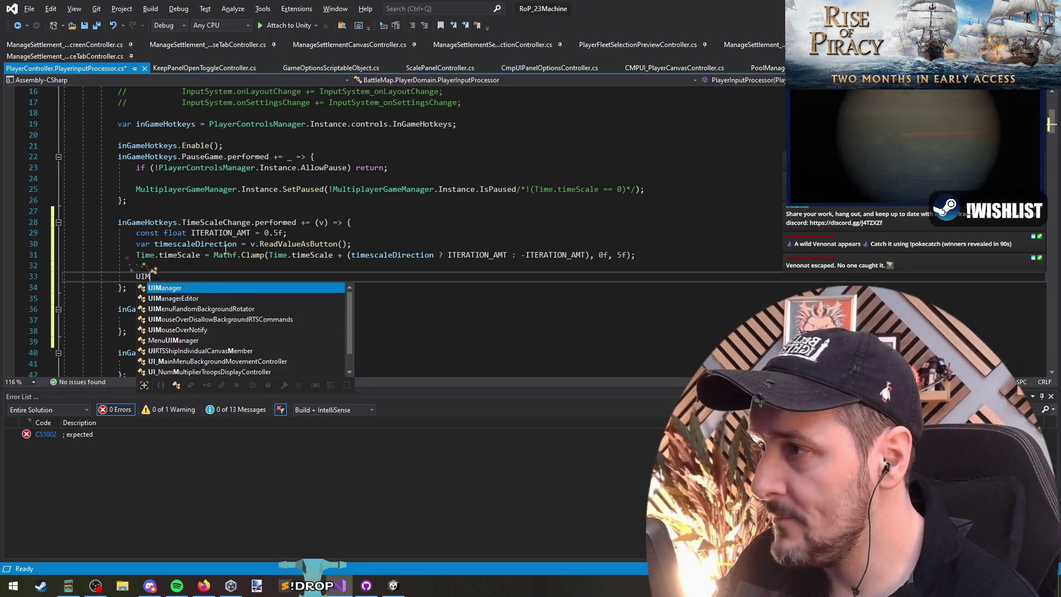
type("an.")
type("AddN")
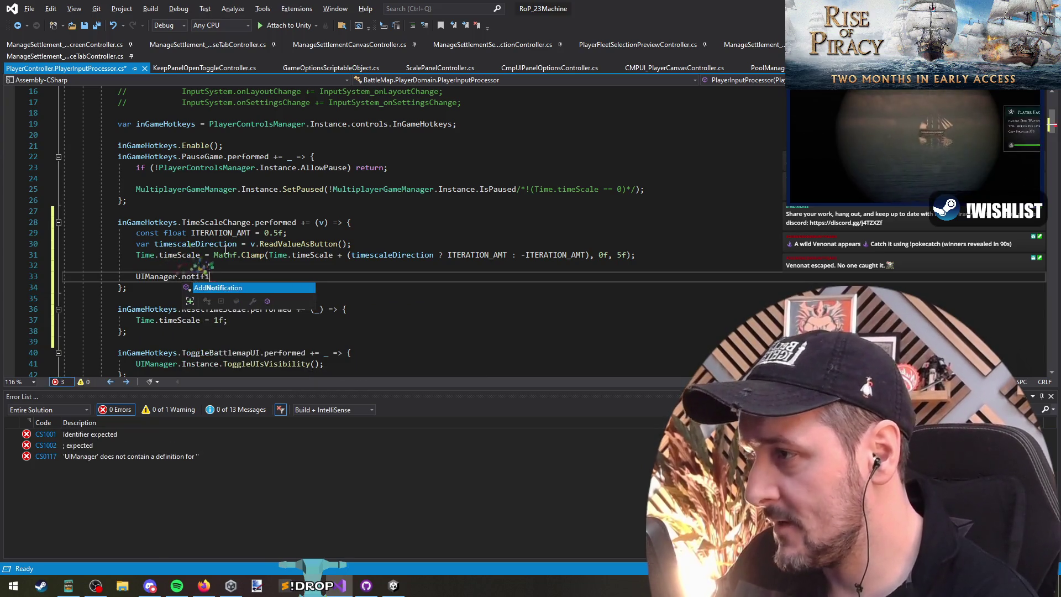
type("(\"")
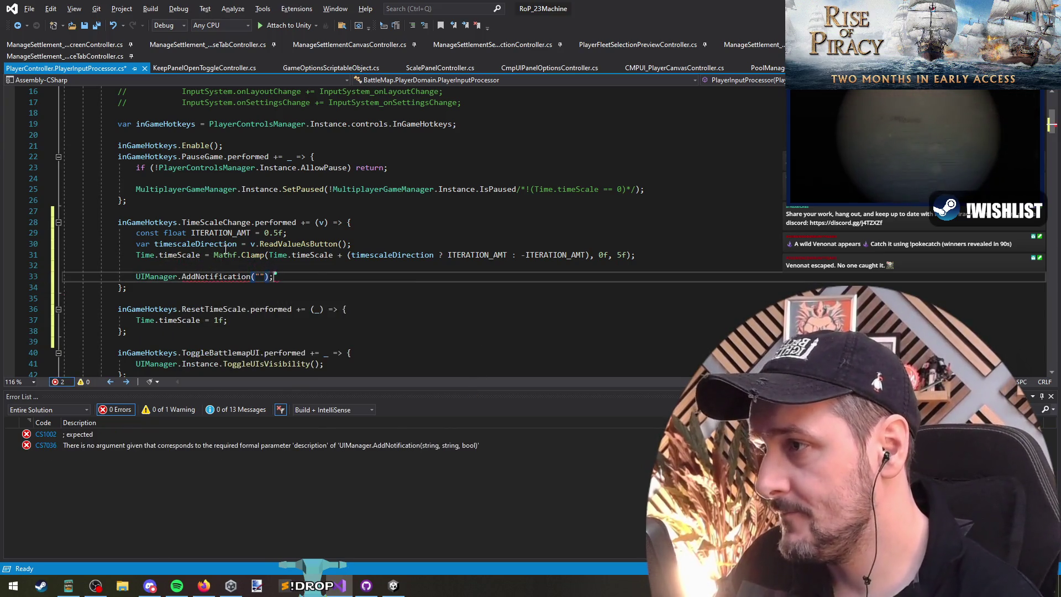
type(";")
key("Left")
key("Left")
key("Left")
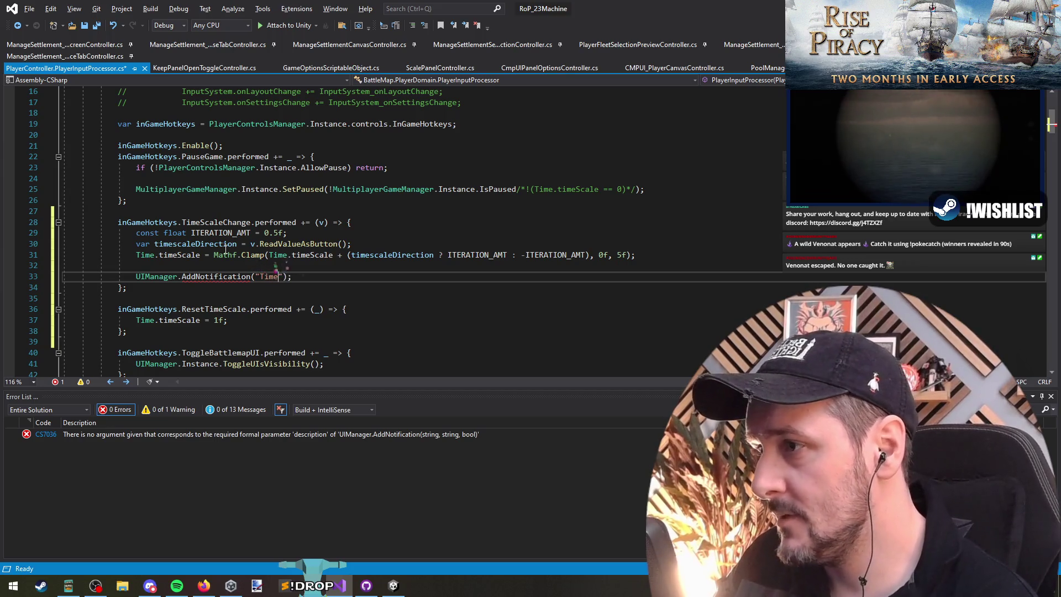
type("Ch")
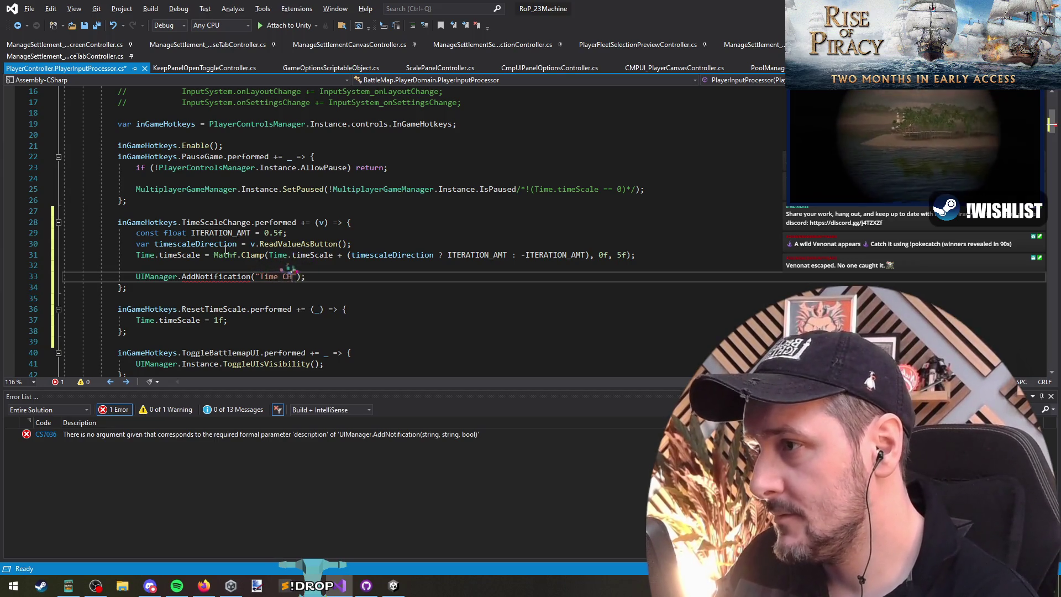
key("BackSpace")
key("BackSpace")
key("BackSpace")
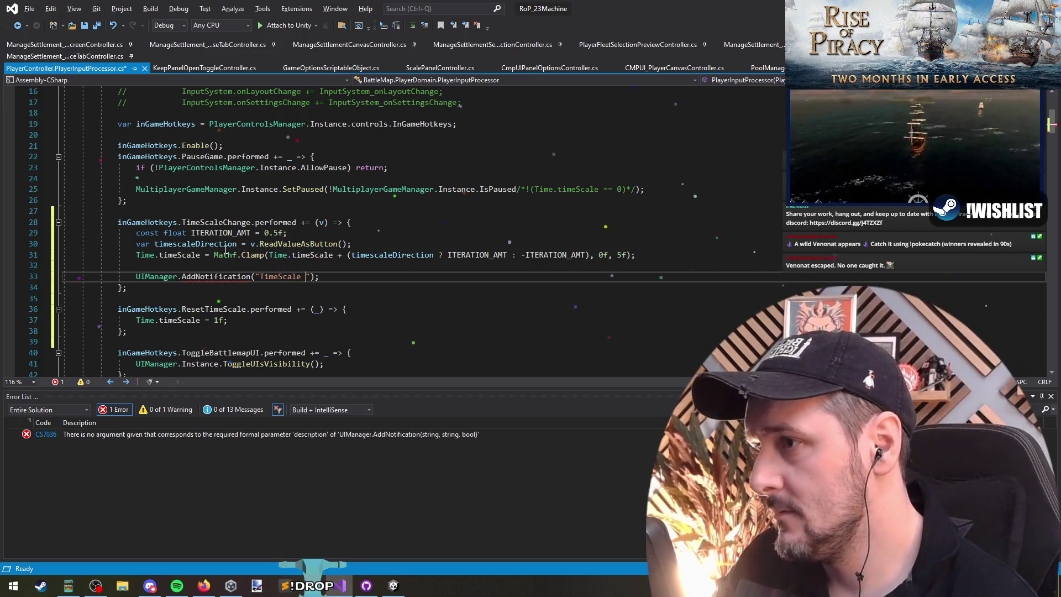
type("Changed")
key("Right")
type(", \"")
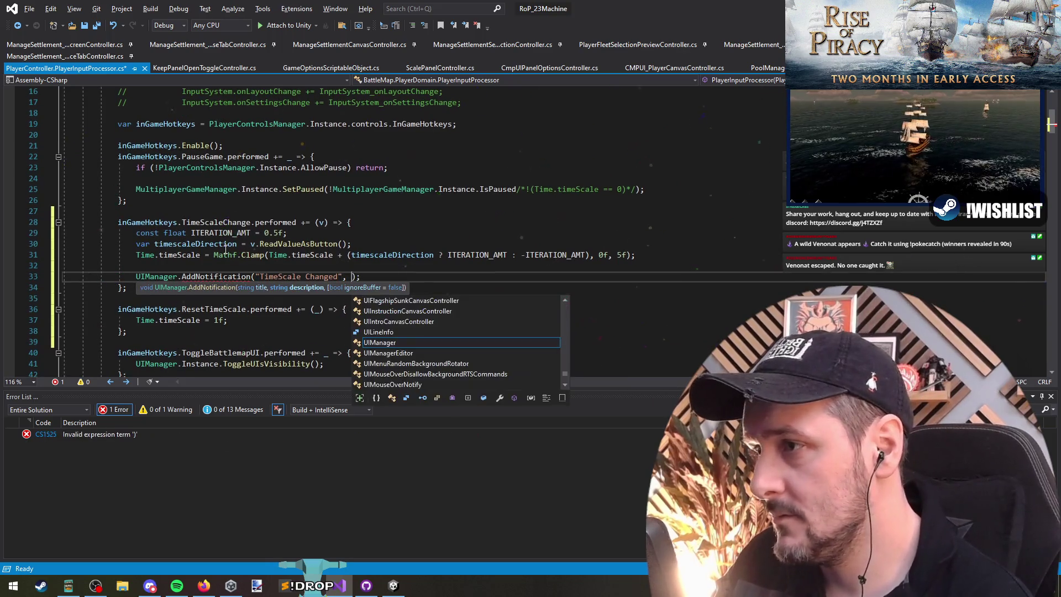
key("End")
Step: Make the description an interpolated string built from the timescaleDirection variable
key("Up")
key("Up")
key("ctrl+shift+Right")
key("ctrl+c")
key("Down")
key("Down")
key("ctrl+v")
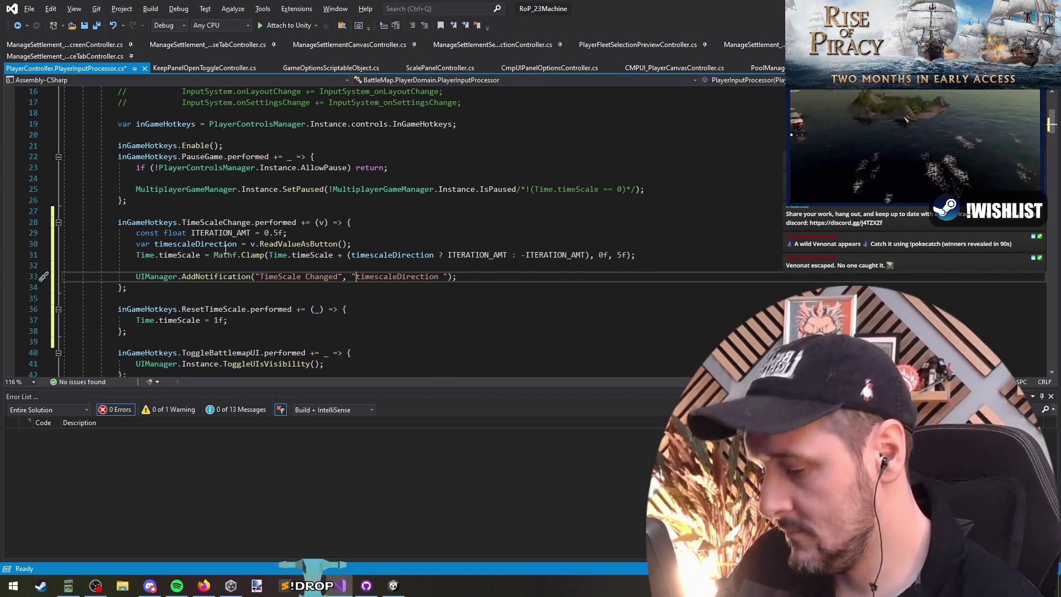
type("(")
key("Left")
type("$")
key("Right")
key("Right")
type("{")
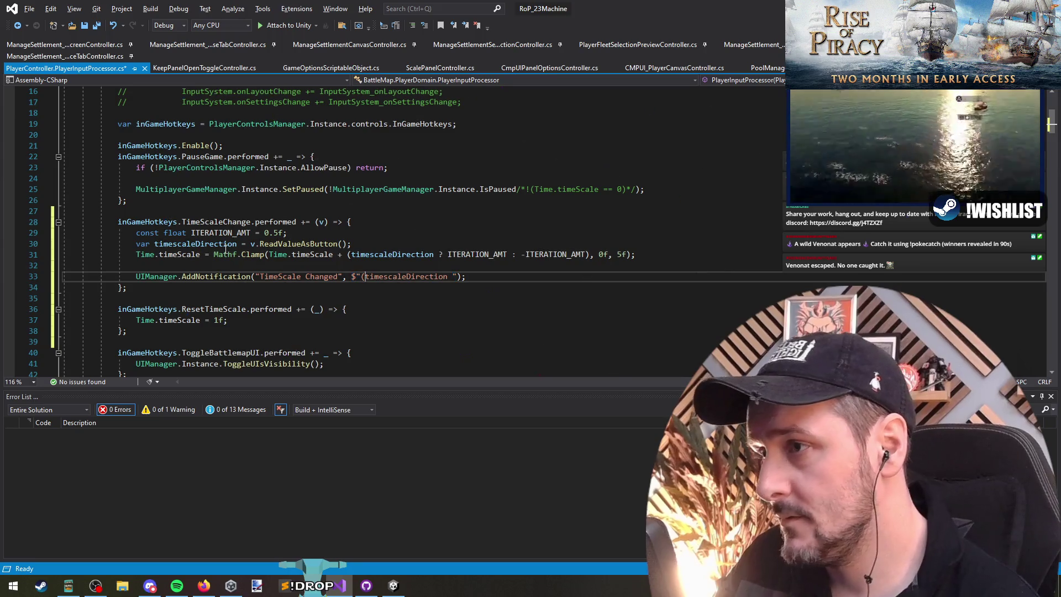
Step: Turn the description into a ternary showing 'Increased' or the decrease text, fixing its braces
key("ctrl+Right")
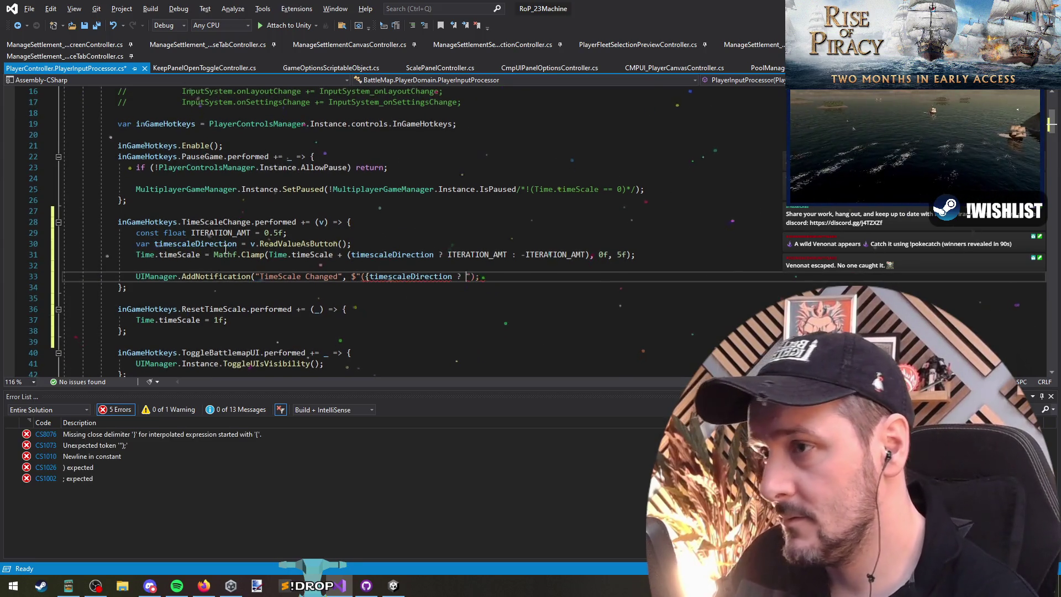
type("\"Increased")
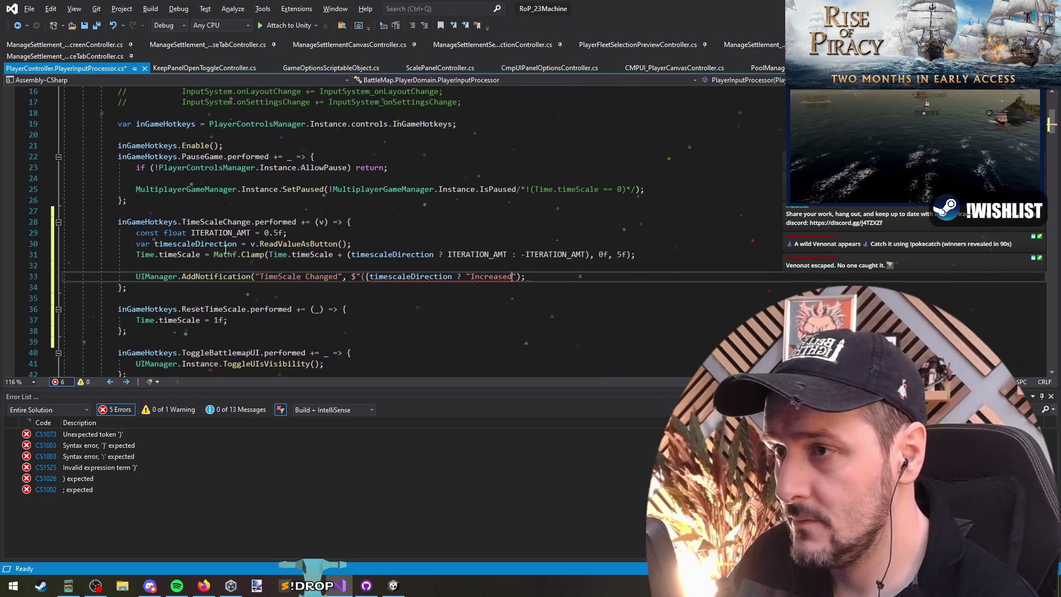
type("\", \"C")
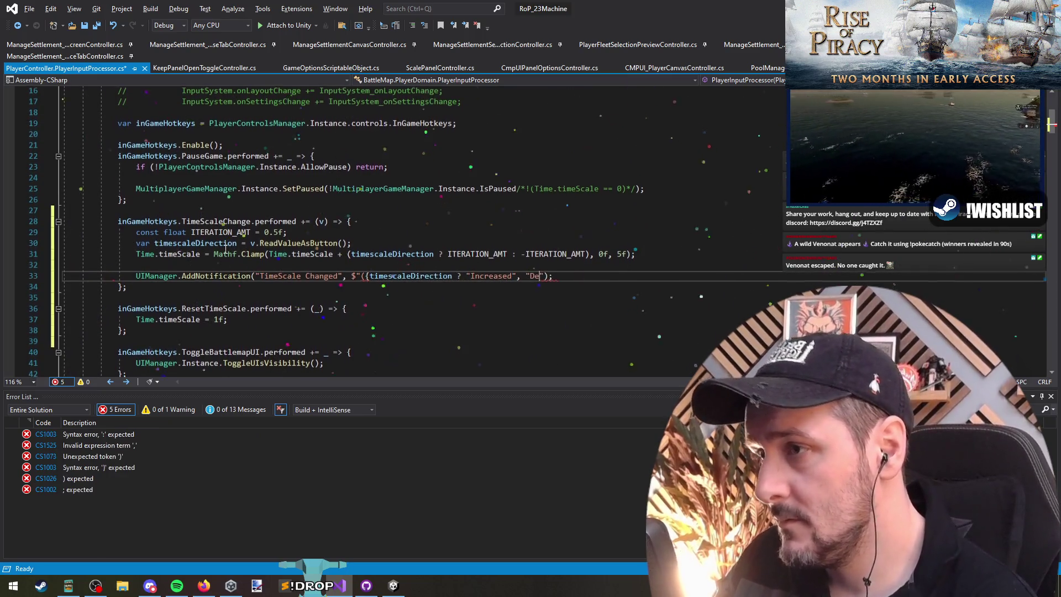
type("creased")
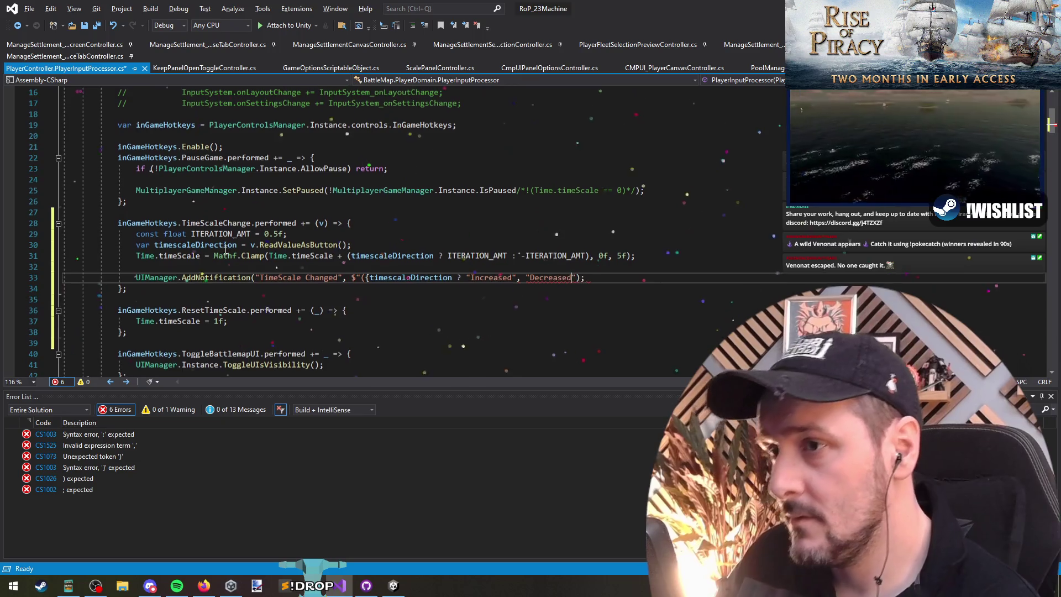
type("\"}")
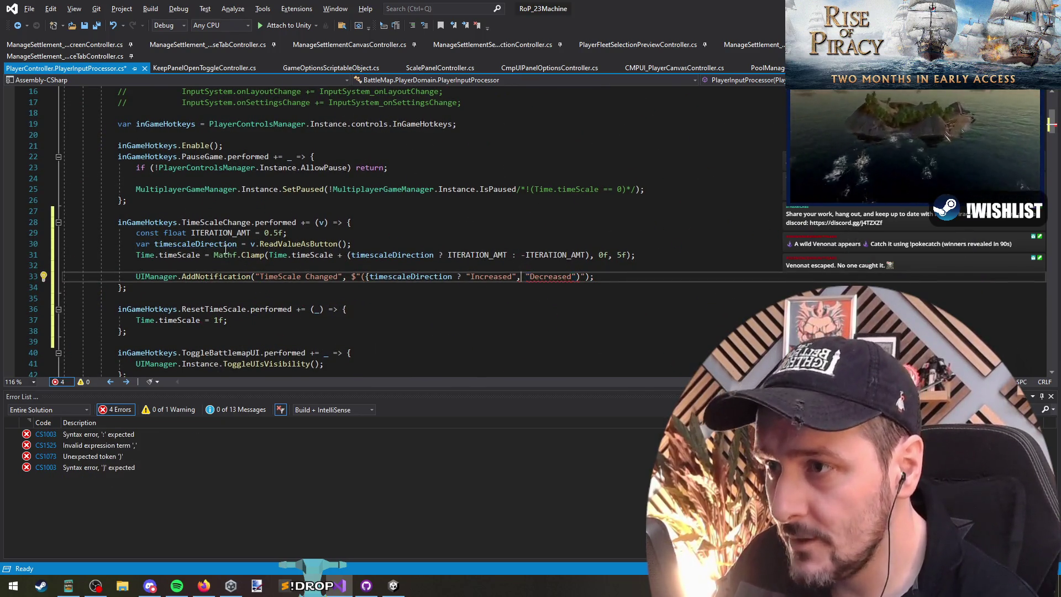
key("BackSpace")
type(":")
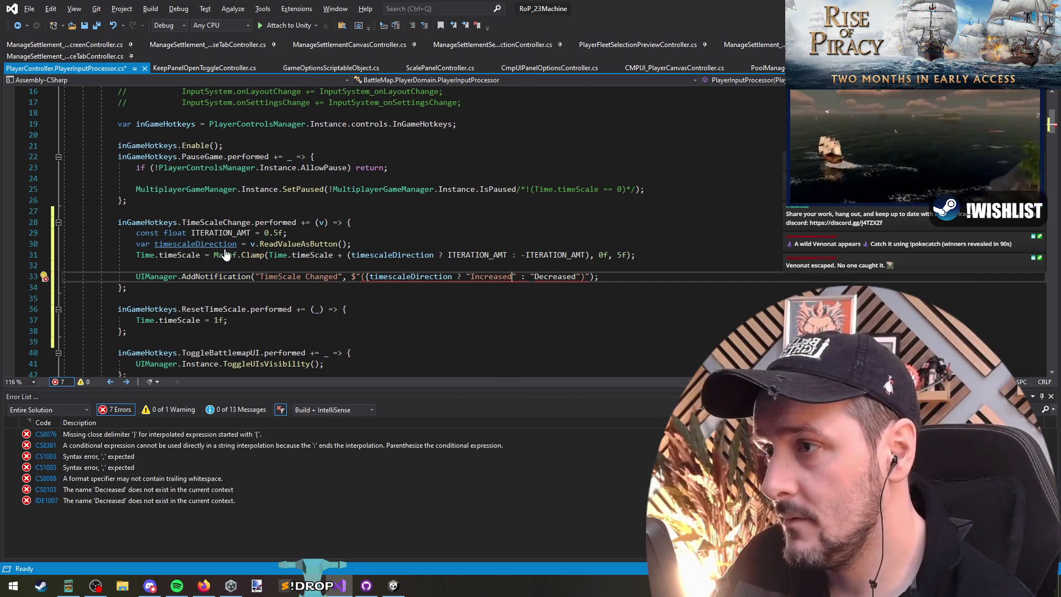
key("BackSpace")
key("Left")
type("{")
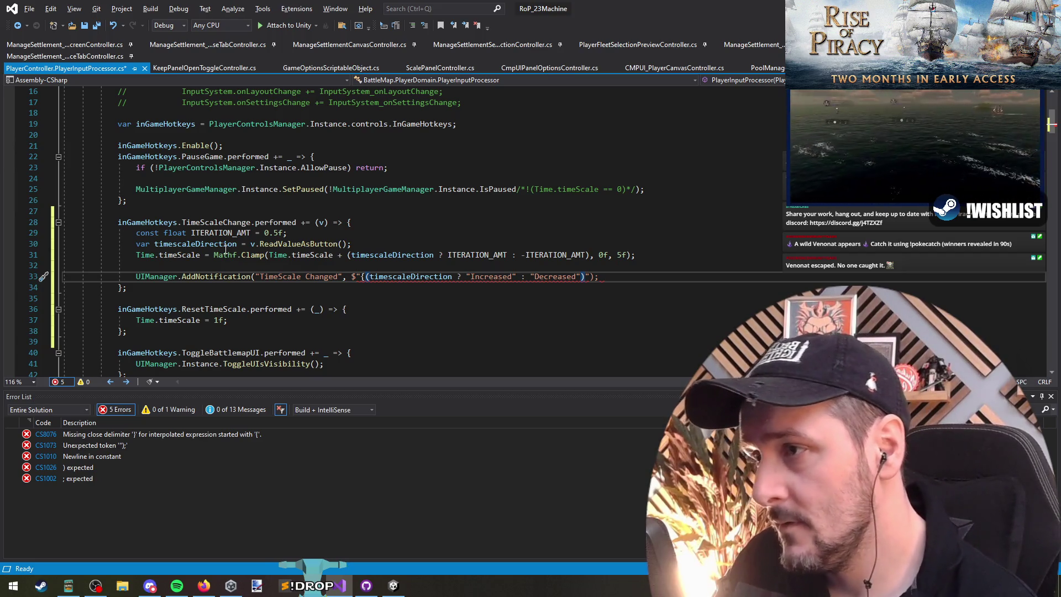
type("}")
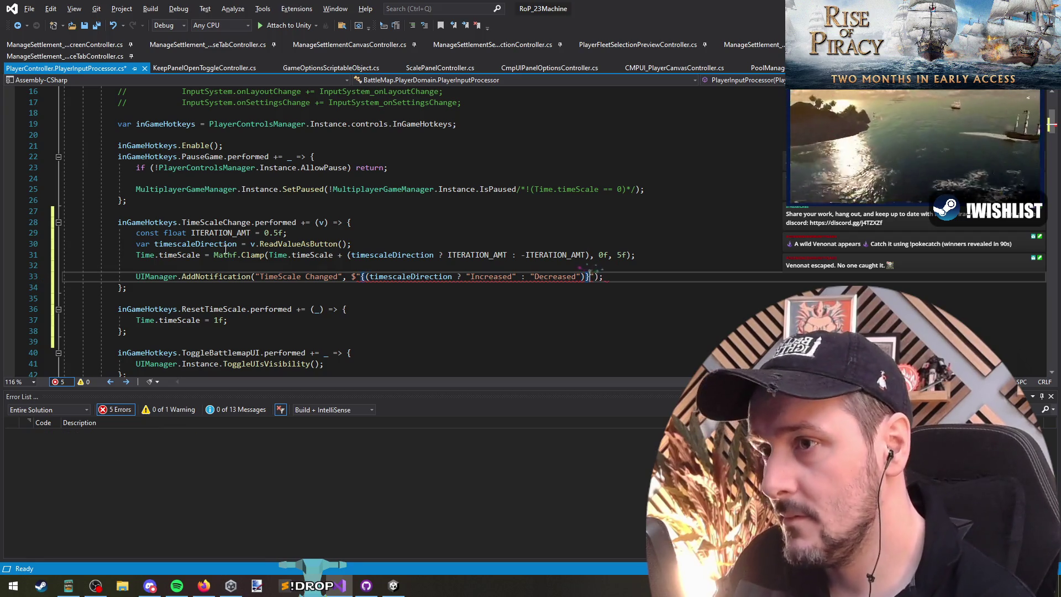
Step: Remove the empty line and copy the notification call into the ResetTimeScale handler after the reset line
key("Down")
key("Up")
key("Up")
key("ctrl+x")
triple_click(237, 264)
left_click(245, 298)
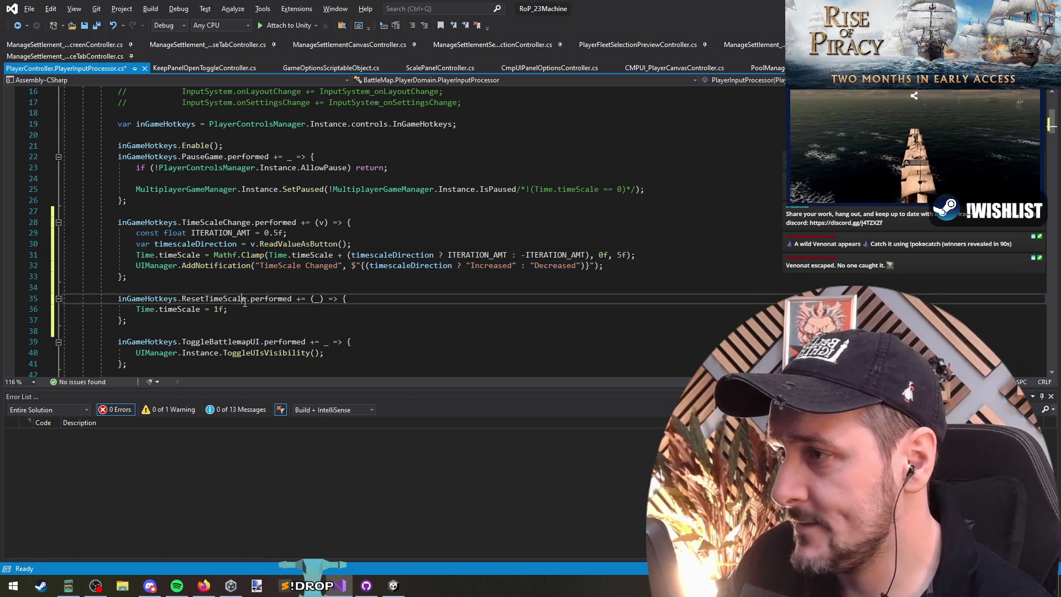
left_click(269, 311)
key("Return")
key("ctrl+v")
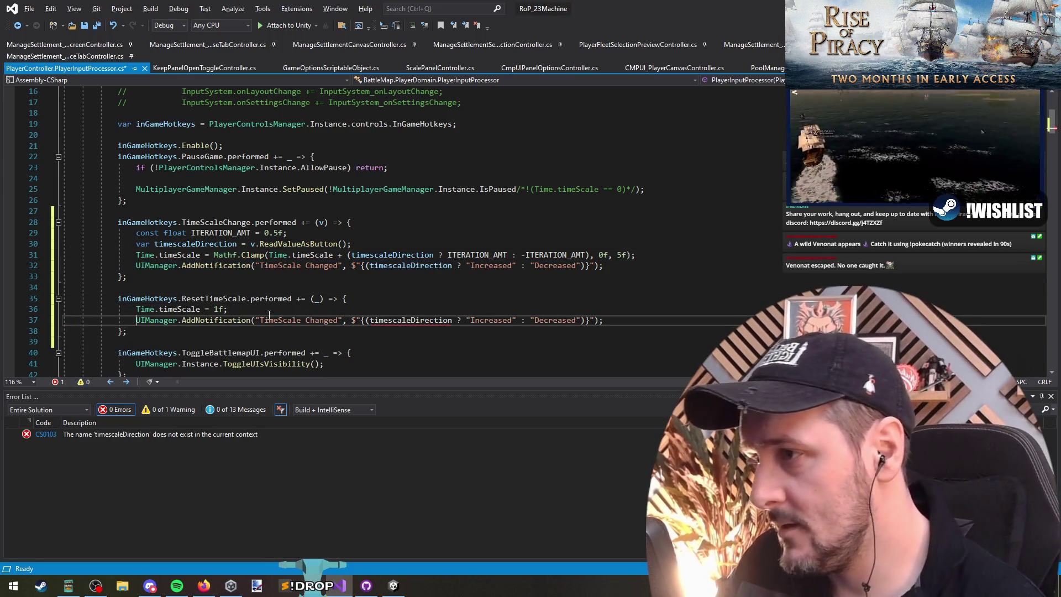
Step: Replace the direction expression in the copied notification with 'Reset'
key("ctrl+Right")
key("ctrl+Right")
key("ctrl+Right")
key("Right")
key("ctrl+shift+bracketright")
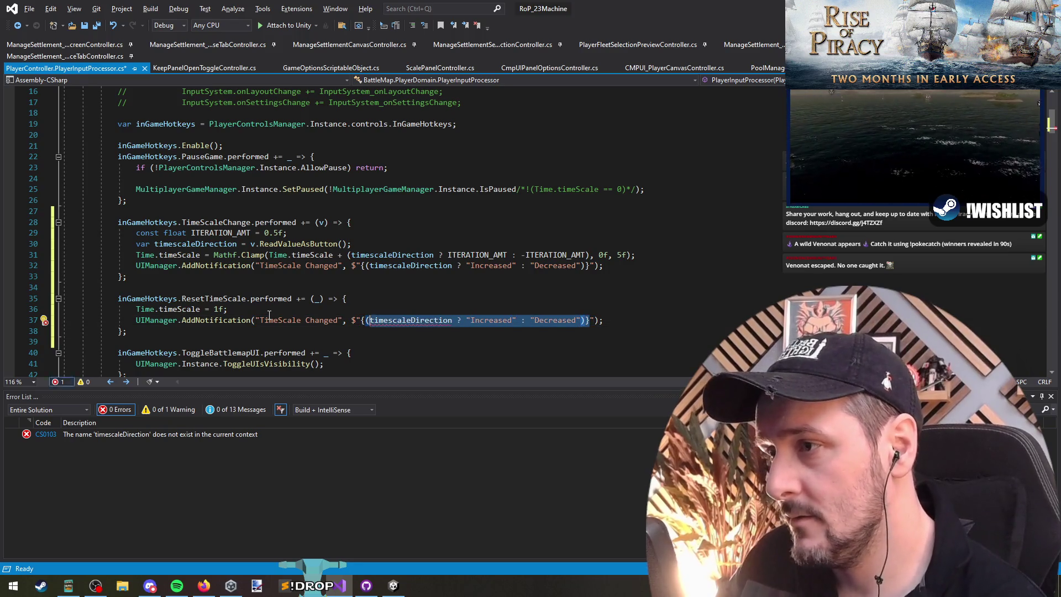
type("Re")
key("Down")
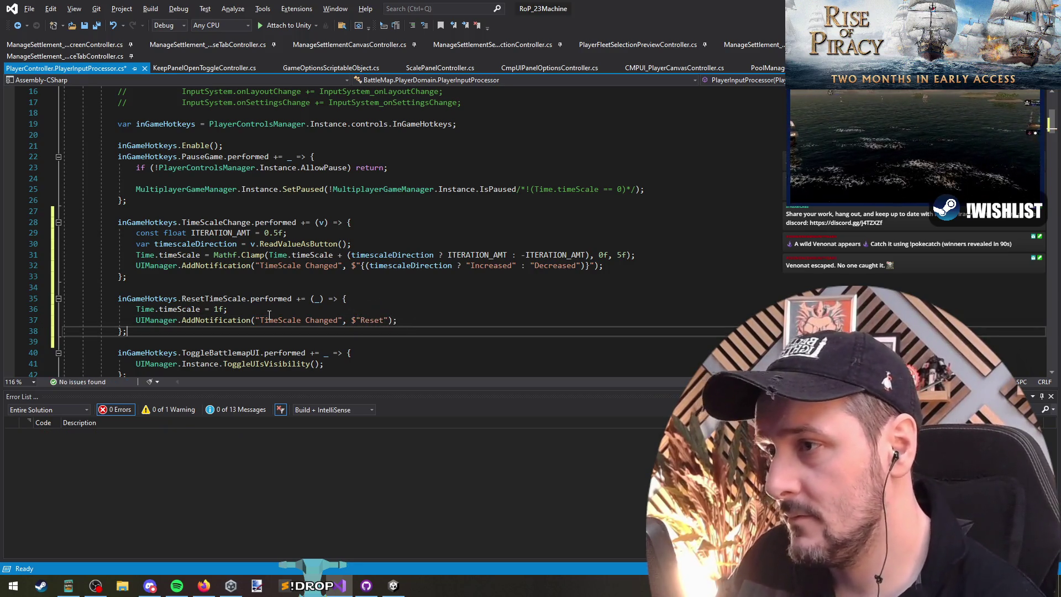
left_click(97, 26)
Step: Append the Time.timeScale value to the TimeScaleChange notification text, save, and return to Unity
left_click(590, 265)
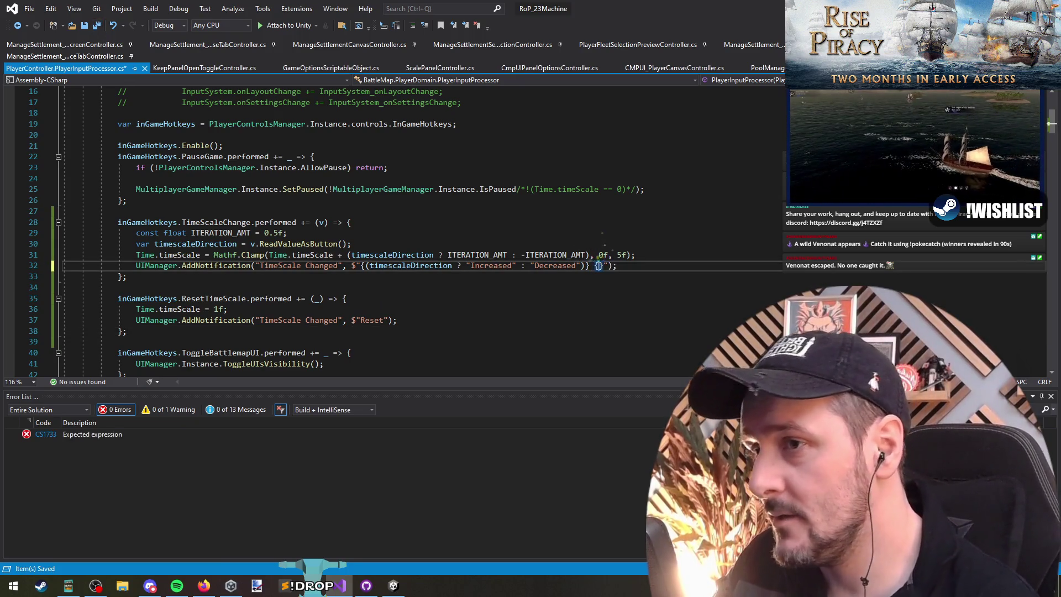
type("-")
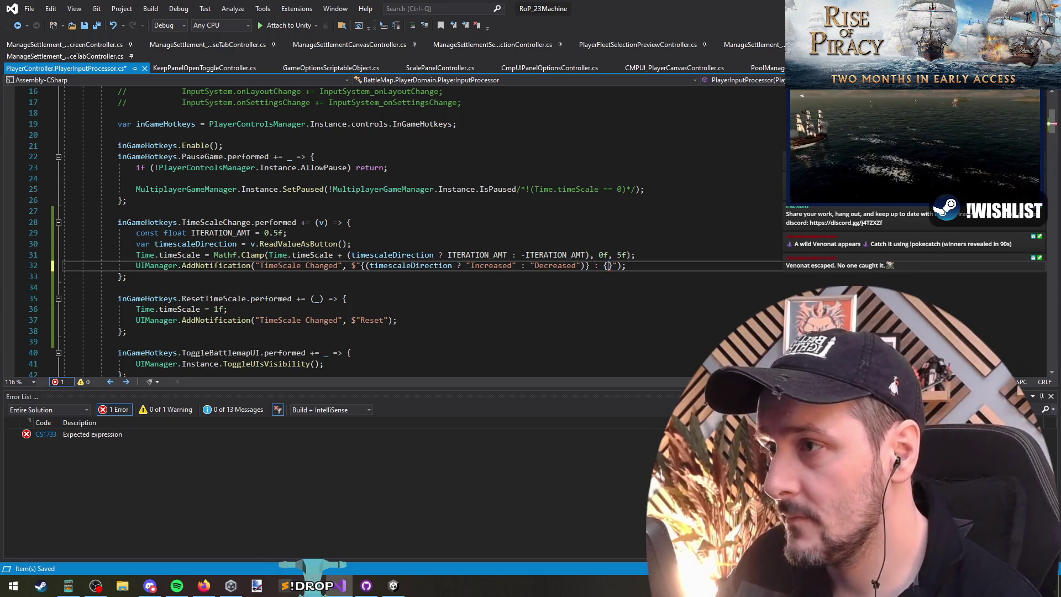
type("ime.timeScale")
key("Down")
key("ctrl+s")
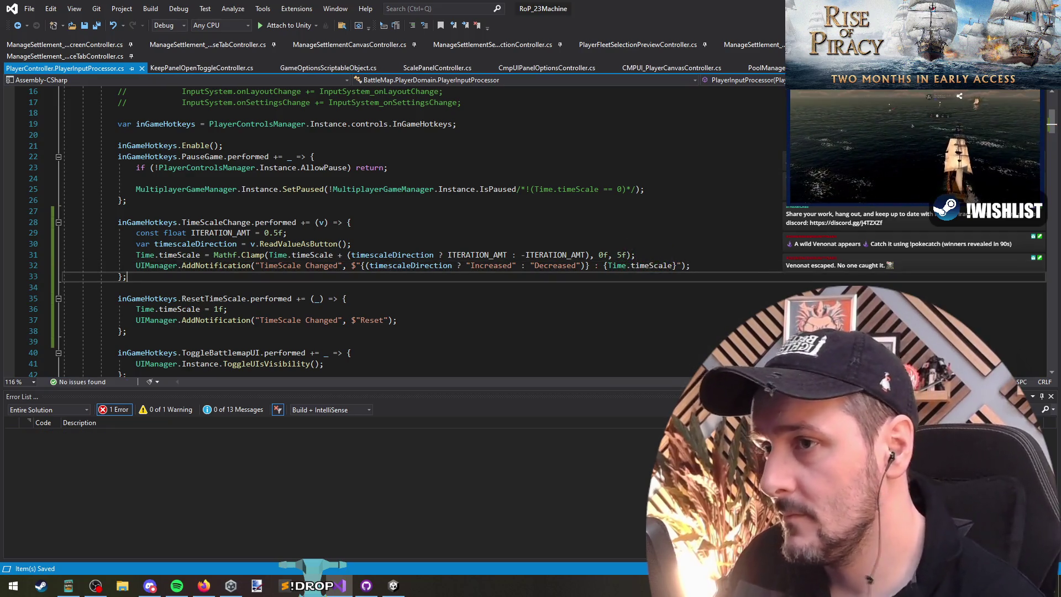
key("alt+Tab")
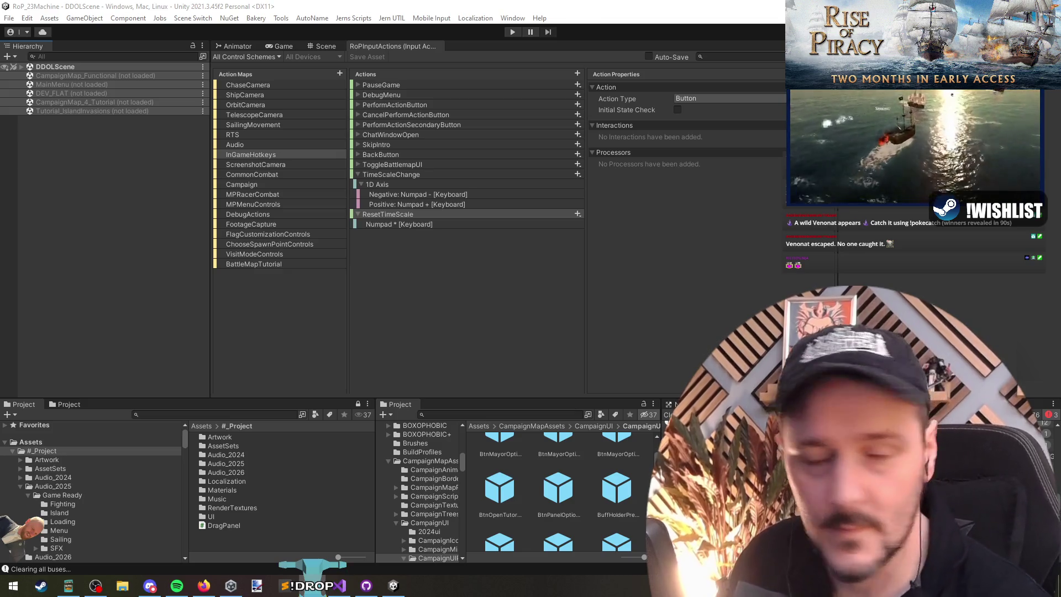
Step: Focus the Unity editor and enter play mode to load the Rise of Piracy main menu
left_click(569, 285)
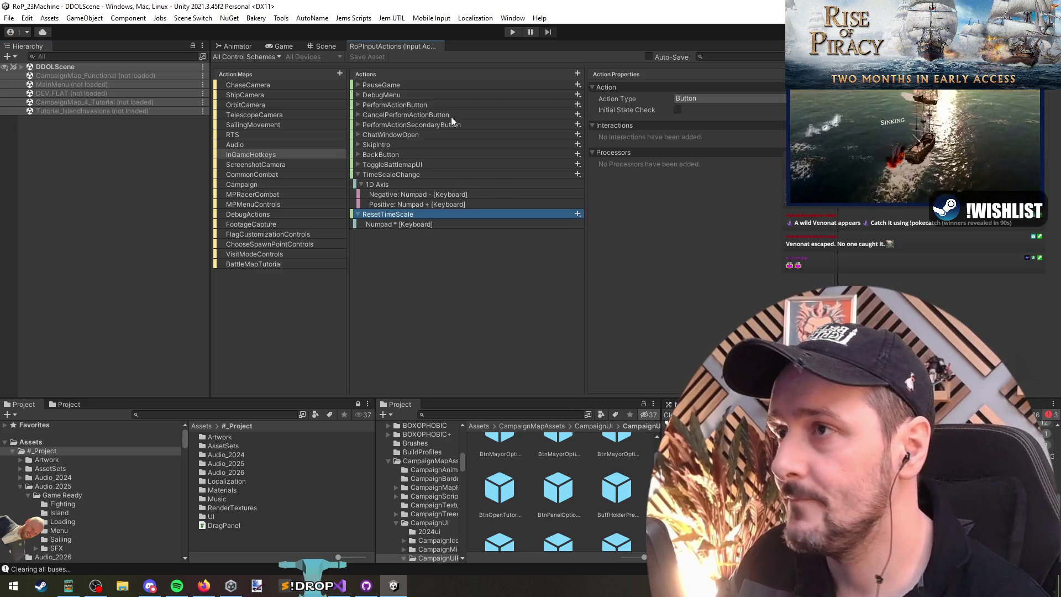
left_click(511, 32)
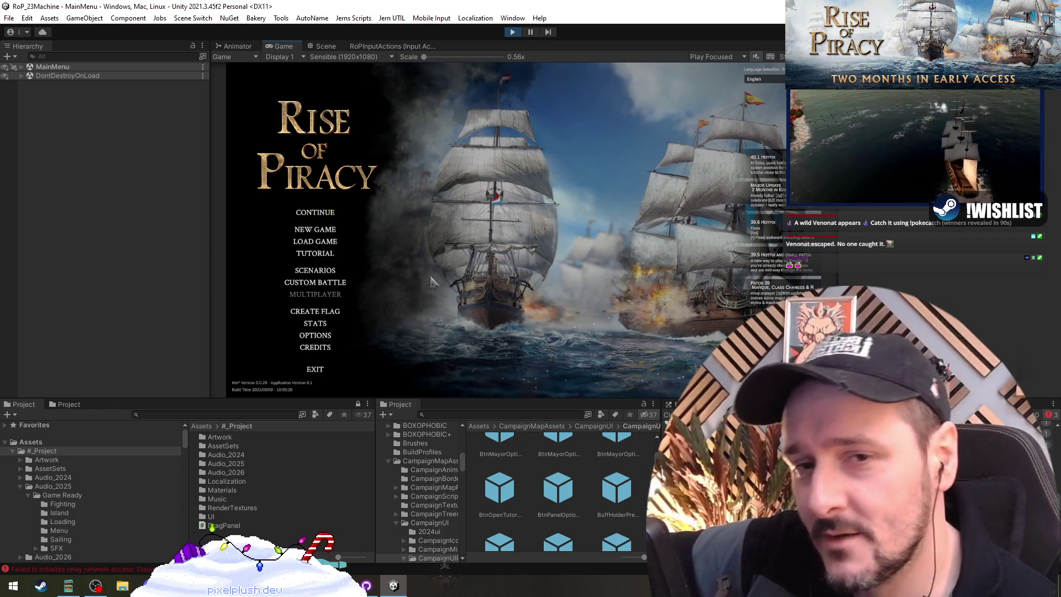
Step: Continue the saved game, then stop and restart play mode
left_click(319, 216)
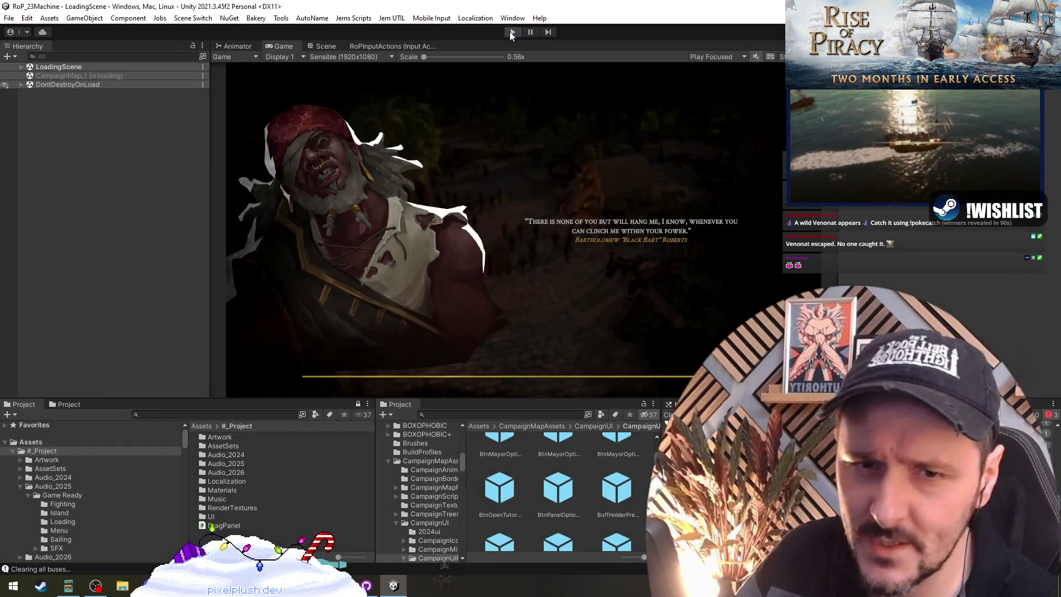
left_click(510, 32)
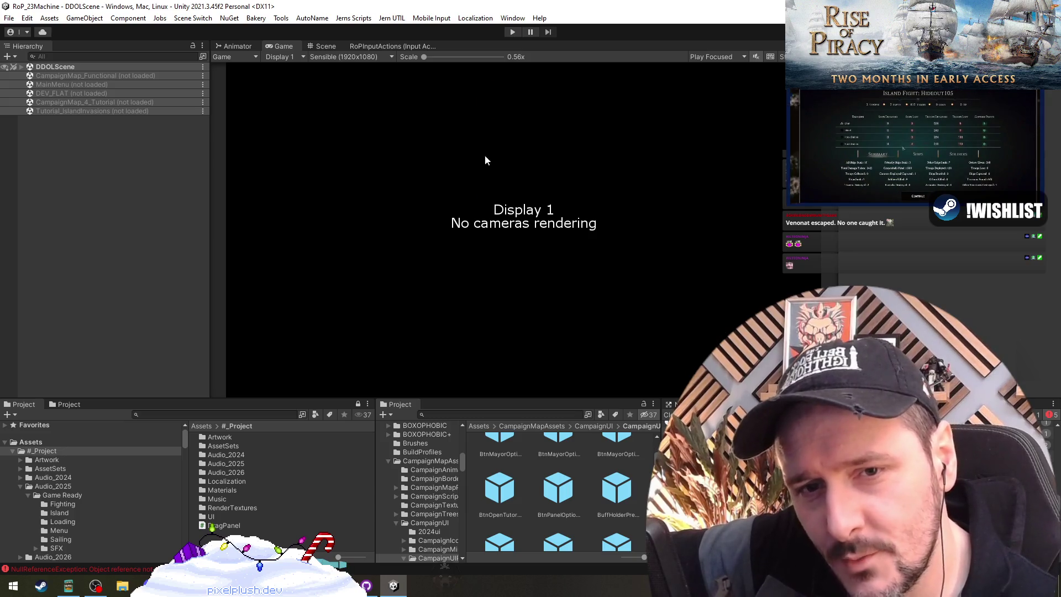
left_click(512, 32)
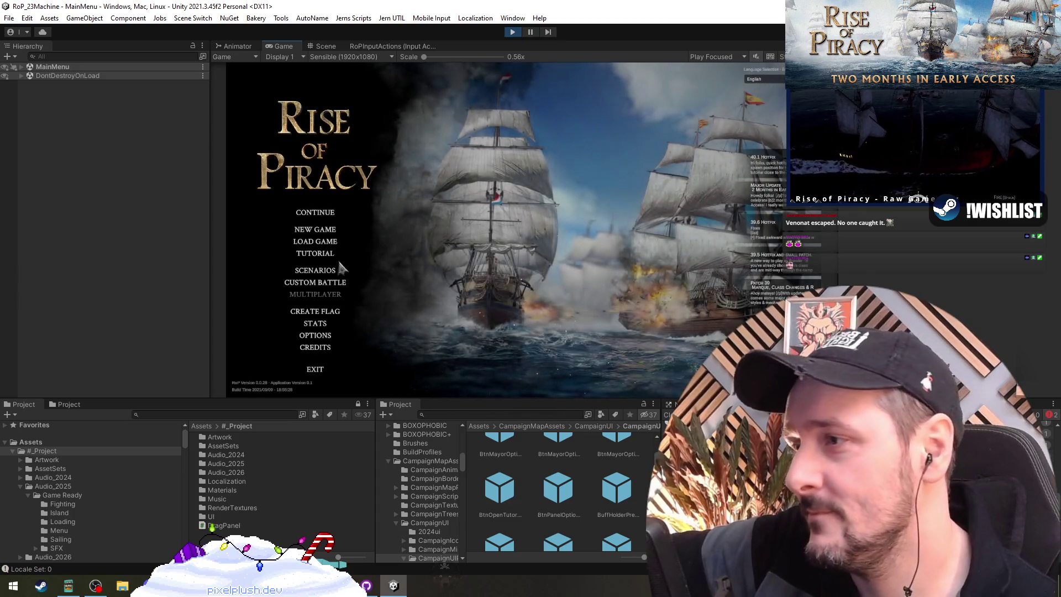
Step: Choose the Early Agression scenario from Scenarios, confirm the captain, and begin it
left_click(326, 271)
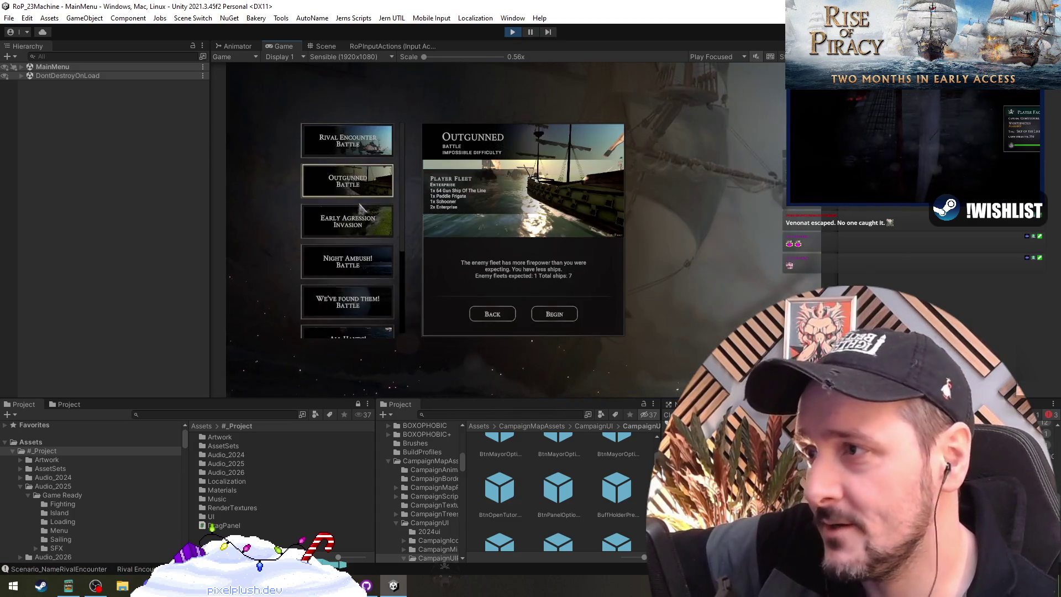
left_click(362, 266)
left_click(342, 222)
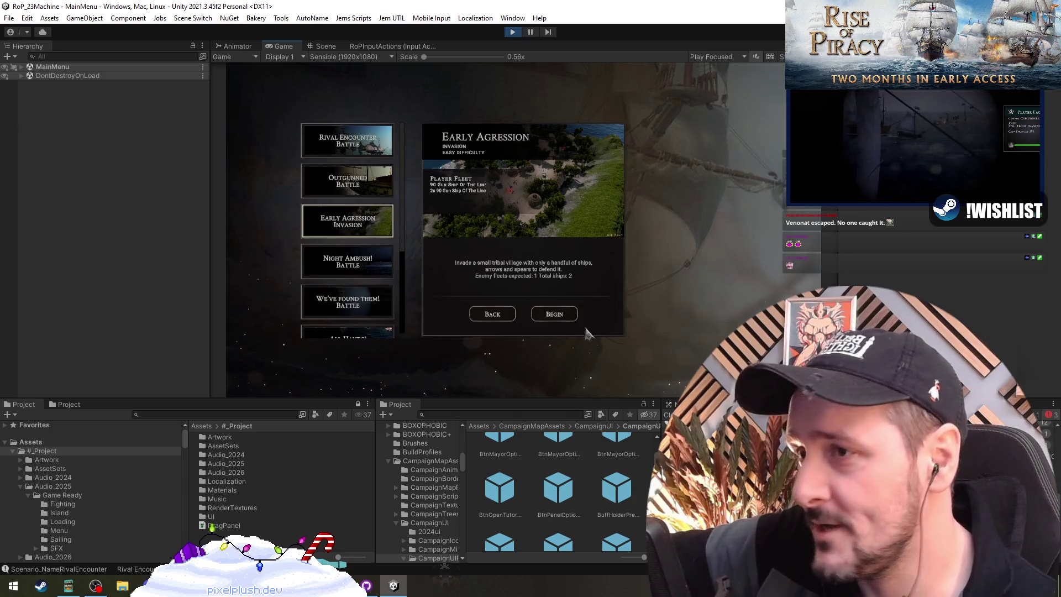
left_click(554, 314)
left_click(524, 365)
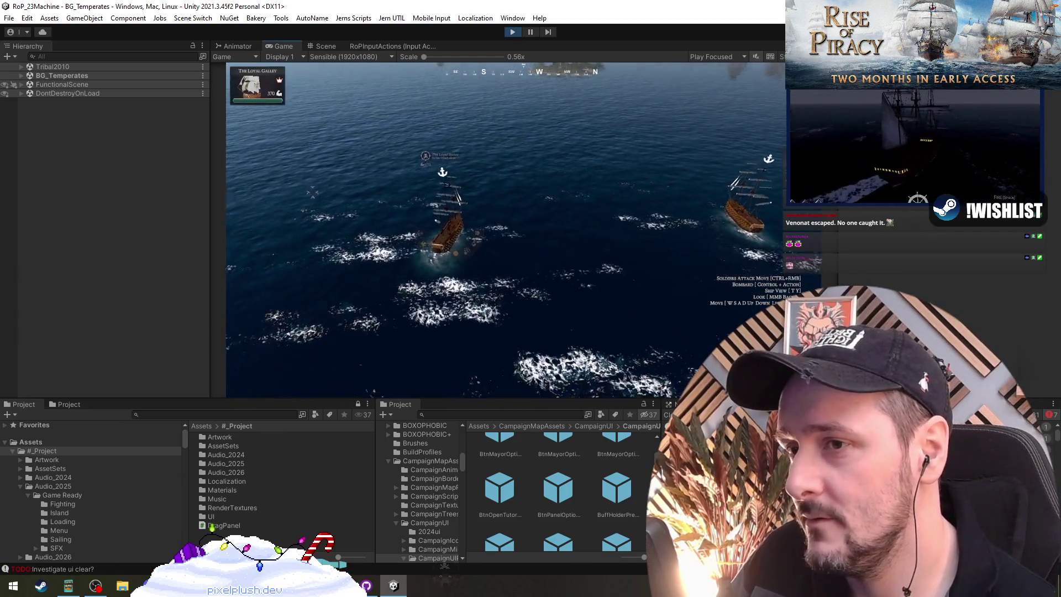
Step: Raise the time scale with Numpad + and order the ship to engage the enemy vessel
key("equal")
key("equal")
key("equal")
key("equal")
key("equal")
key("equal")
key("equal")
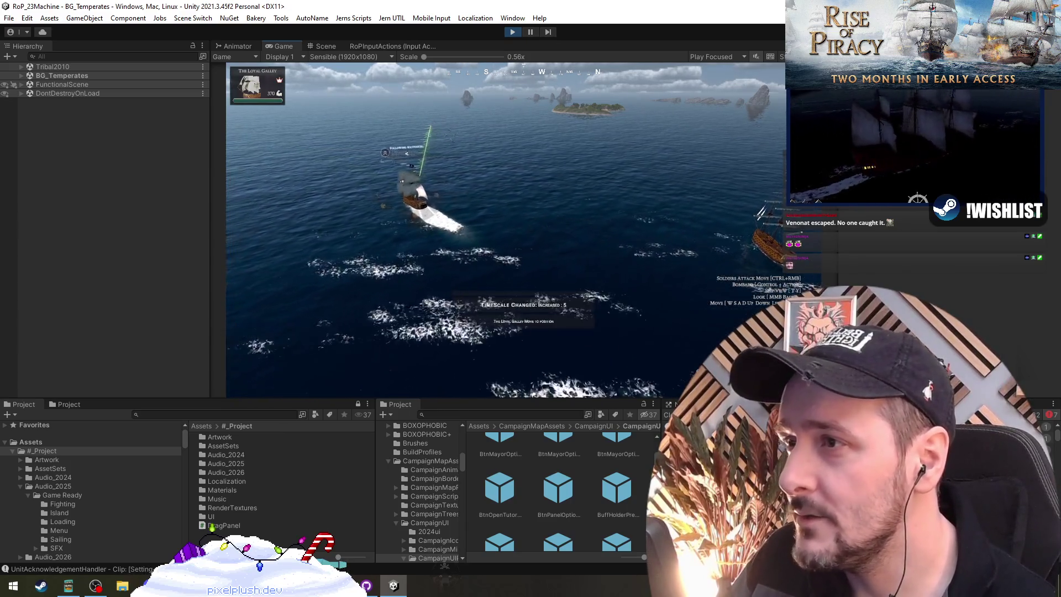
key("shift")
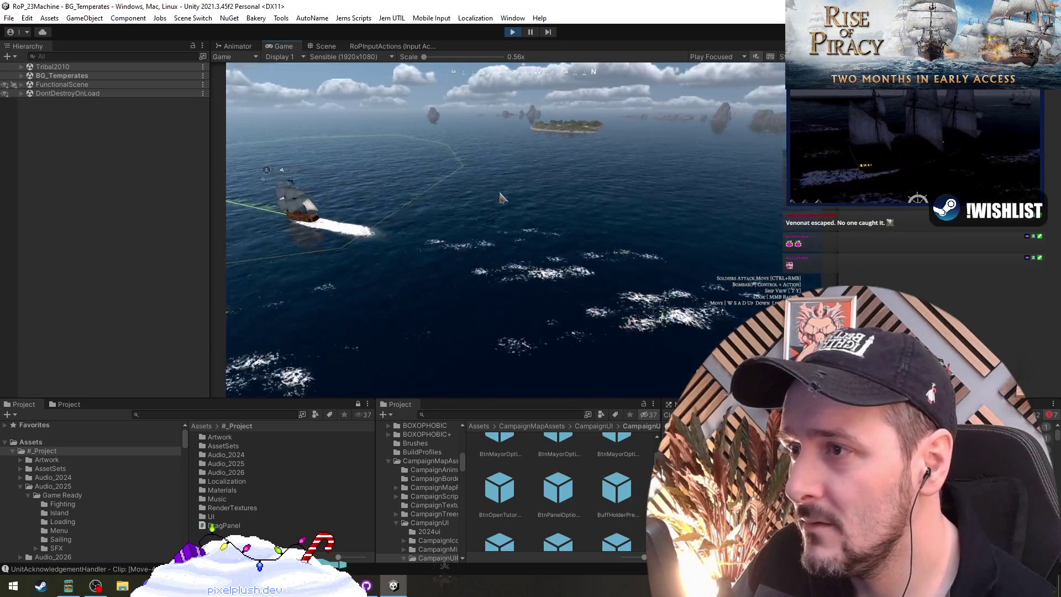
key("1")
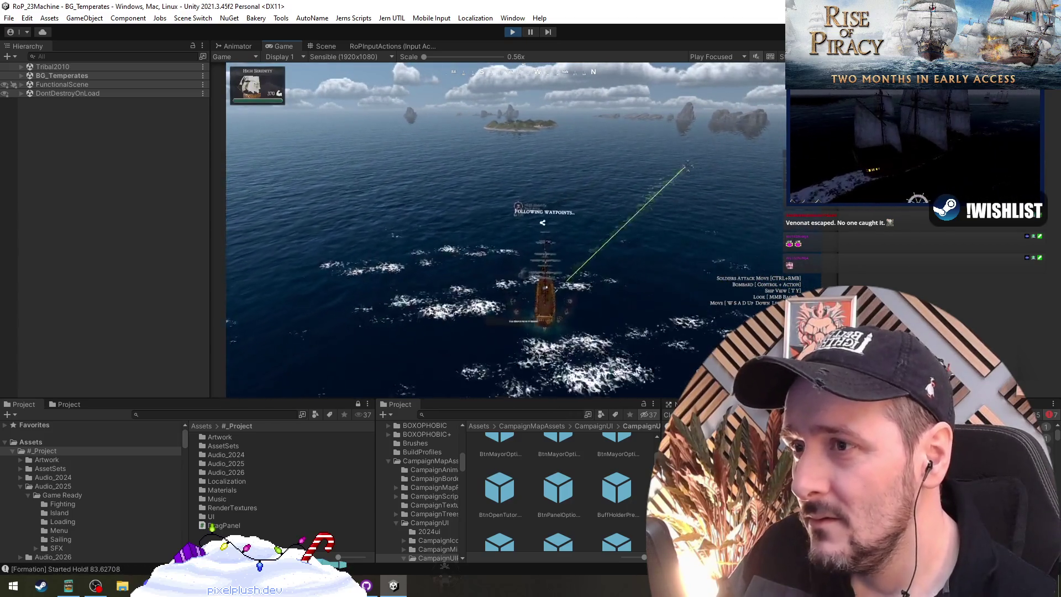
right_click(568, 219)
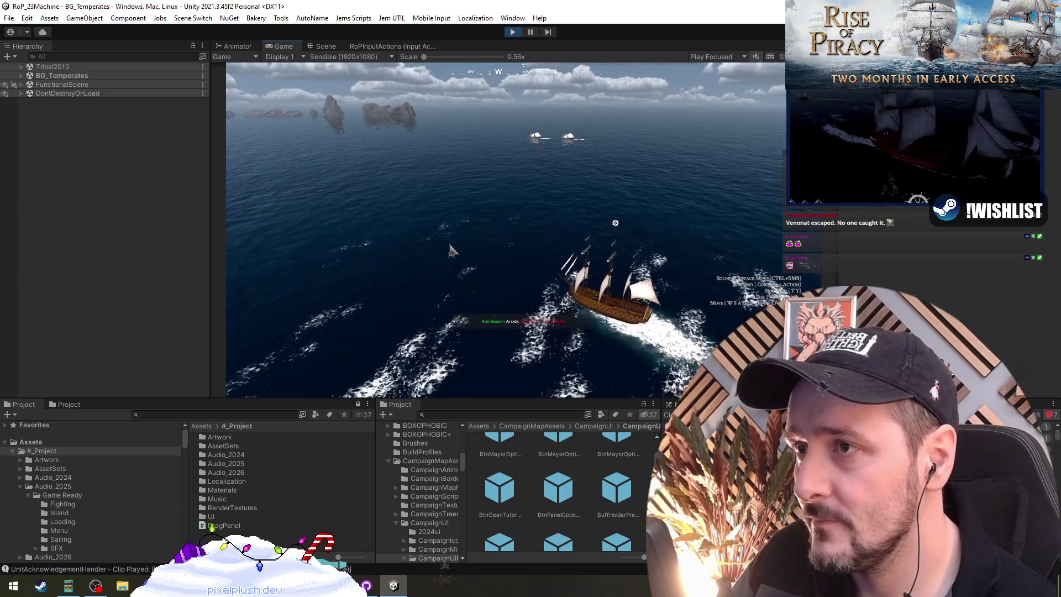
Step: Reselect the High Serenity, order an attack, send it to a new position, then stop the game
key("1")
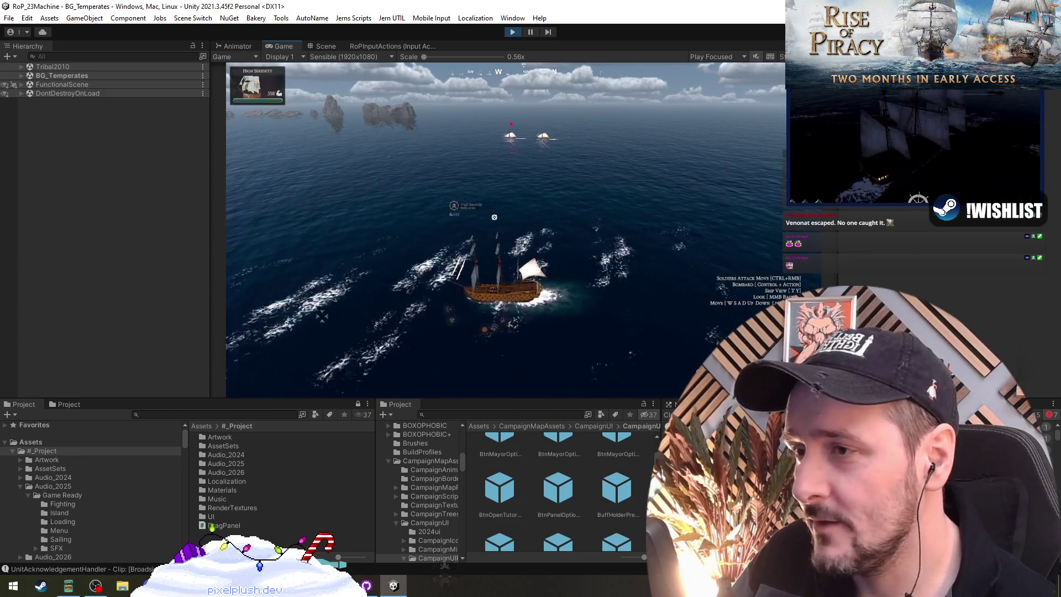
left_click(445, 250)
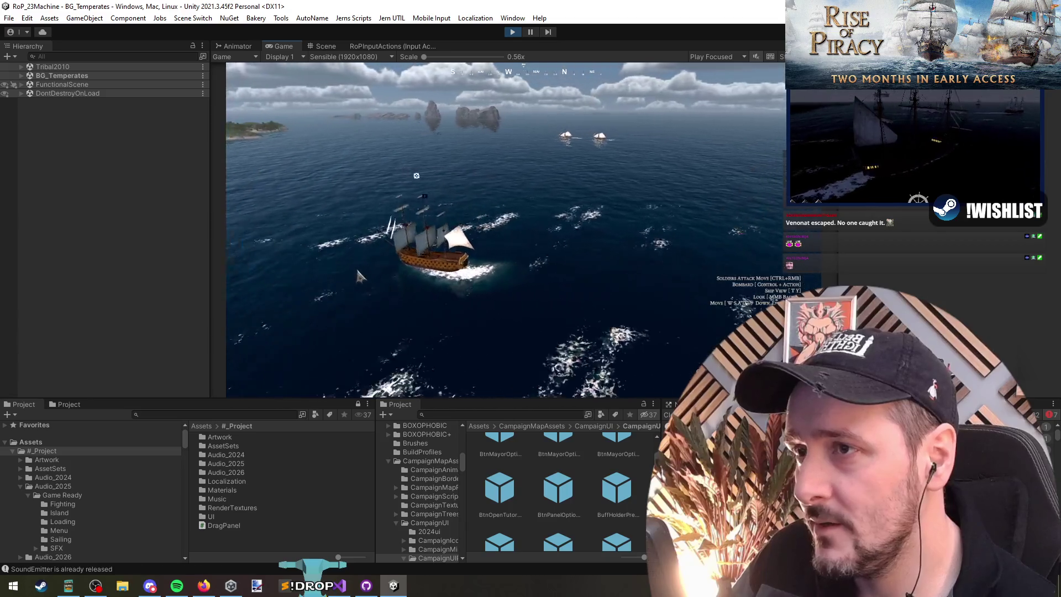
left_click_drag(374, 182, 564, 303)
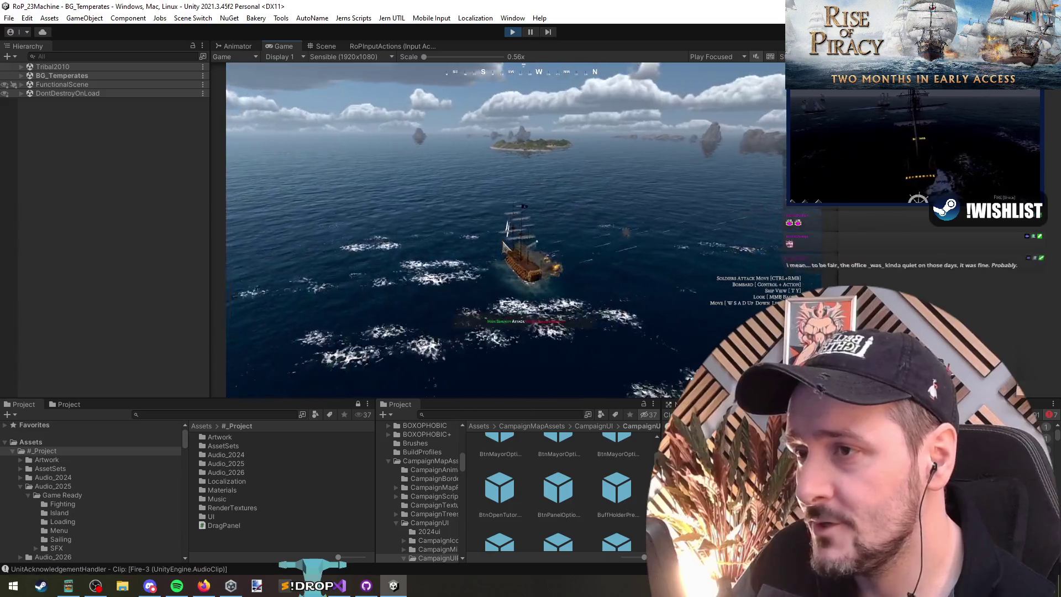
left_click(525, 254)
right_click(754, 153)
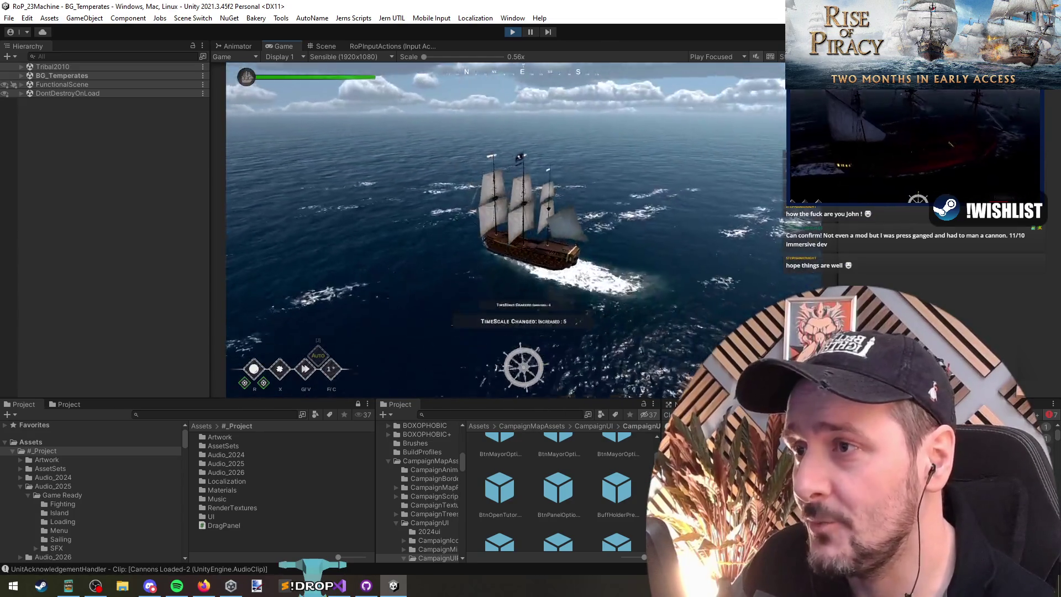
scroll(339, 368, "down", 5)
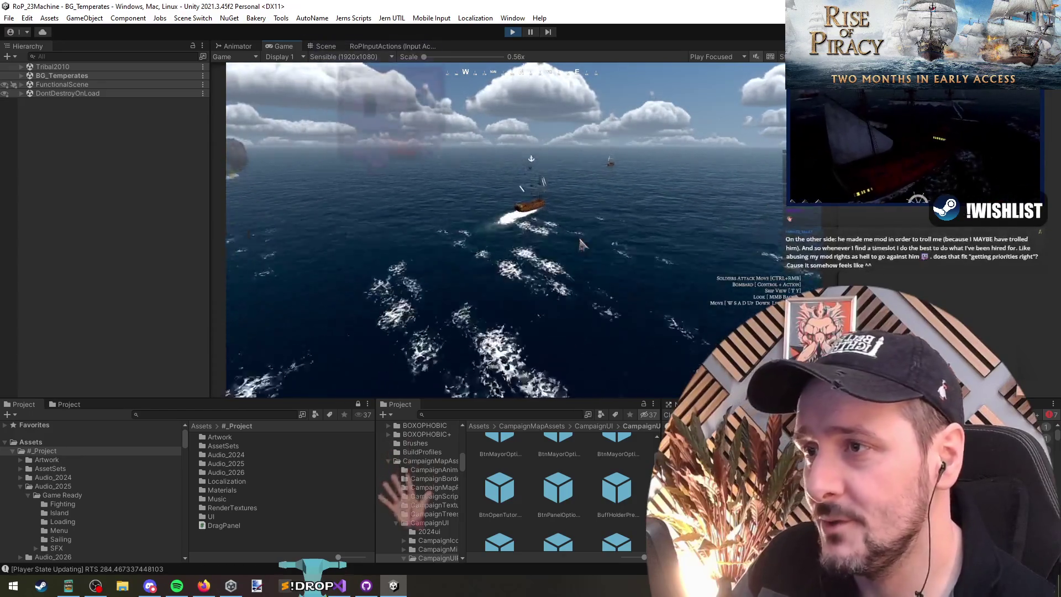
right_click(346, 169)
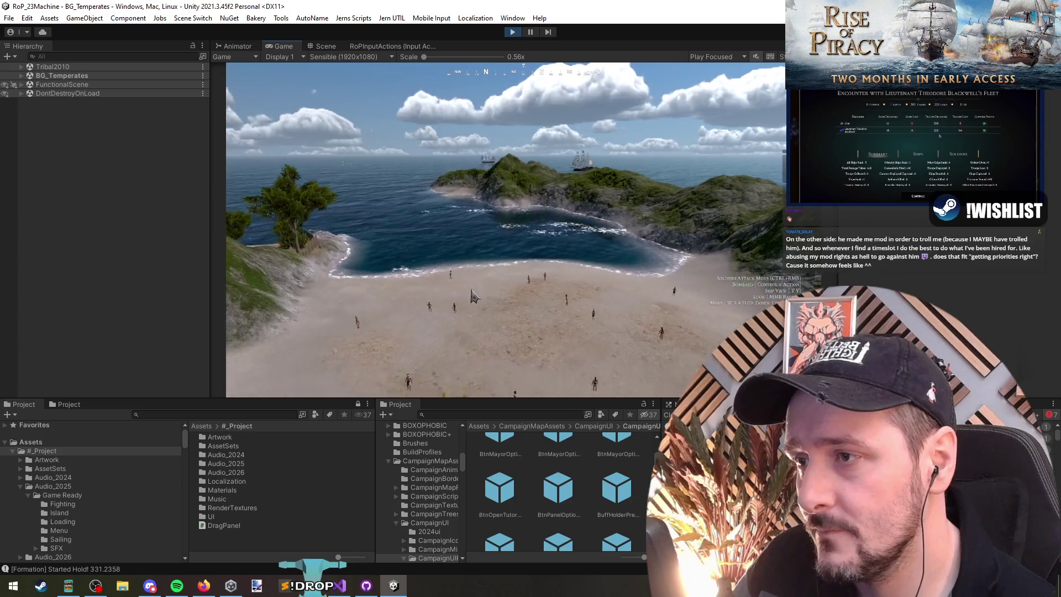
left_click(513, 32)
Step: Back in Visual Studio, jump to the GetOut method in NetworkManager_RoP.cs
key("alt+Tab")
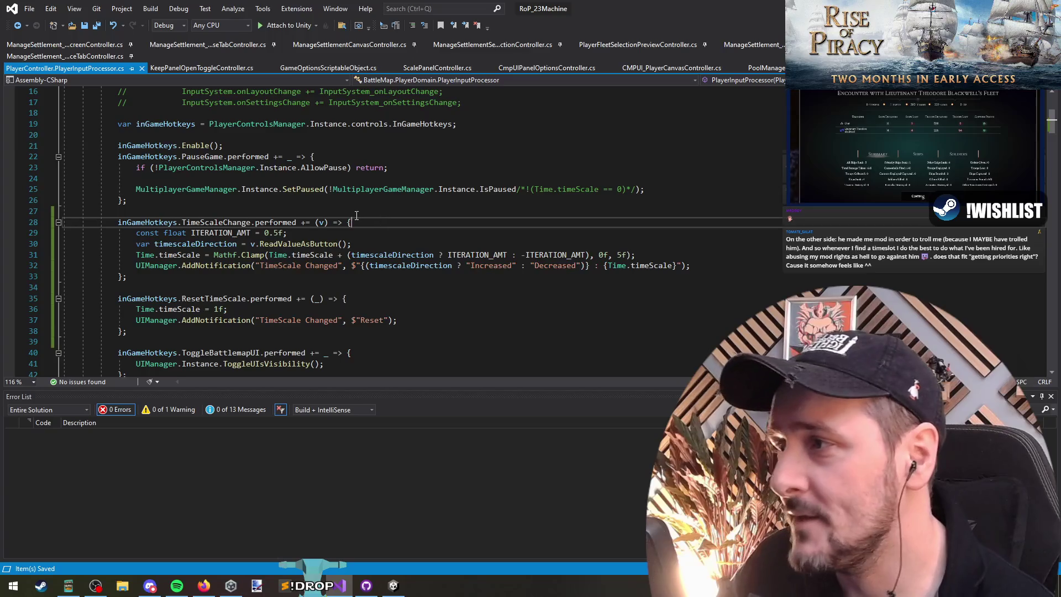
left_click(263, 284)
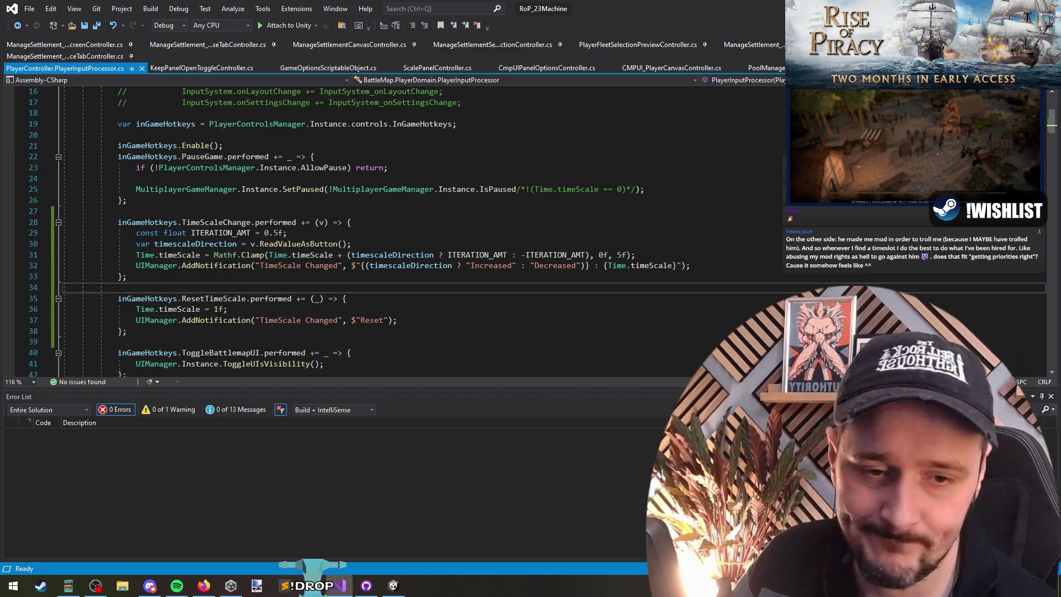
left_click(296, 210)
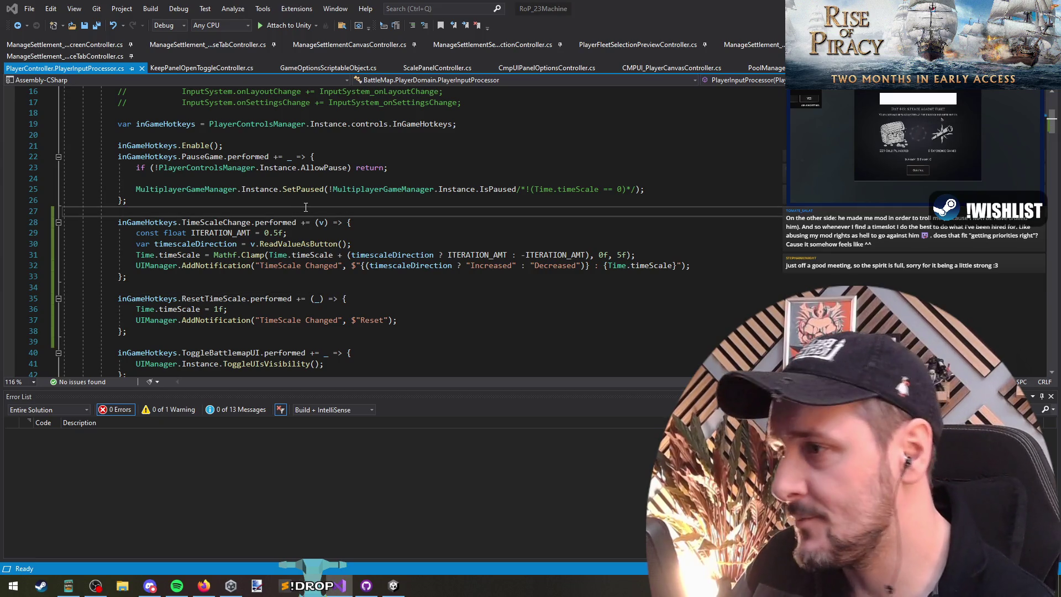
key("ctrl+t")
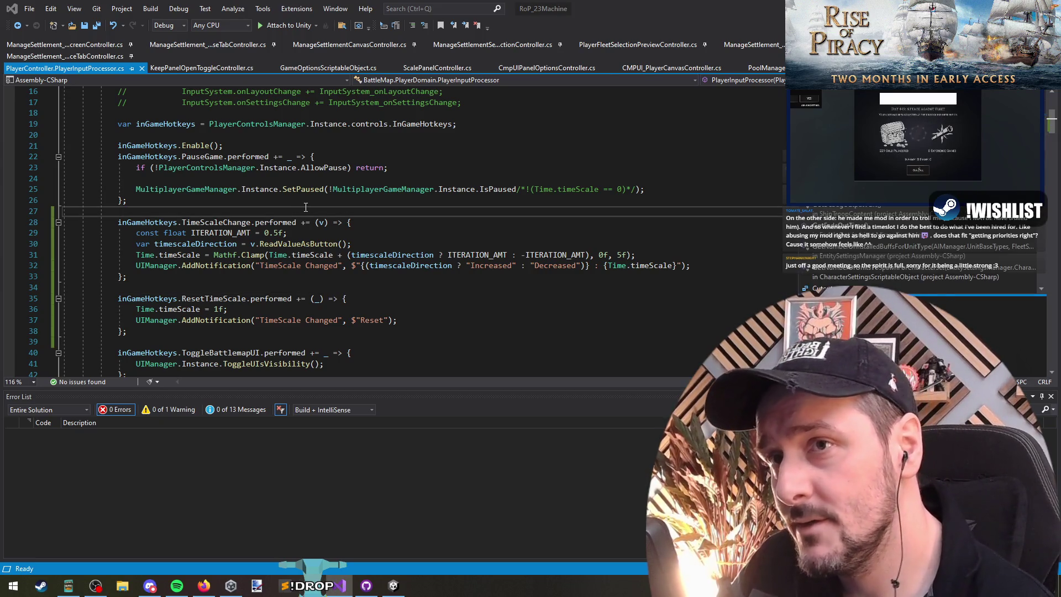
key("Return")
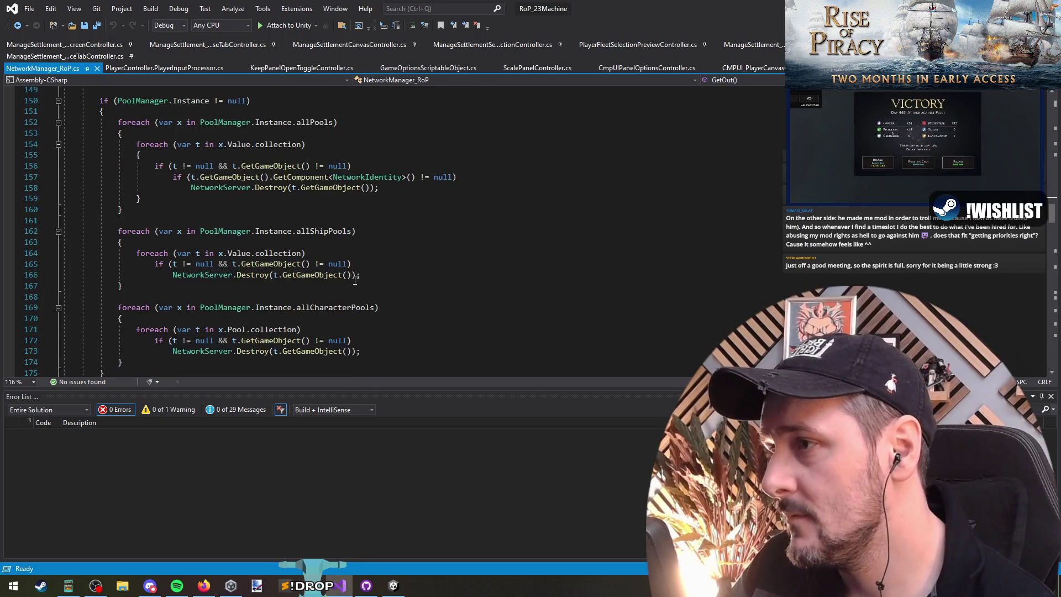
Step: Add 'Time.timeScale = 1;' after GetOut's log line, save the file, and return to Unity
left_click(196, 219)
key("Down")
type("Time.timeScale = ")
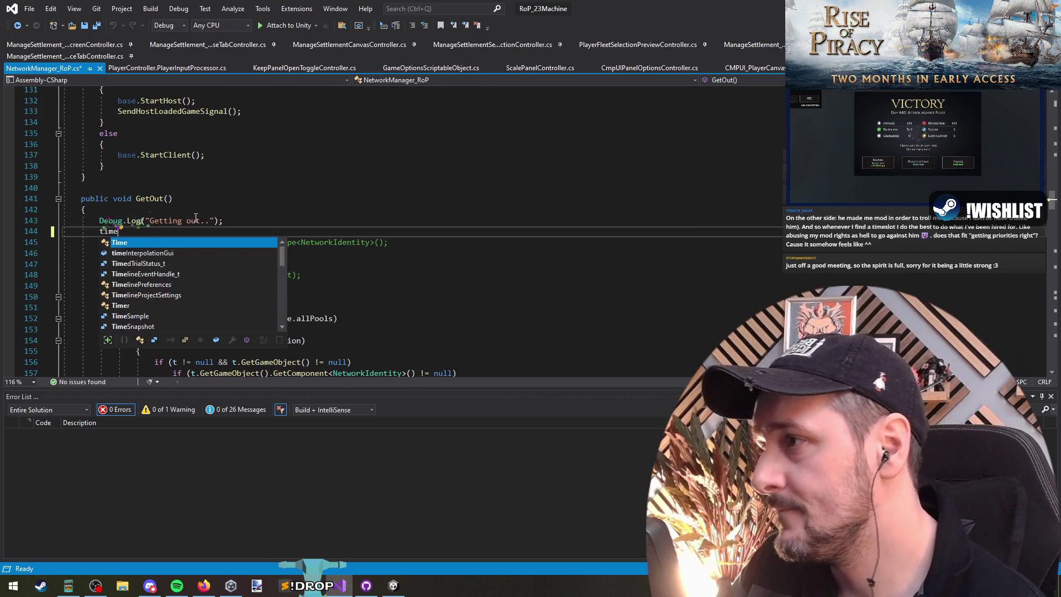
type("1;")
key("Return")
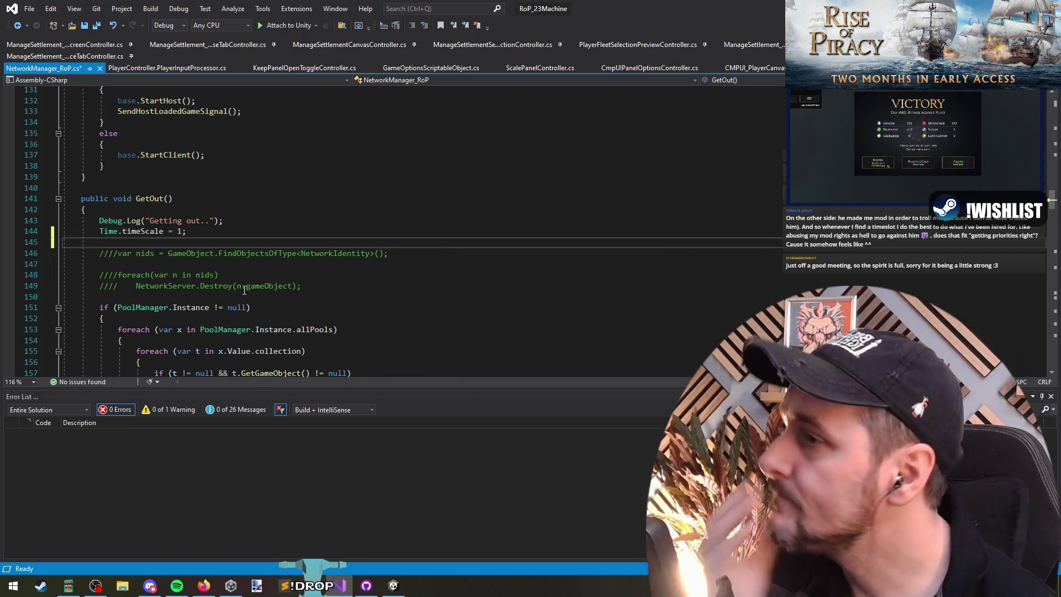
left_click(97, 25)
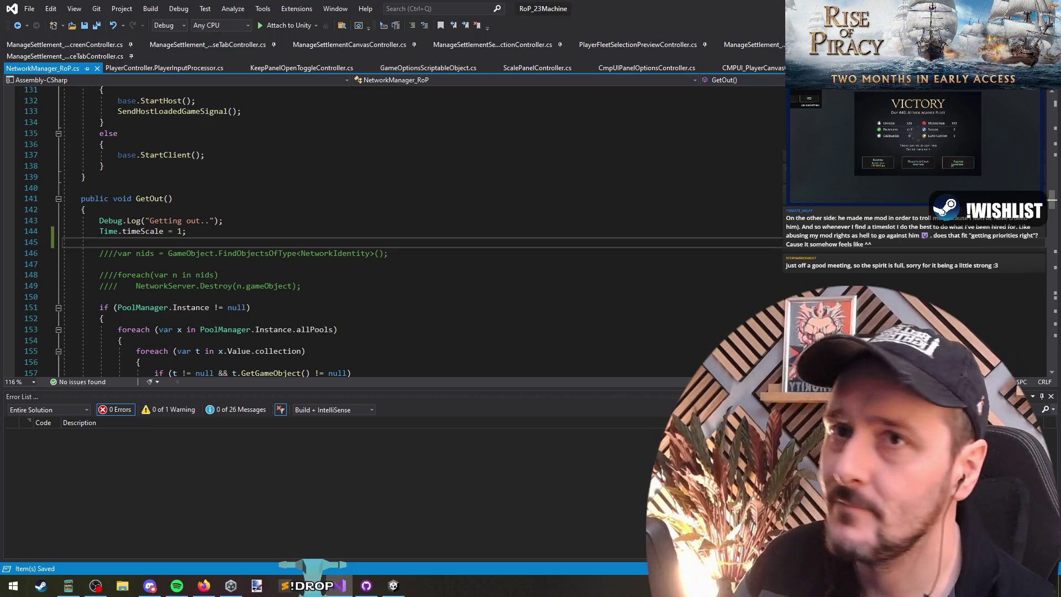
key("alt+Tab")
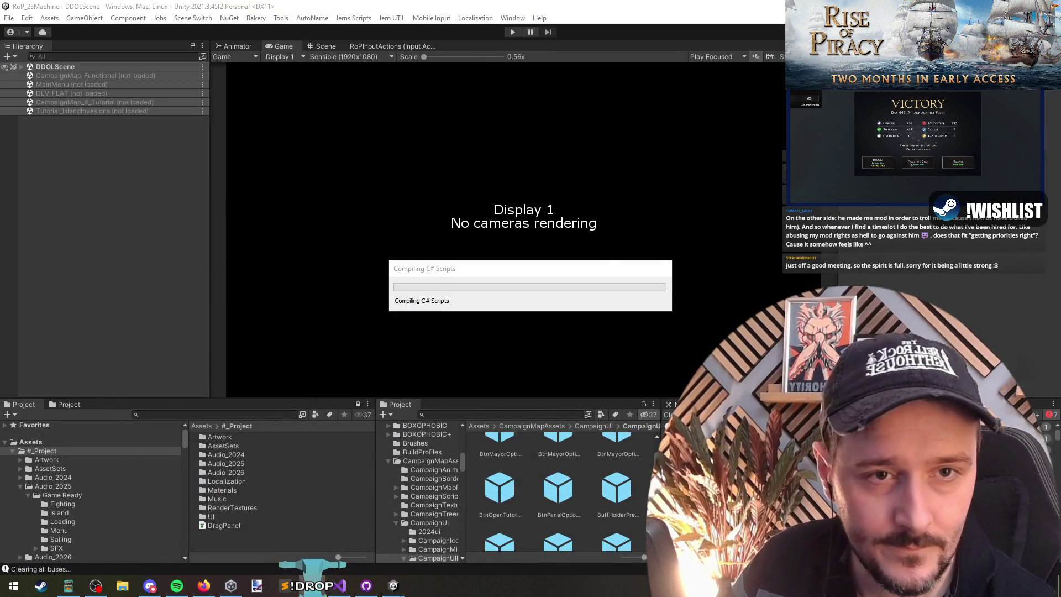
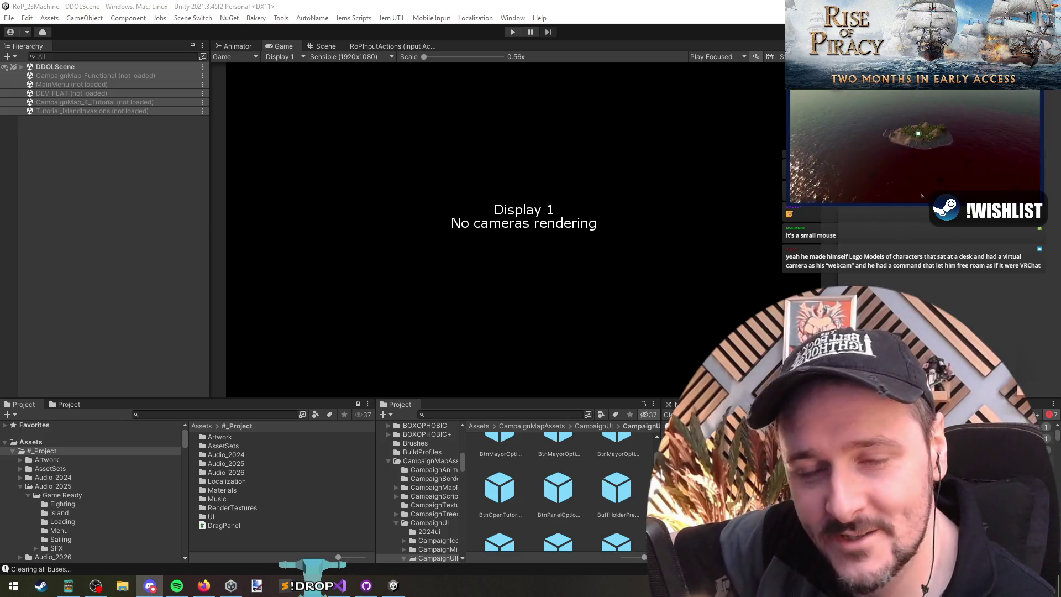
Step: Return to the Unity Editor and enter play mode to load the Rise of Piracy main menu
left_click(531, 165)
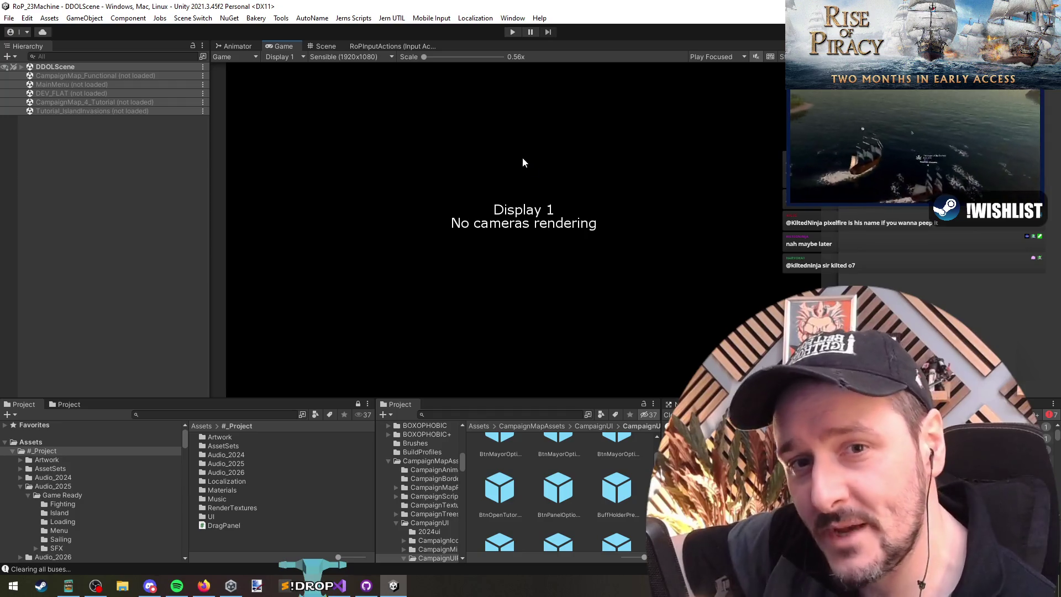
key("alt+Tab")
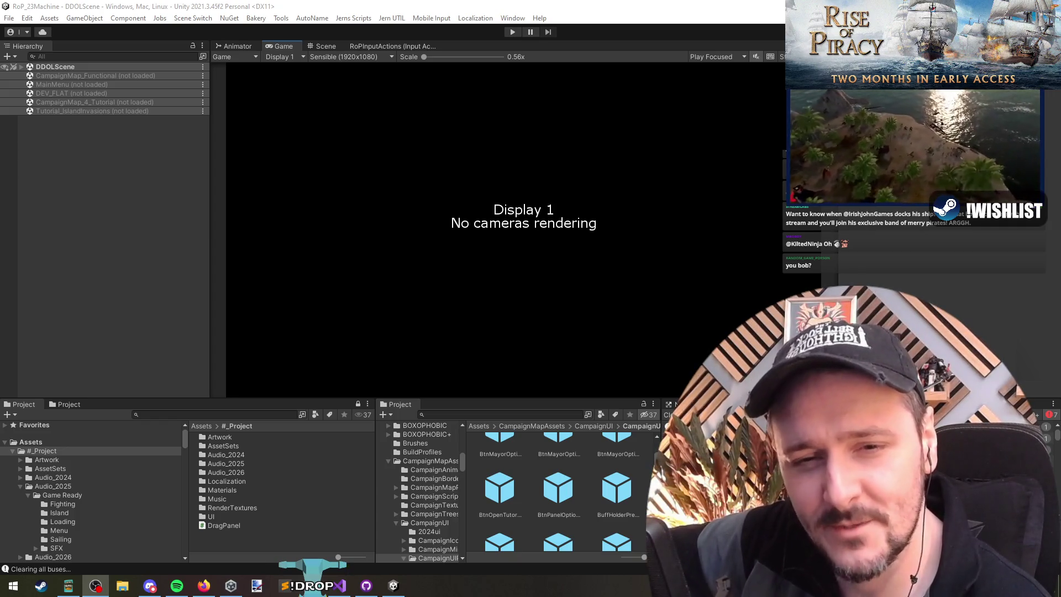
left_click(1023, 335)
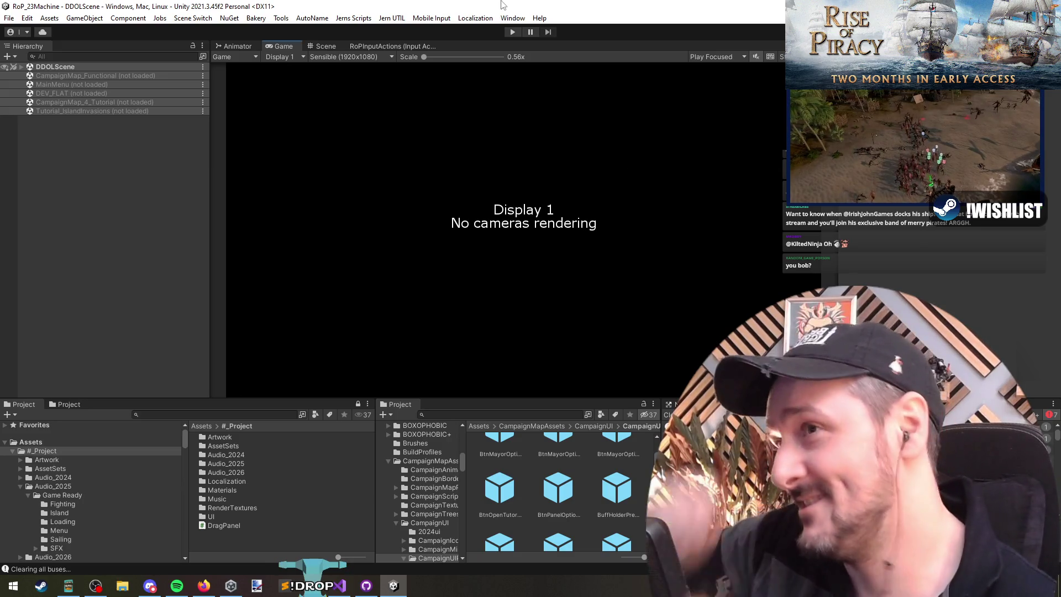
left_click(328, 585)
left_click(327, 585)
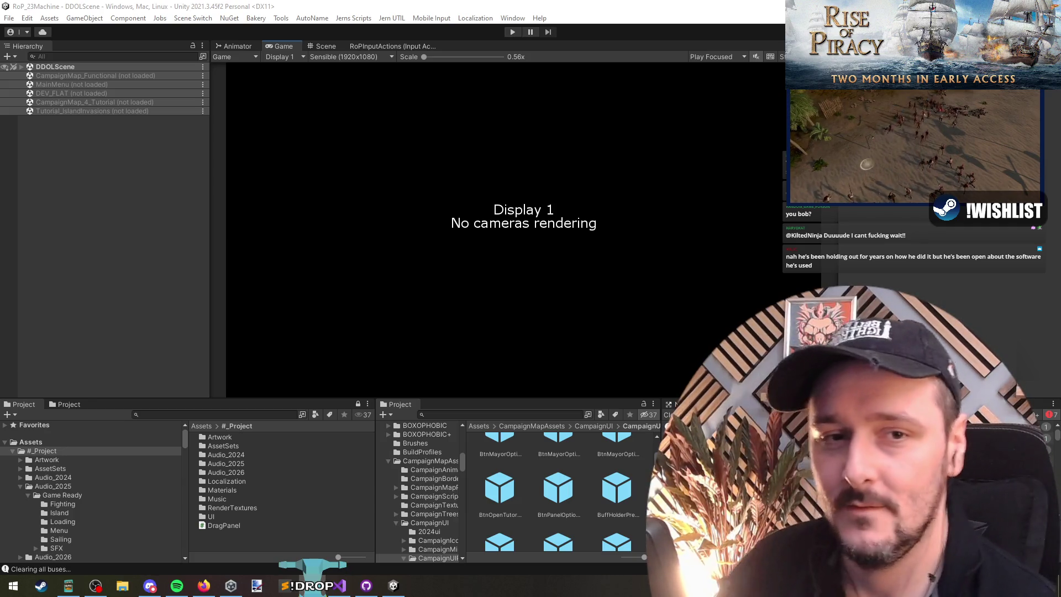
left_click(338, 247)
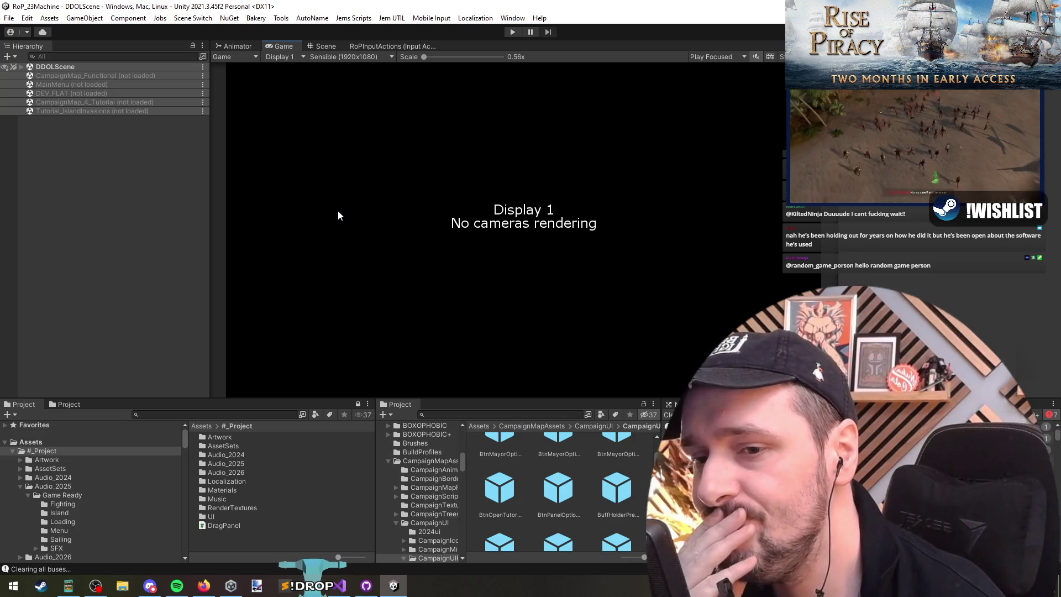
left_click(513, 32)
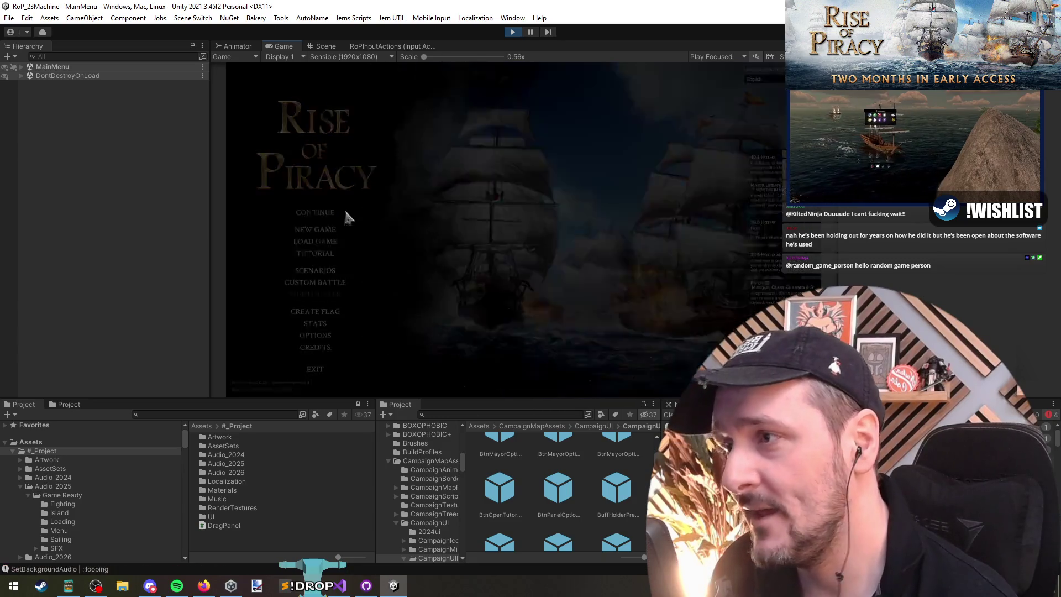
Step: Continue the saved game, then open the FLEET panel's Formation editor
left_click(334, 215)
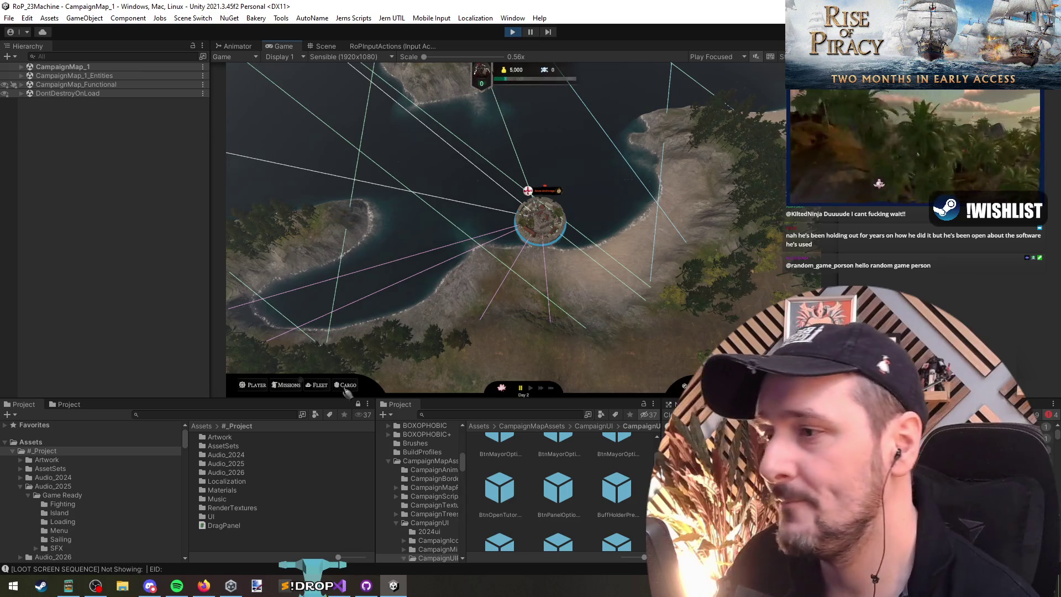
left_click(319, 385)
left_click(362, 263)
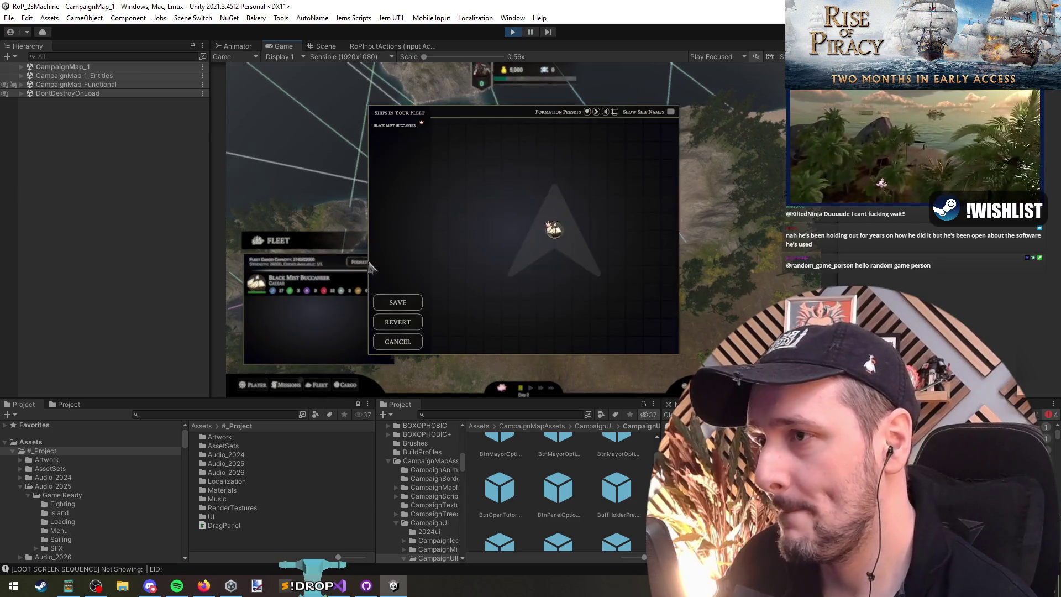
Step: Generate a player fleet with the GENERATEPLAYERFLEET console command and reopen the formation editor
mouse_move(552, 232)
left_mouse_down()
mouse_move(506, 220)
mouse_move(508, 246)
left_mouse_up()
key("grave")
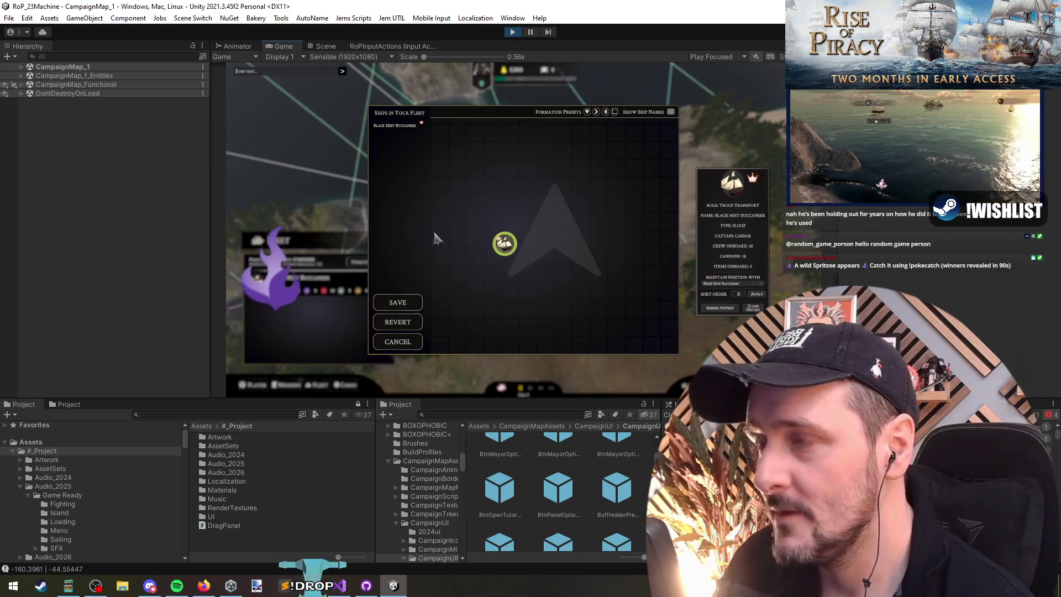
type("gen")
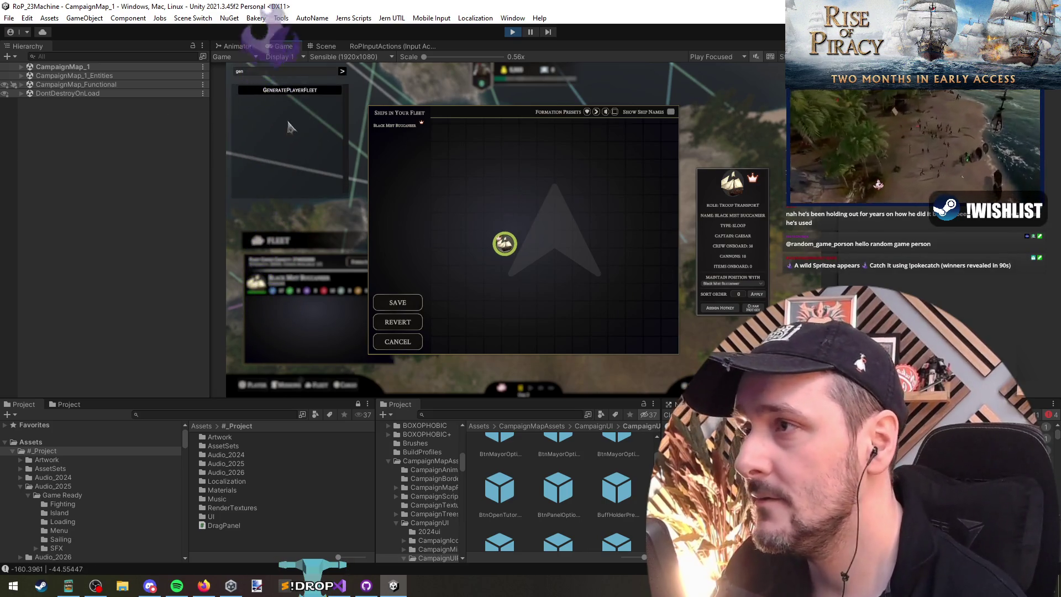
key("Return")
left_click(410, 346)
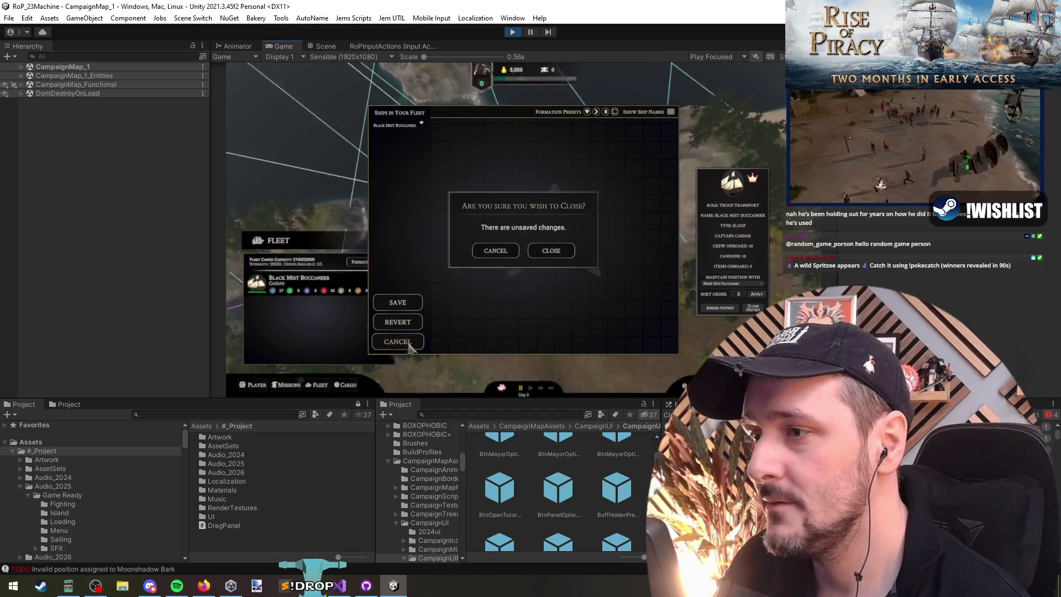
left_click(551, 250)
left_click(364, 262)
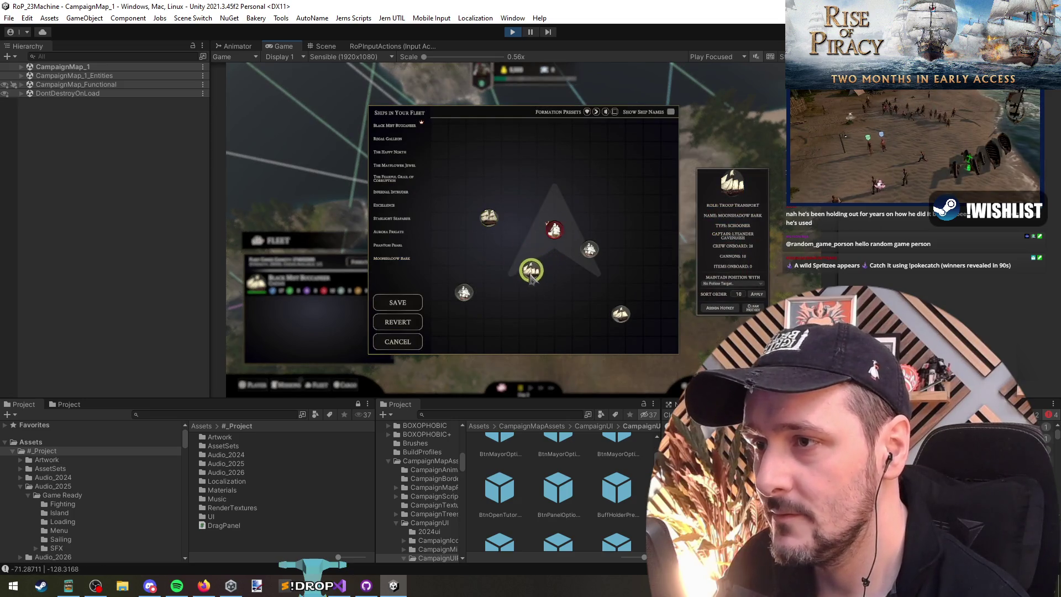
Step: Move the flagship to the rear, Starlight Seafarer up the centre, and line up The Happy North with Excellence
left_click(536, 209)
left_click_drag(554, 228, 513, 338)
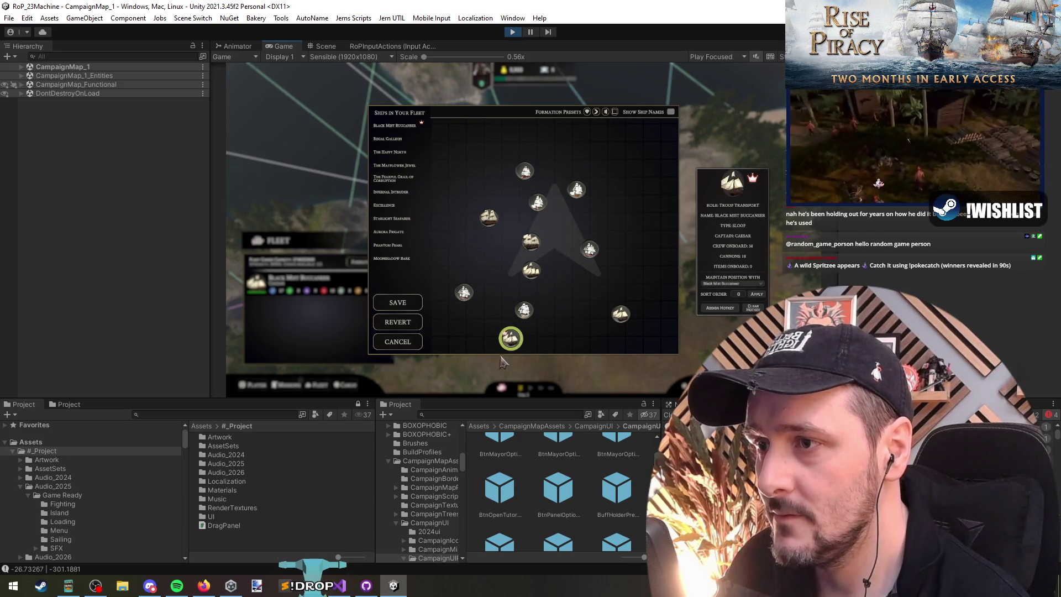
left_click(524, 310)
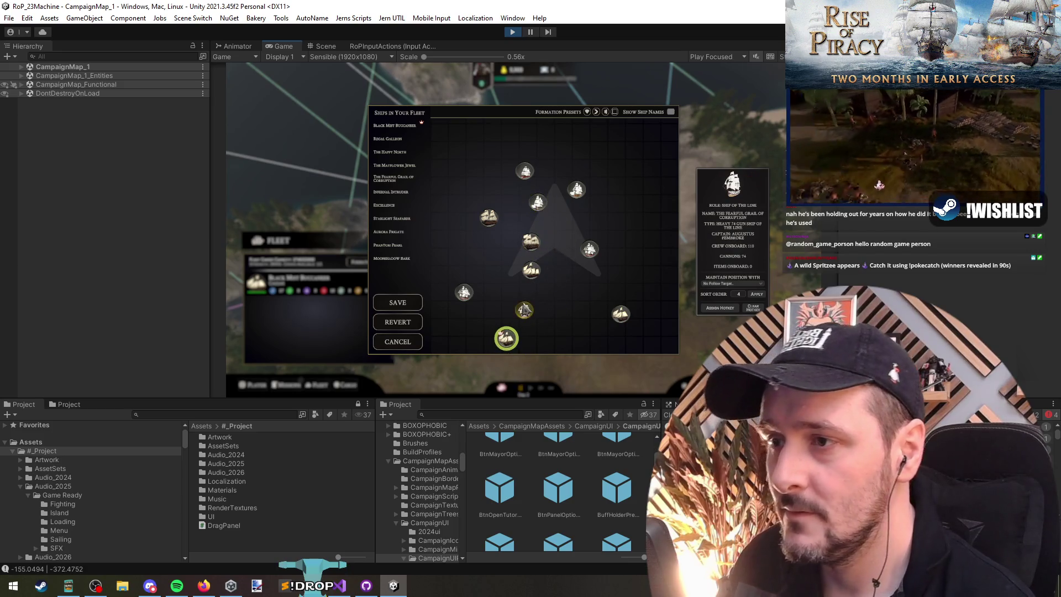
left_click(531, 270)
left_click(531, 242)
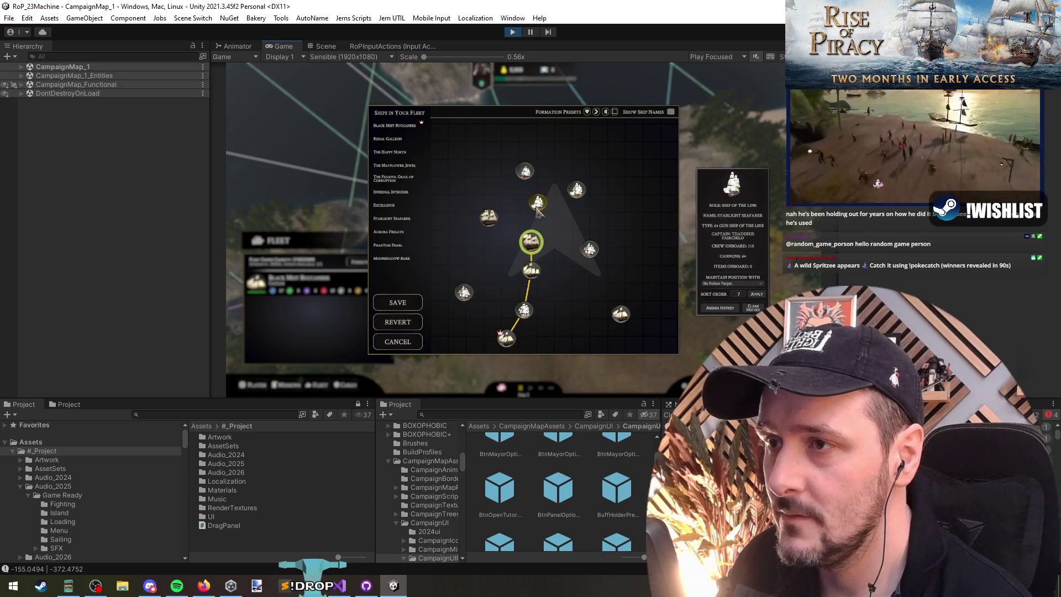
left_click_drag(531, 241, 537, 202)
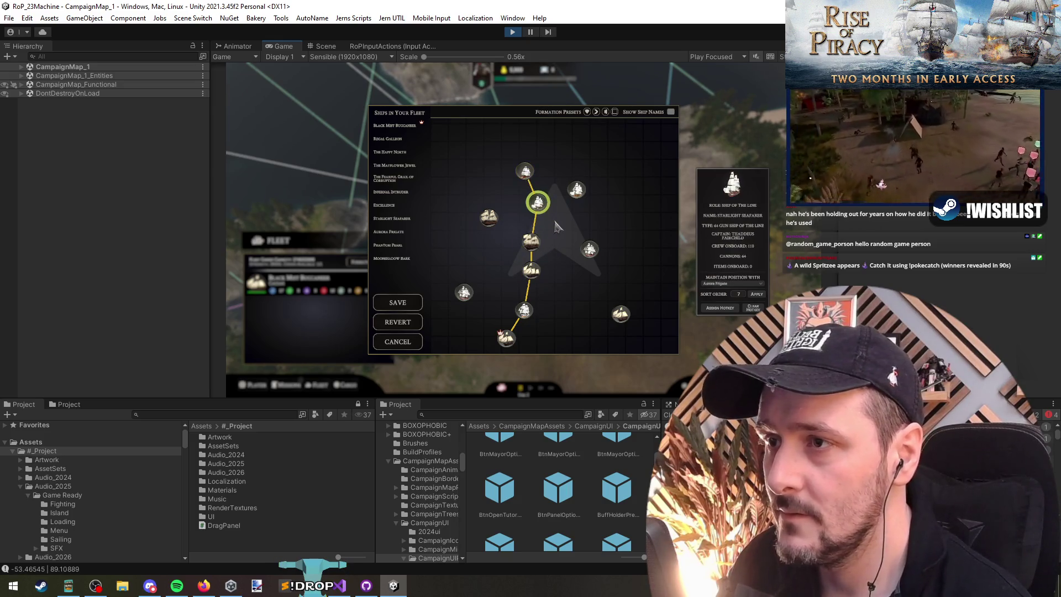
left_click(488, 217)
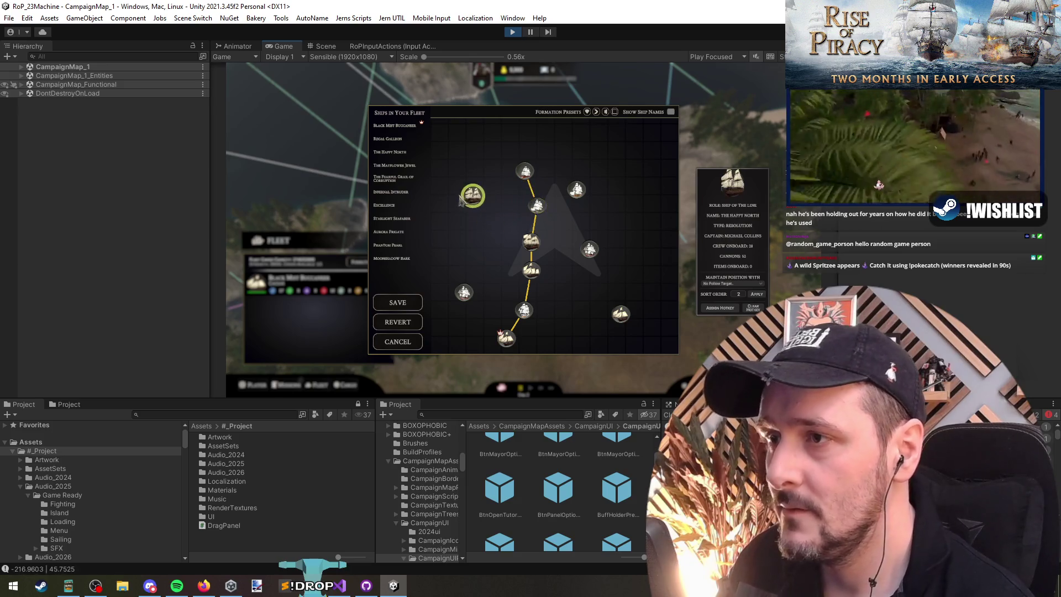
left_click(469, 239)
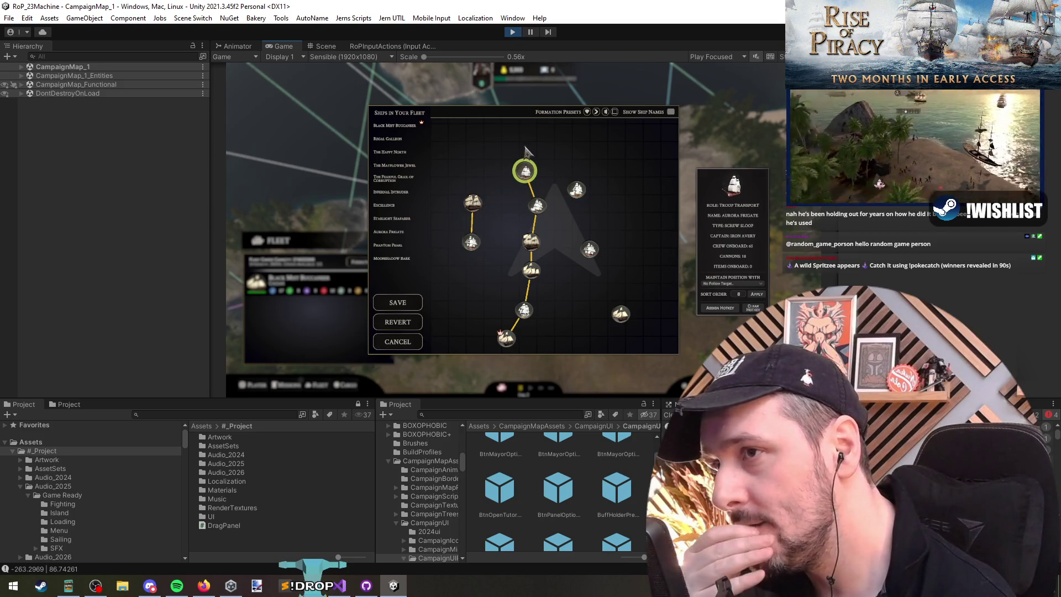
Step: Shift The Mayflower Jewel left, Phantom Pearl right, and reposition Moonshadow Bark on the centre line
left_click(535, 210)
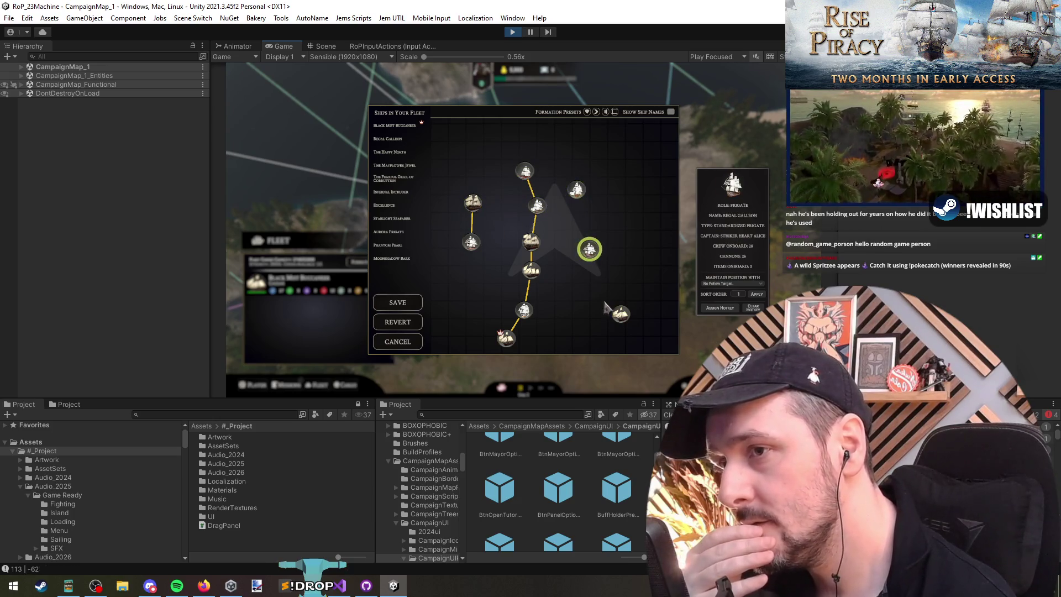
left_click_drag(622, 325, 574, 331)
left_click_drag(589, 249, 607, 249)
left_click_drag(581, 314, 595, 315)
left_click_drag(537, 267, 536, 279)
left_click_drag(532, 241, 545, 243)
Step: Set Moonshadow Bark to maintain position with no ship and try an empty hotkey on Infernal Intruder
left_click(539, 279)
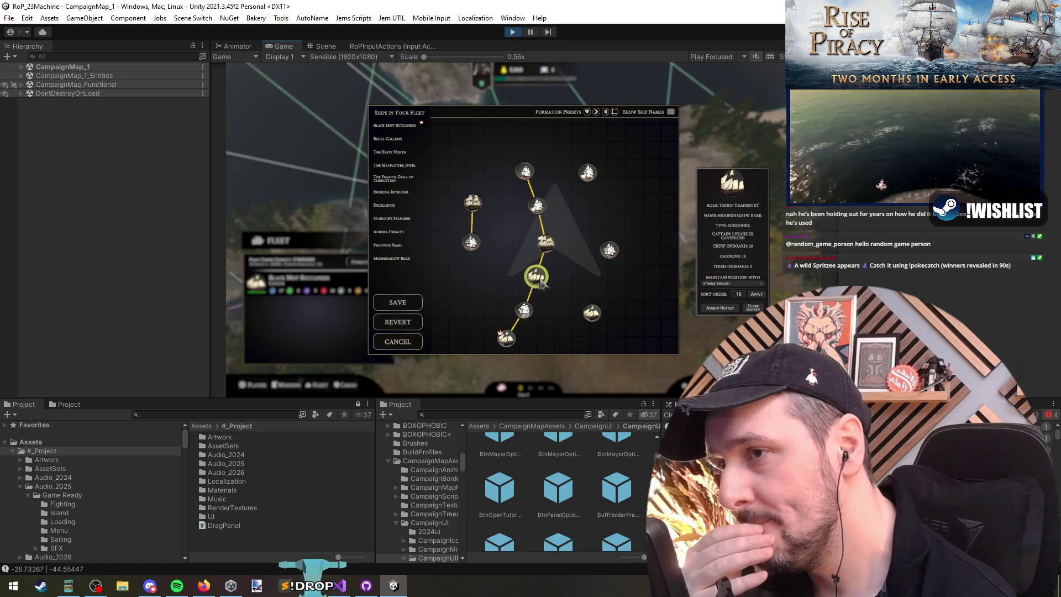
left_click(730, 283)
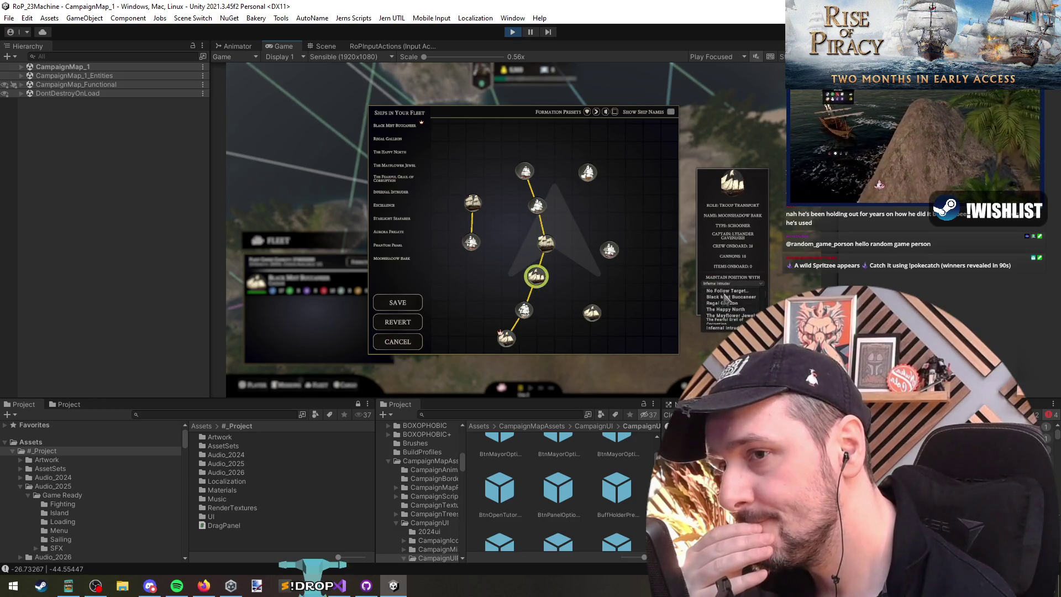
left_click(728, 290)
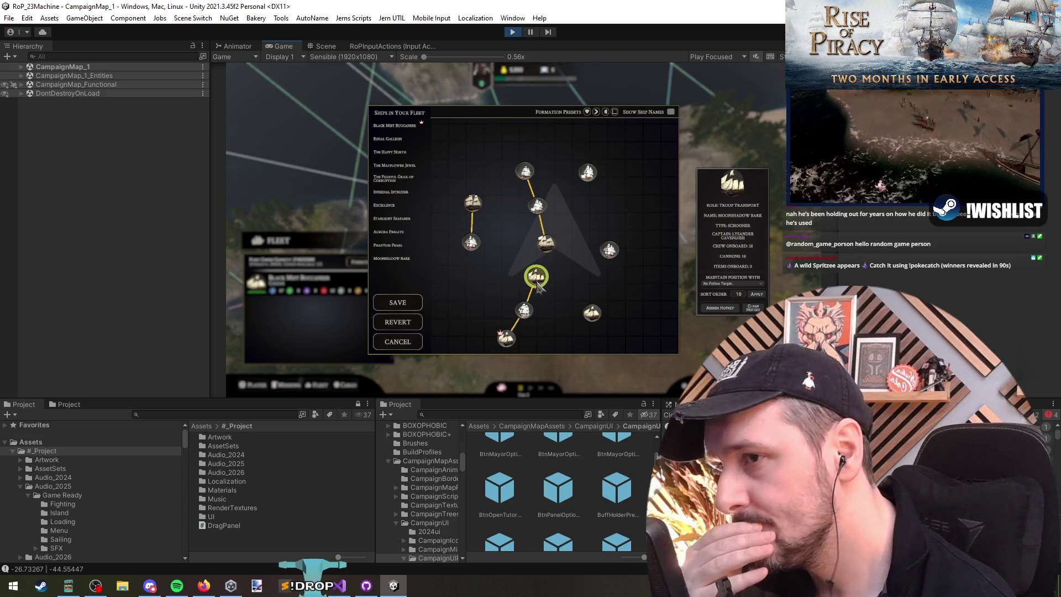
left_click_drag(541, 284, 537, 279)
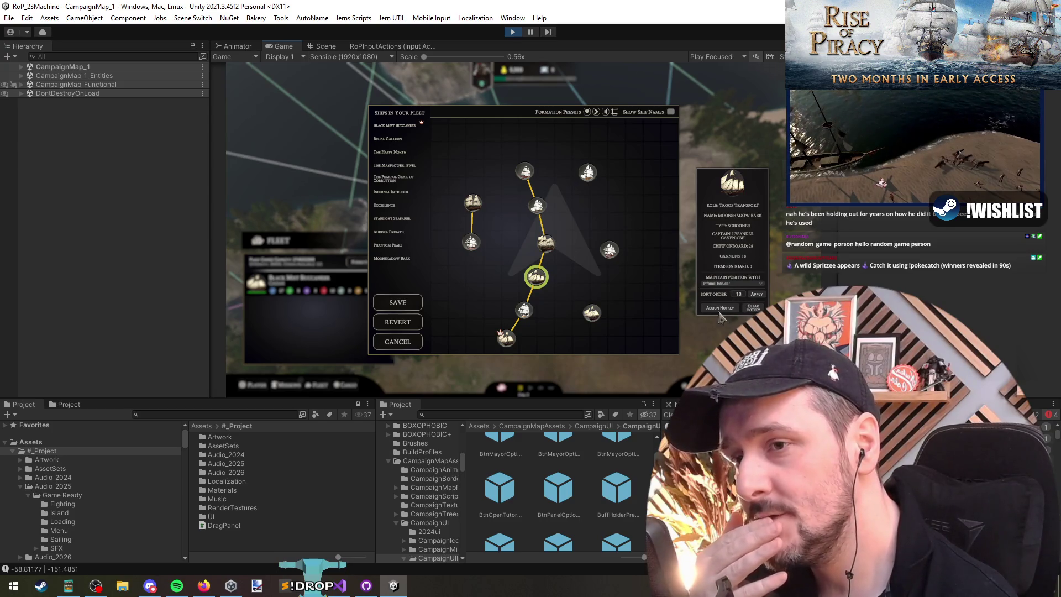
left_click(549, 248)
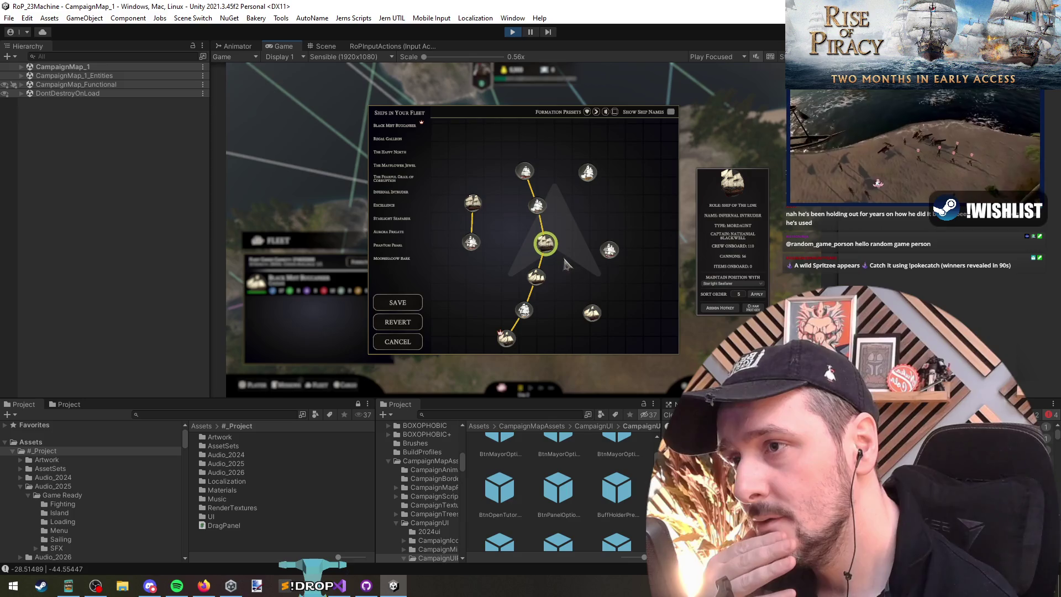
left_click(716, 311)
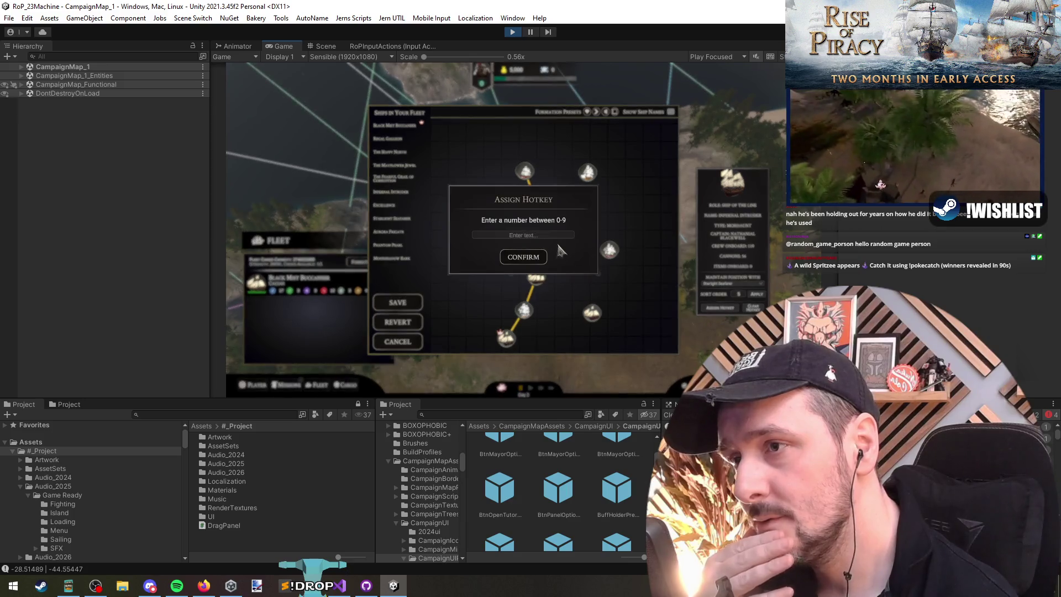
left_click(527, 260)
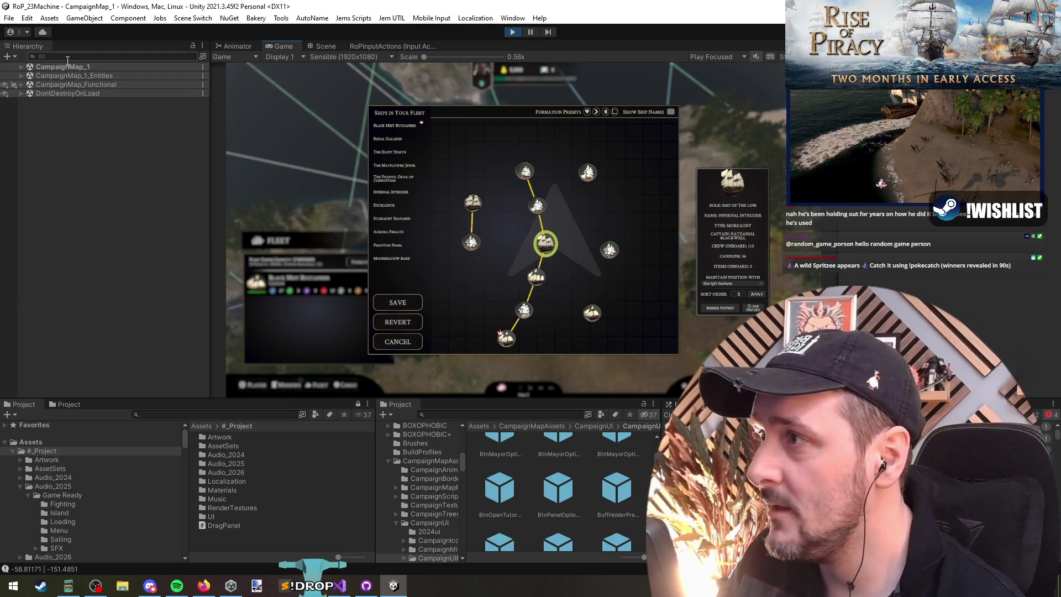
left_click(322, 46)
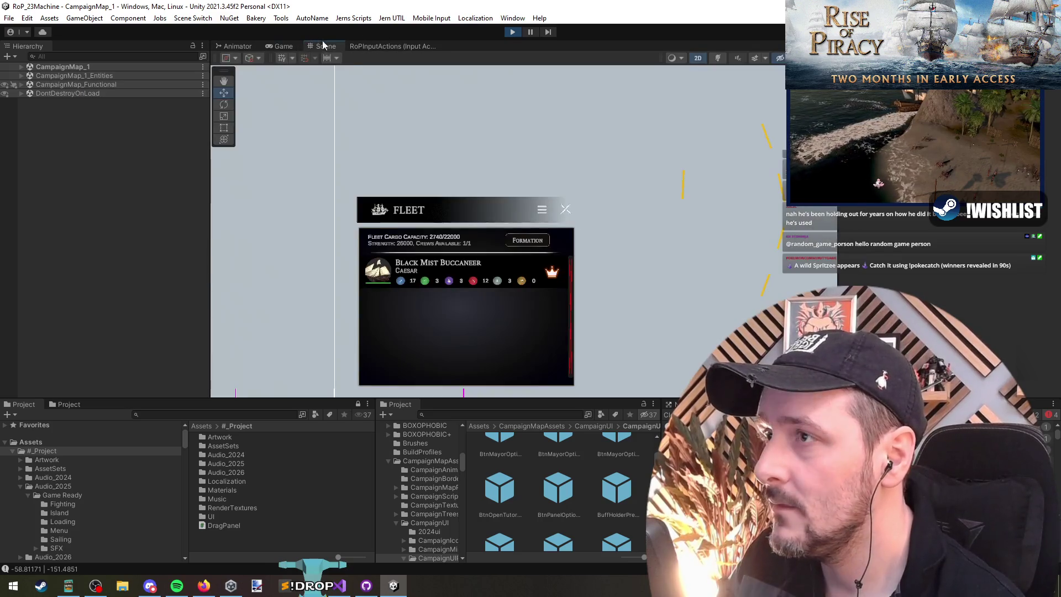
Step: Search the Hierarchy for 'fo' to find a formation ship and make FormationCustomizationCanvas visible
scroll(499, 256, "down", 5)
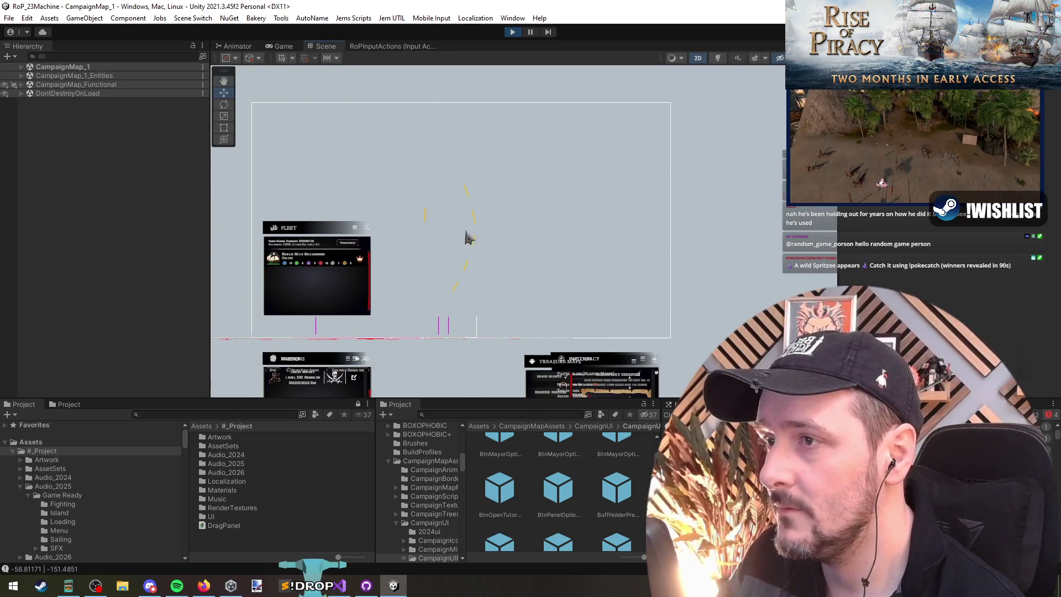
left_click(87, 57)
type("formation")
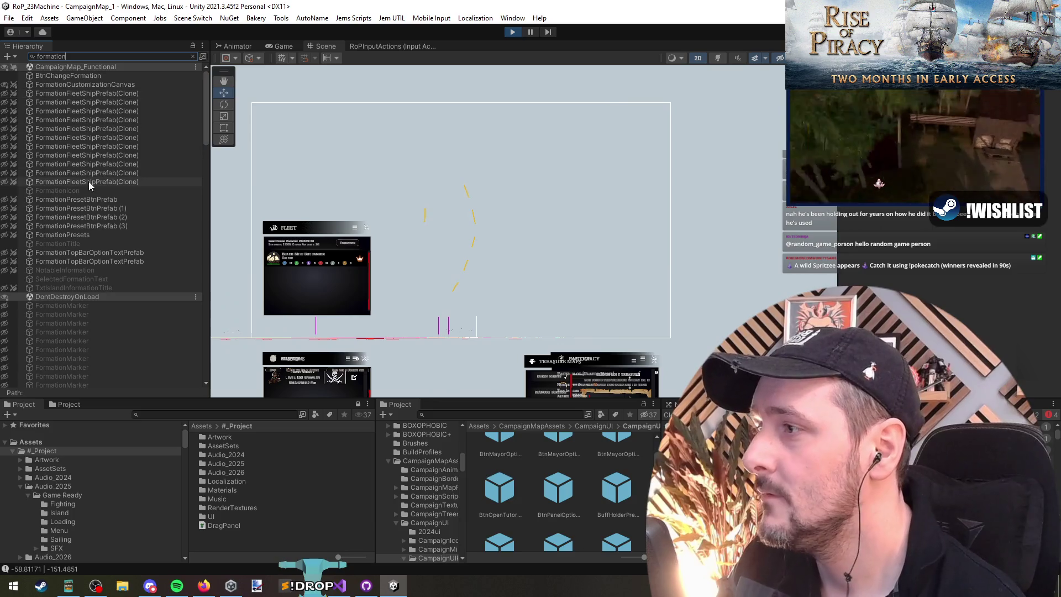
left_click(91, 138)
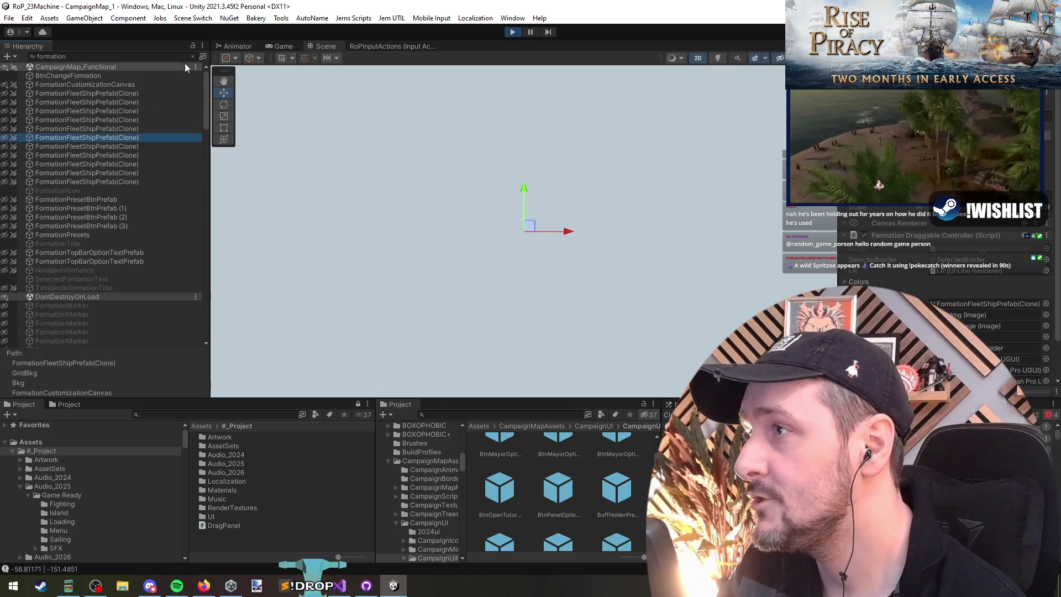
left_click(192, 56)
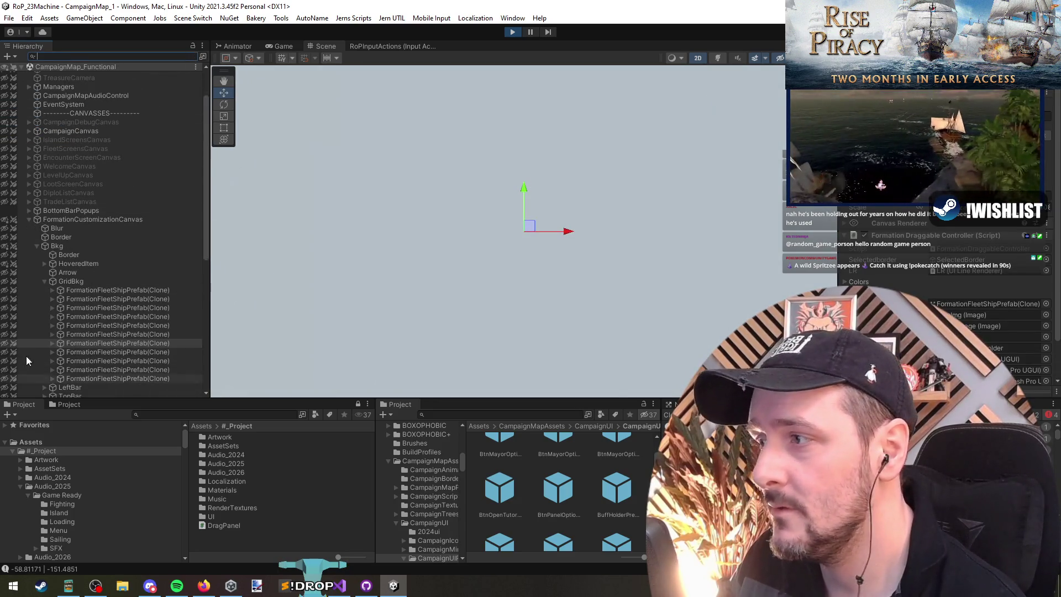
left_click(4, 219)
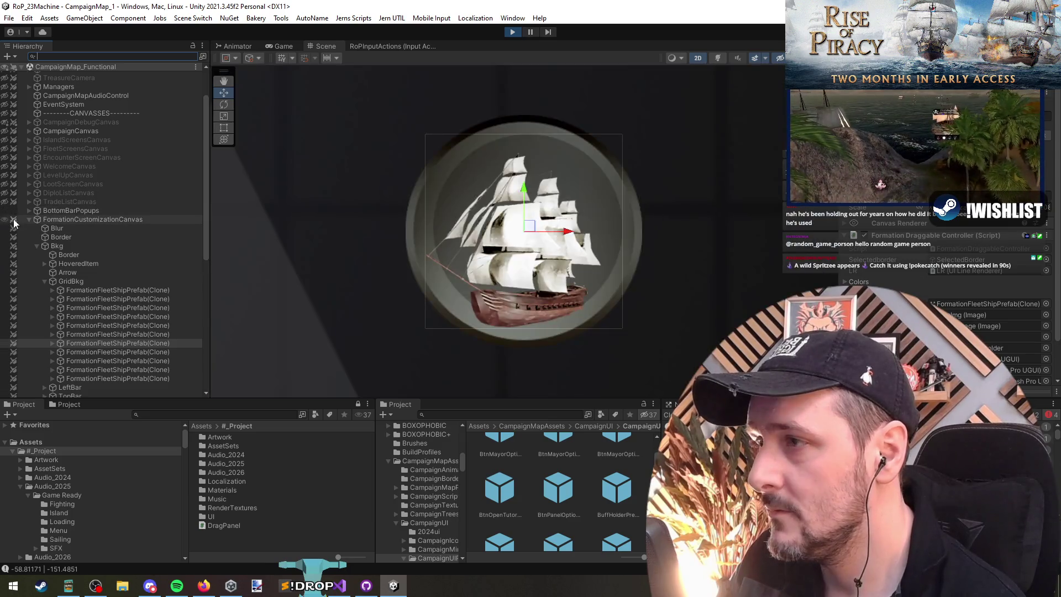
scroll(637, 267, "down", 3)
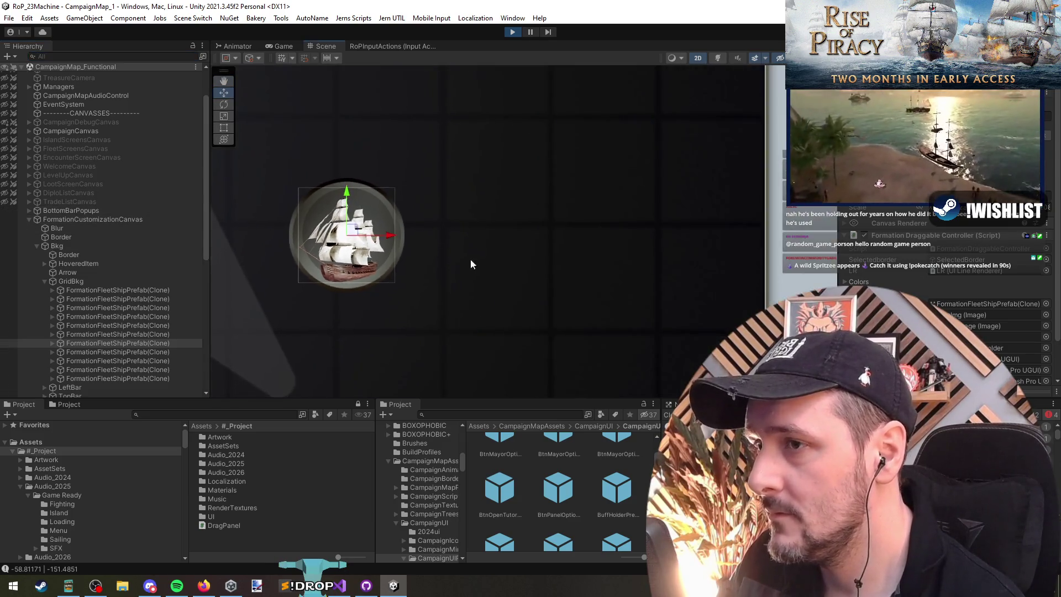
left_click_drag(457, 262, 631, 221)
scroll(347, 262, "down", 2)
scroll(67, 264, "up", 3)
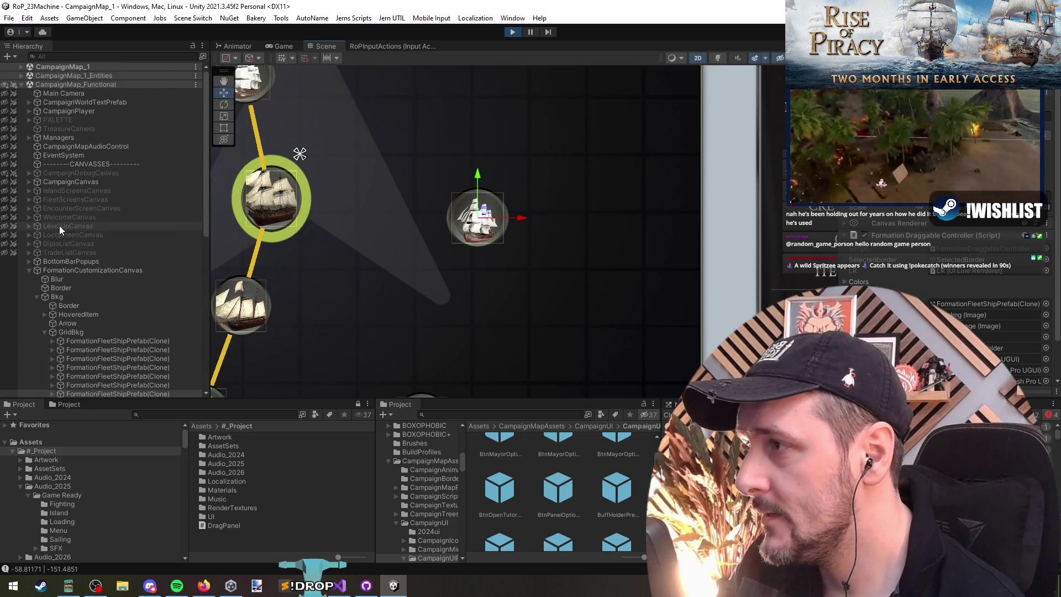
scroll(518, 260, "down", 1)
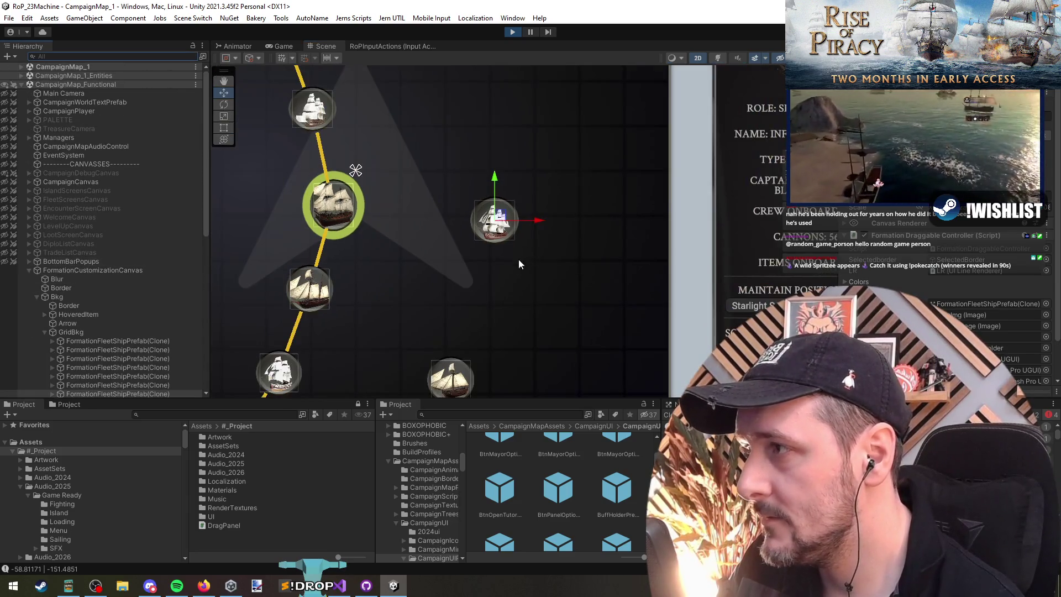
scroll(492, 251, "up", 1)
scroll(491, 255, "up", 1)
scroll(105, 354, "down", 2)
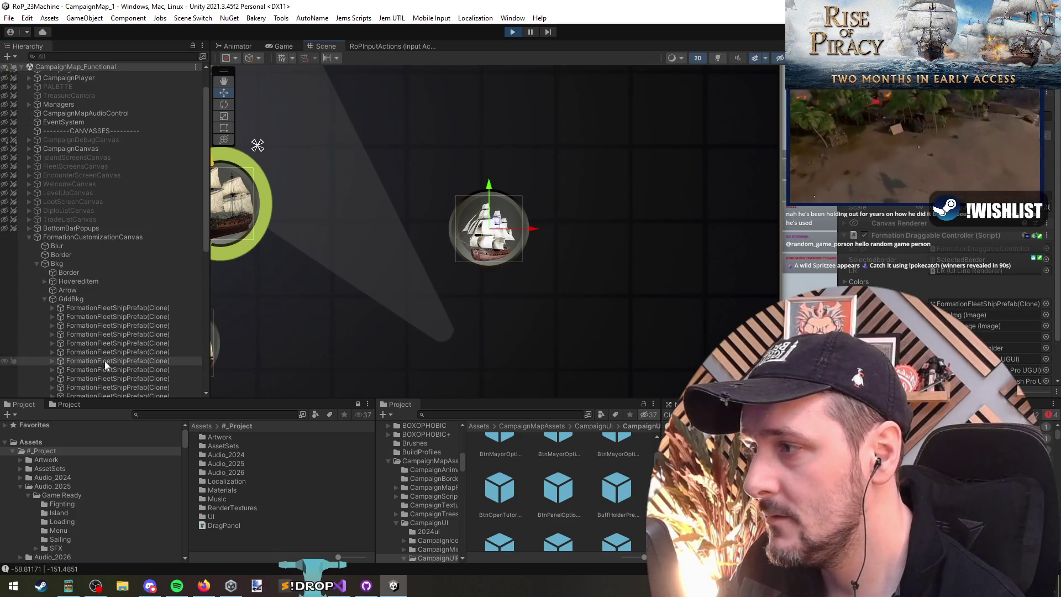
Step: Inspect the first formation ship's children: BorderImage, DetailsBkg and HotkeyDisplayHolder
left_click(113, 309)
double_click(113, 309)
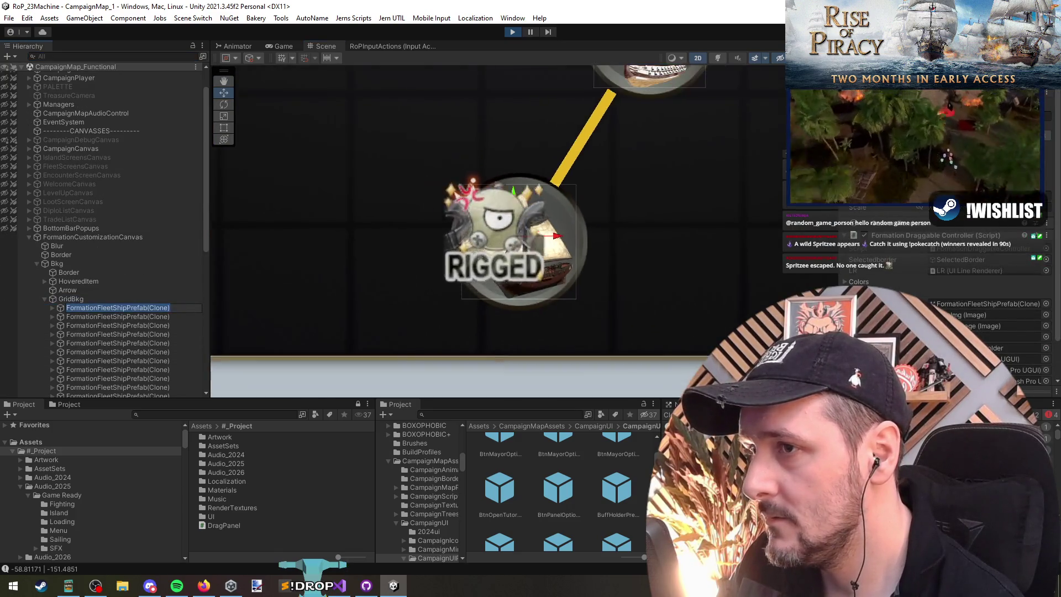
key("Escape")
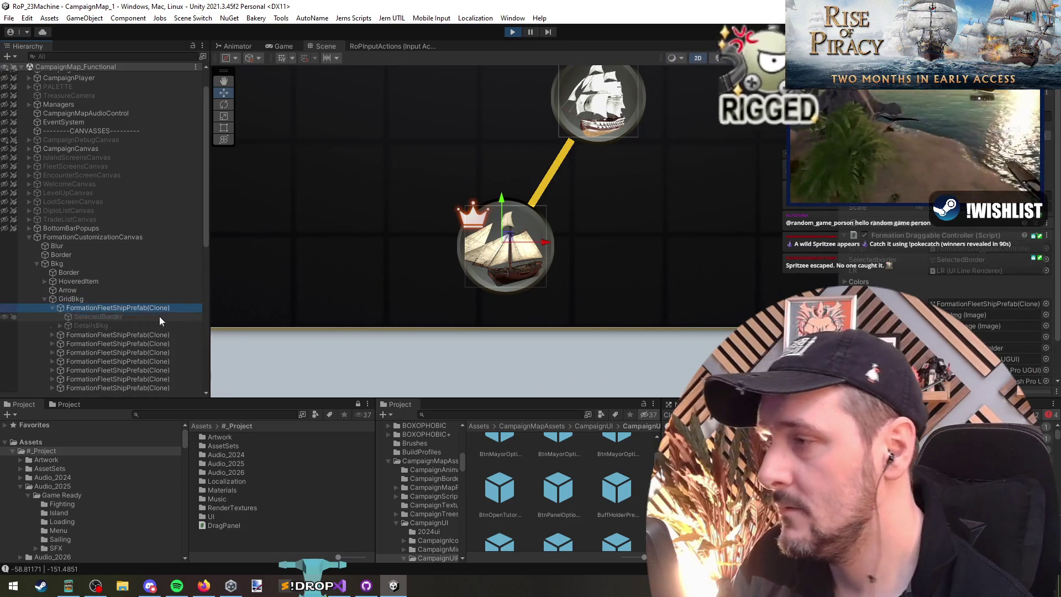
key("Right")
left_click(148, 335)
key("Up")
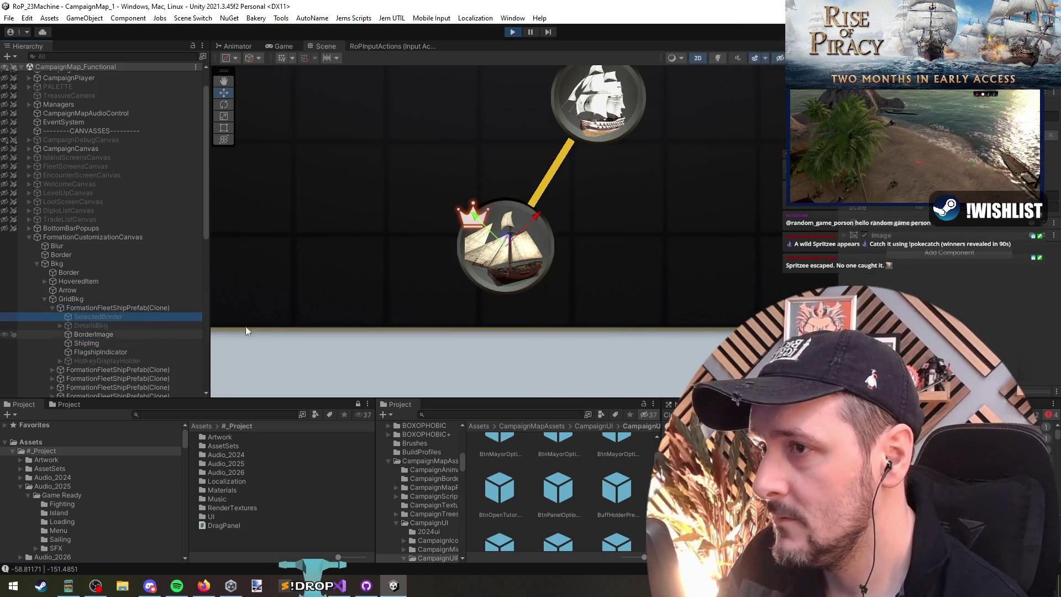
key("Down")
key("Down")
key("Down")
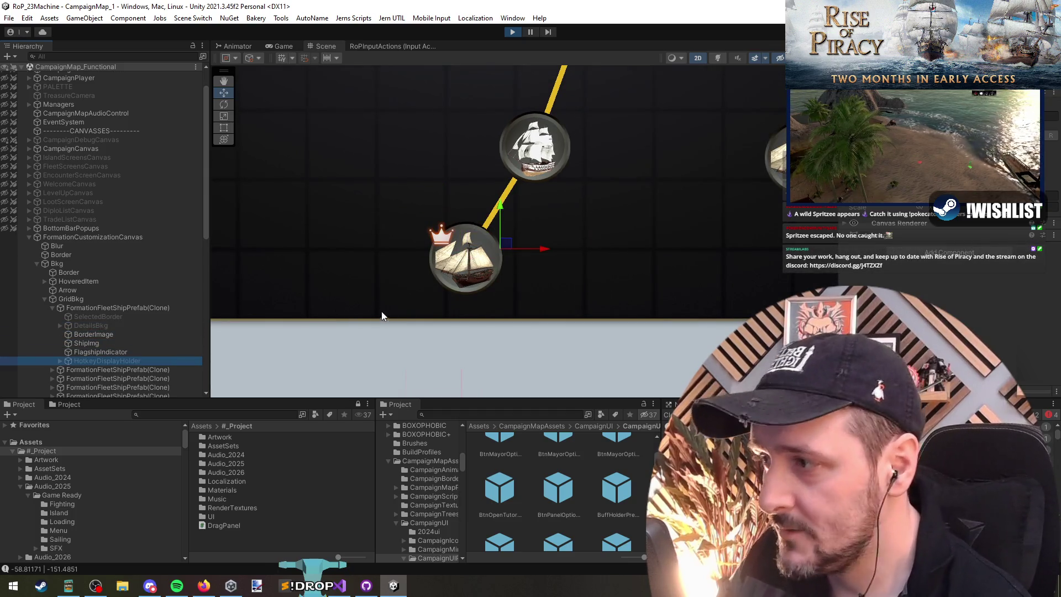
key("shift+space")
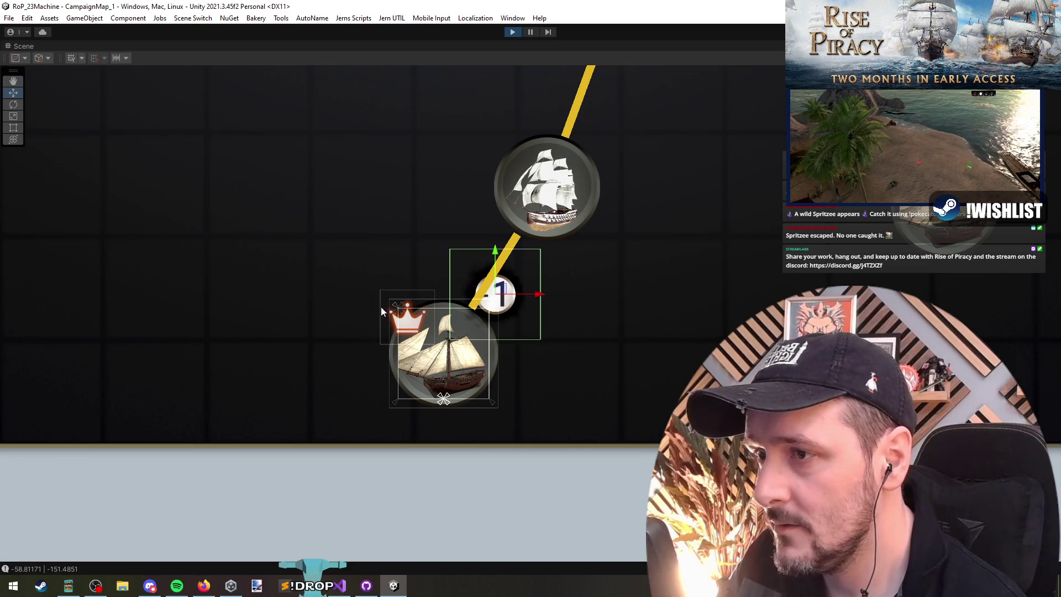
key("shift+space")
key("t")
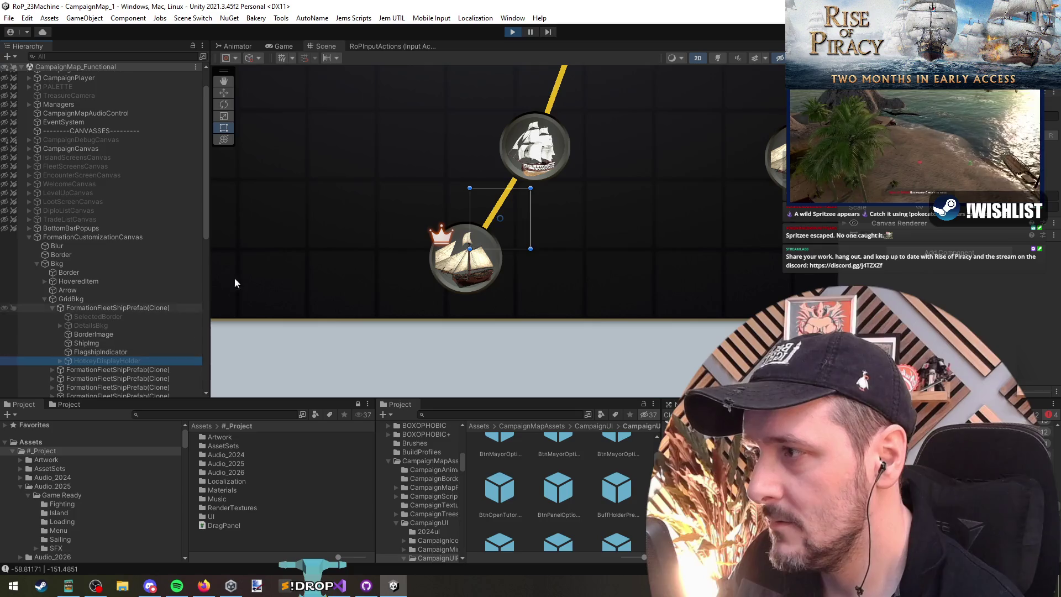
Step: Add a UI Image child under another formation ship entry
left_click(94, 310)
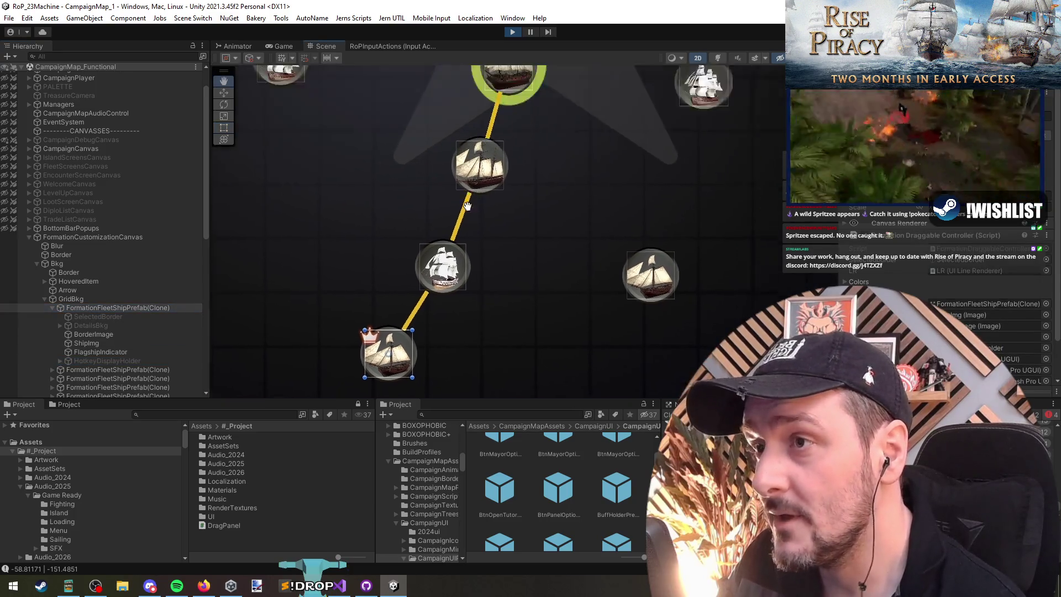
left_click(471, 202)
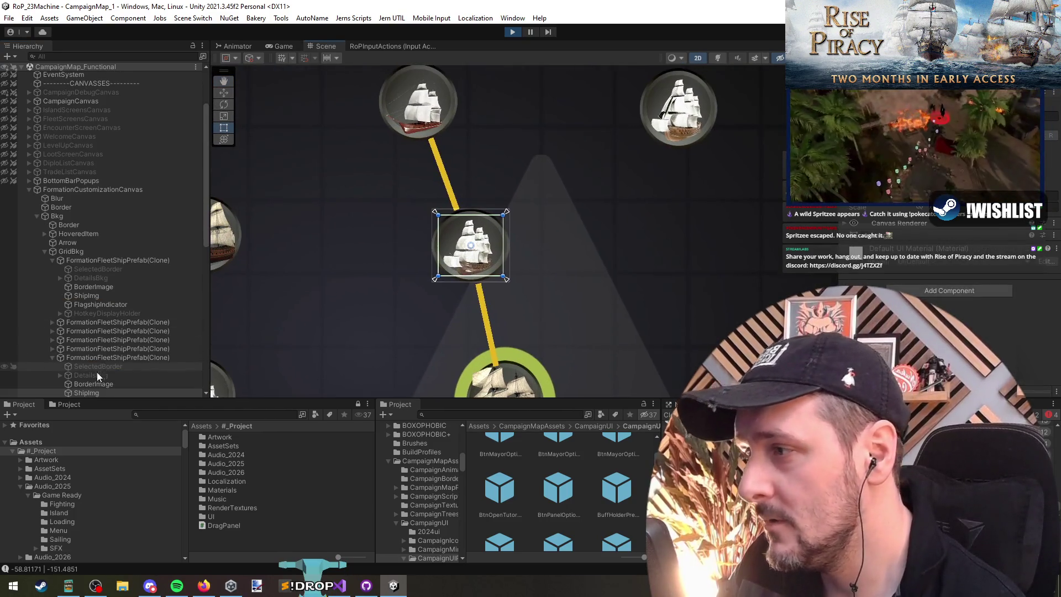
right_click(98, 291)
mouse_move(176, 370)
left_click(287, 398)
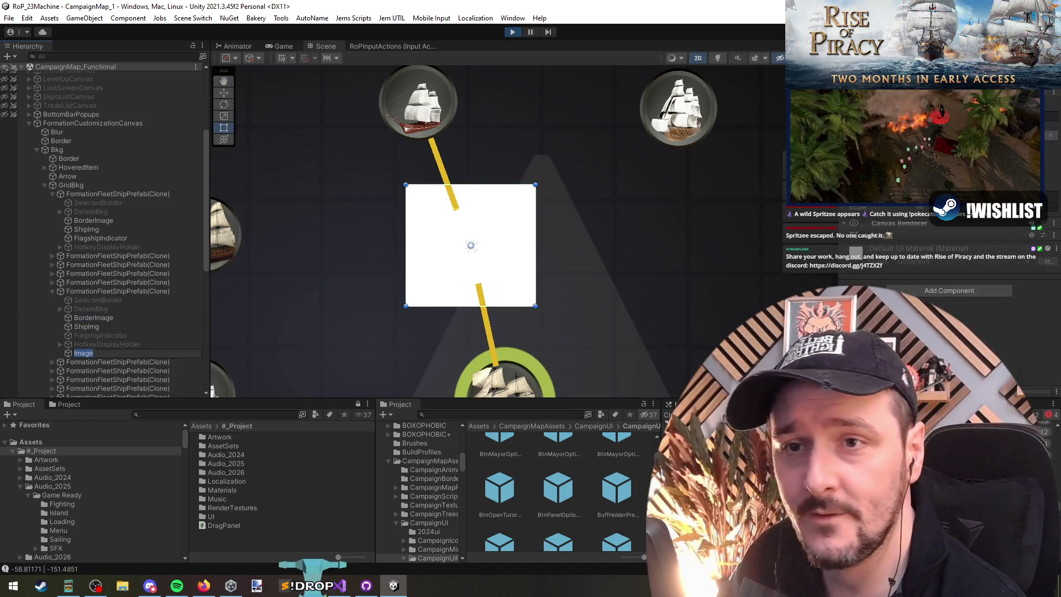
Step: Give the new Image the GreenArrowUp sprite and raise it above the ship
left_click(874, 242)
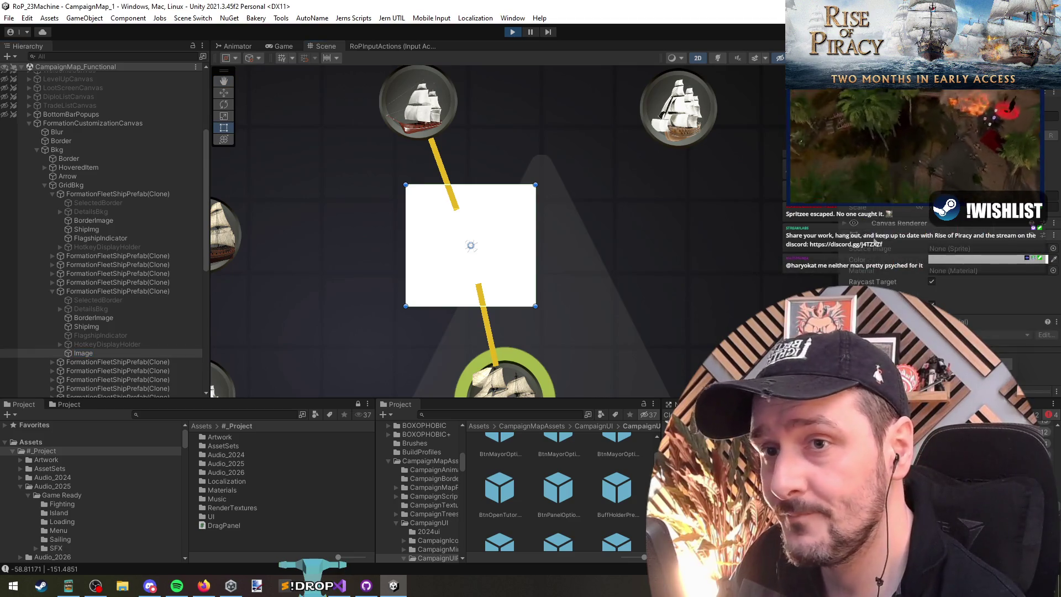
left_click(1049, 248)
type("arrow")
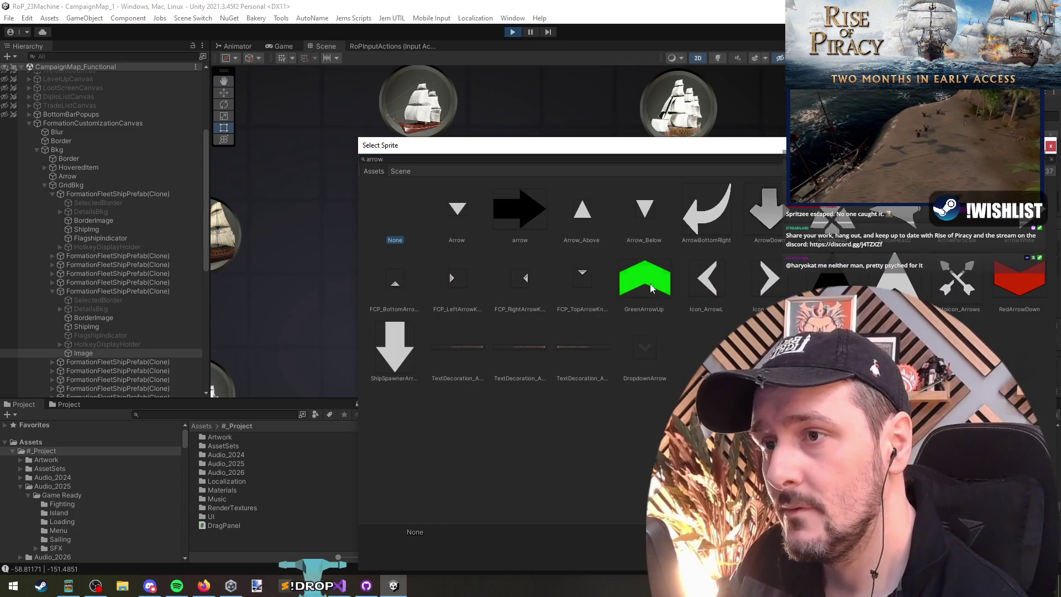
left_click(642, 284)
left_click(404, 352)
key("Escape")
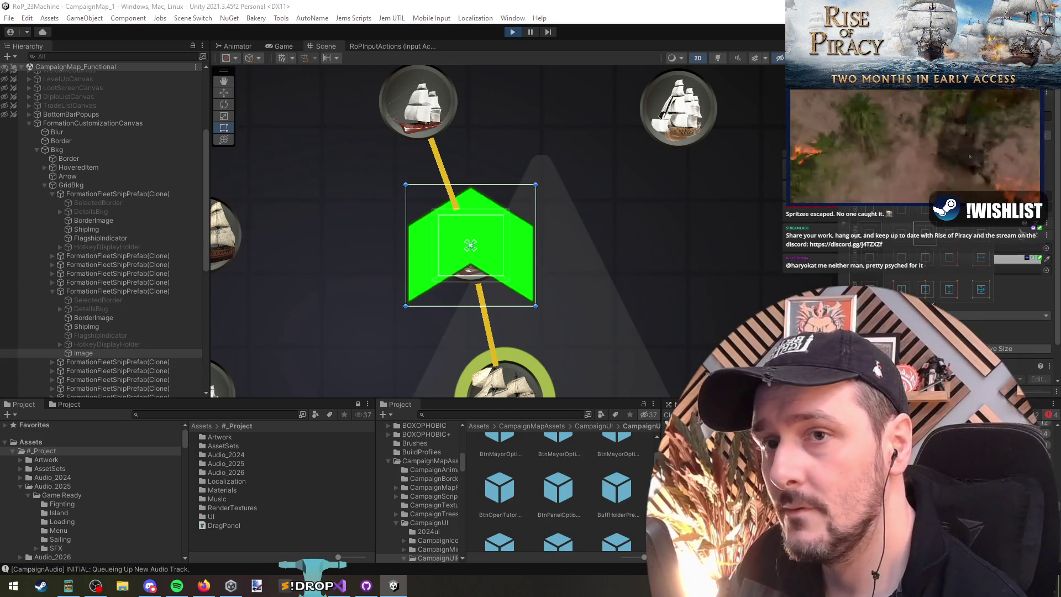
left_click(1005, 348)
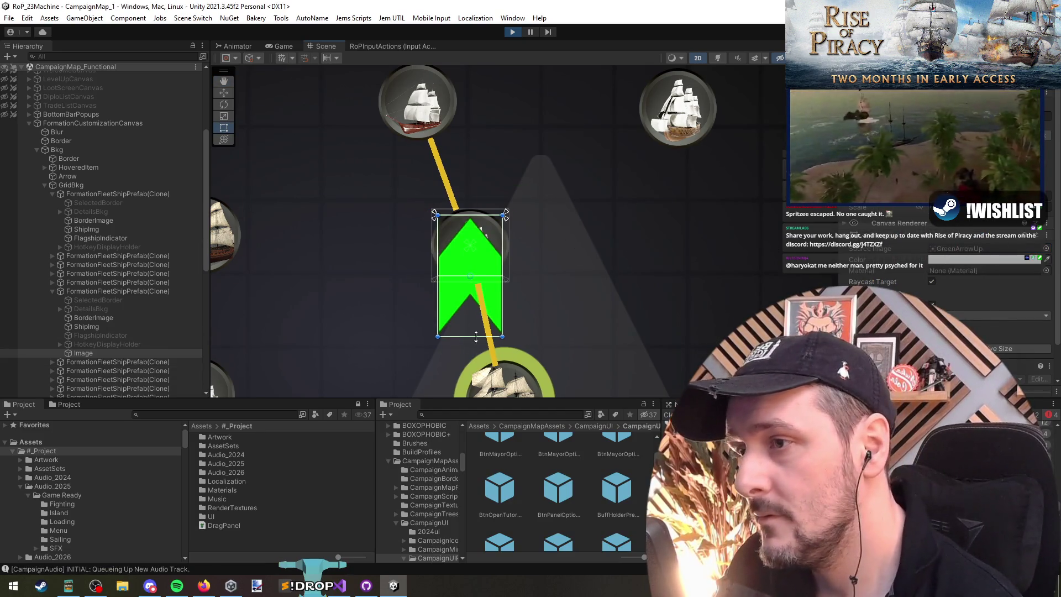
key("ctrl+z")
key("w")
left_click_drag(470, 194, 469, 170)
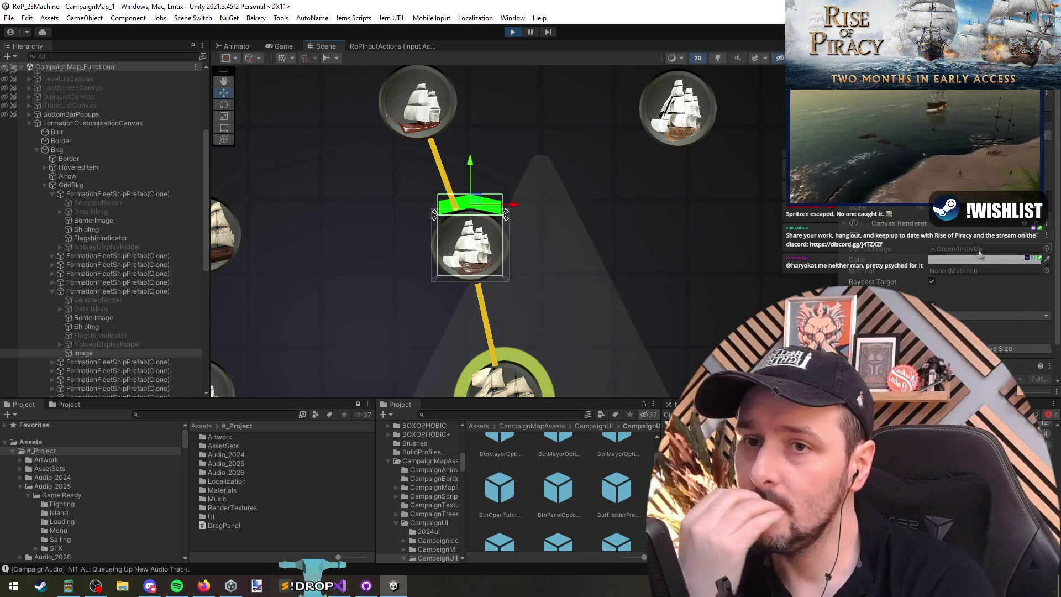
Step: Compare the sprites found by searching 'arrow' and settle on Arrow_Above for the image
left_click(1047, 249)
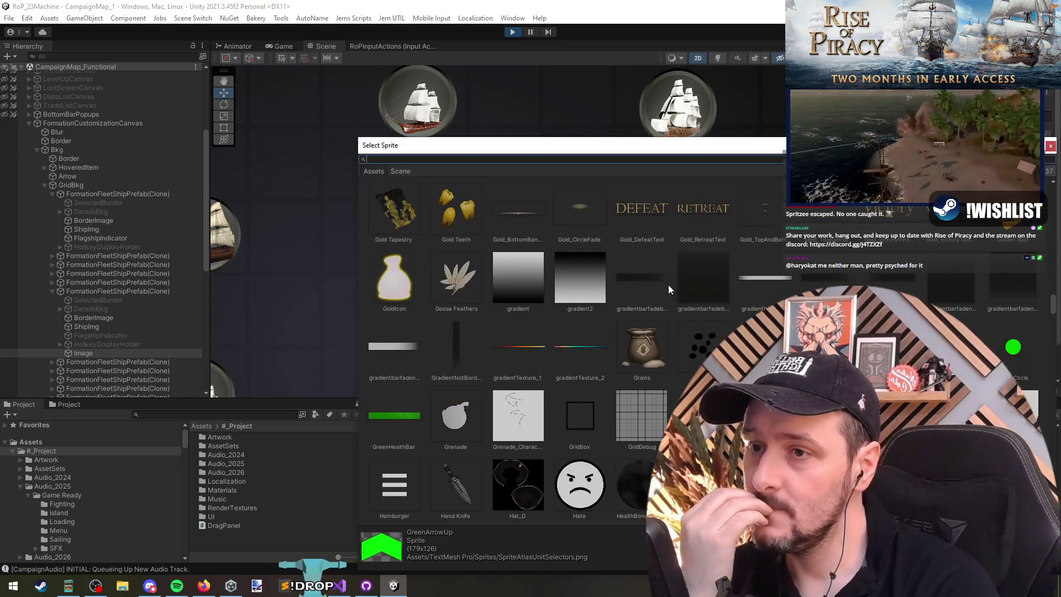
type("arrow")
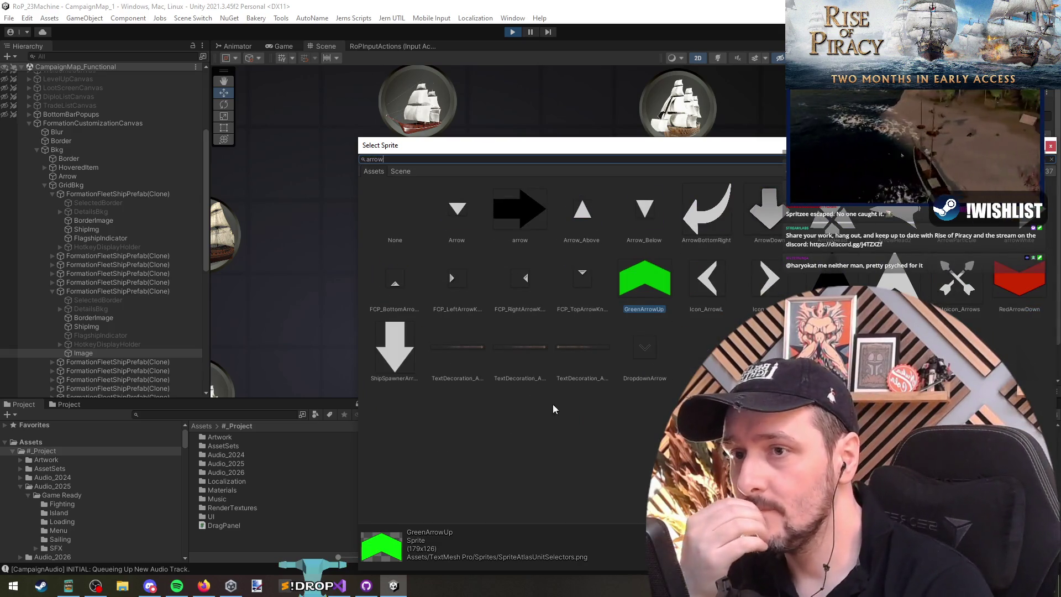
left_click(707, 279)
mouse_move(698, 150)
left_mouse_down()
mouse_move(638, 347)
mouse_move(569, 333)
left_mouse_up()
left_click(641, 460)
left_click(578, 393)
left_click(467, 398)
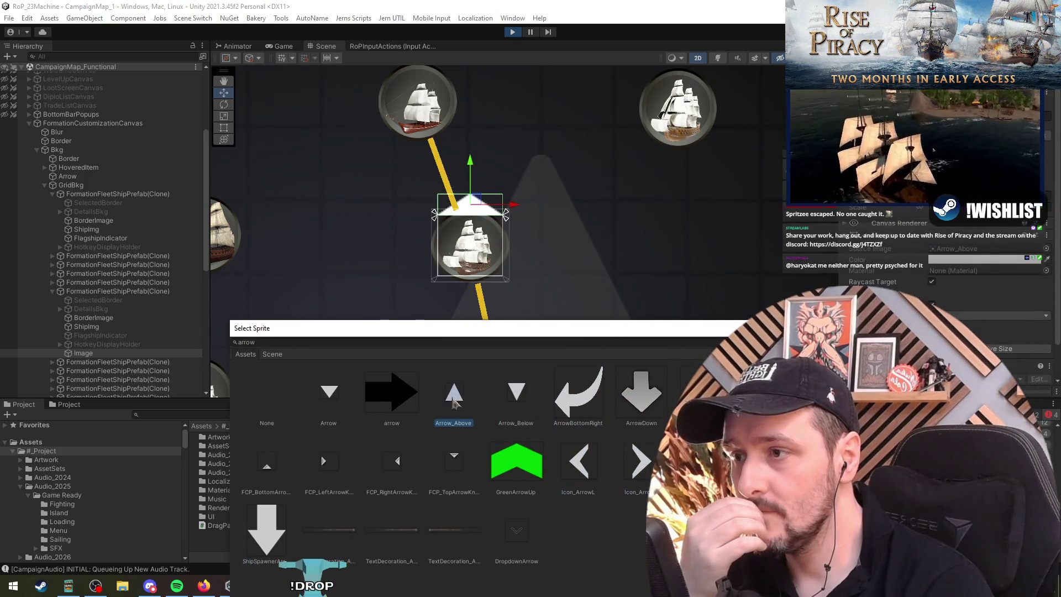
left_click(323, 460)
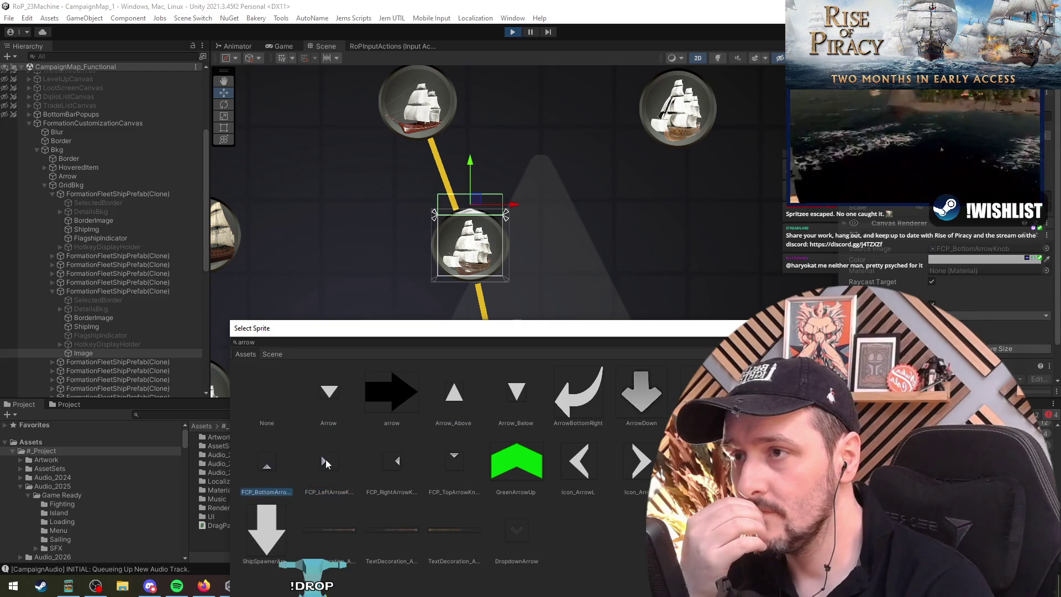
left_click(452, 458)
left_click(703, 393)
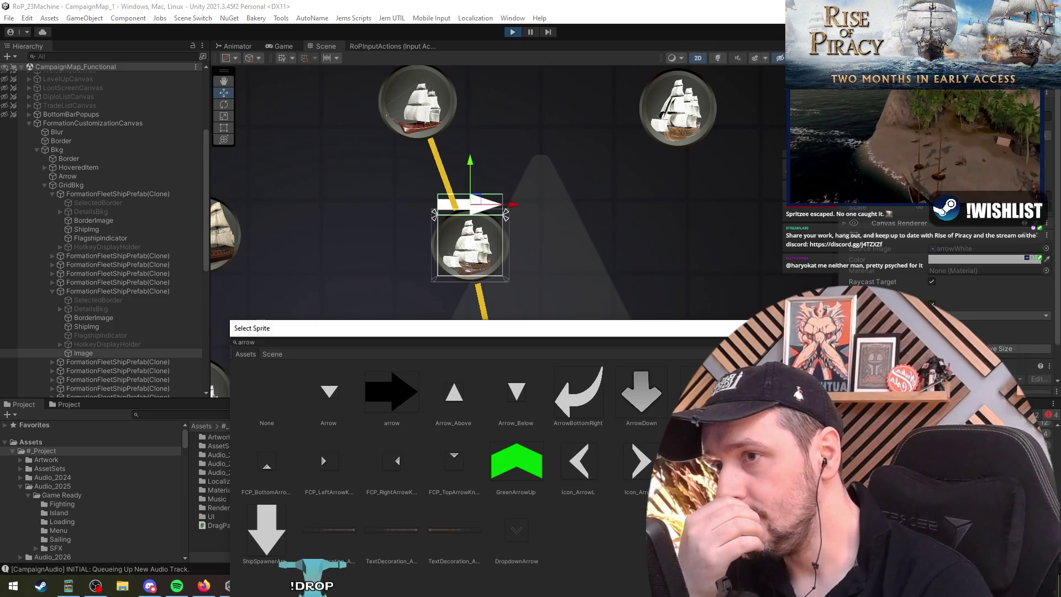
left_click(703, 461)
left_click(510, 465)
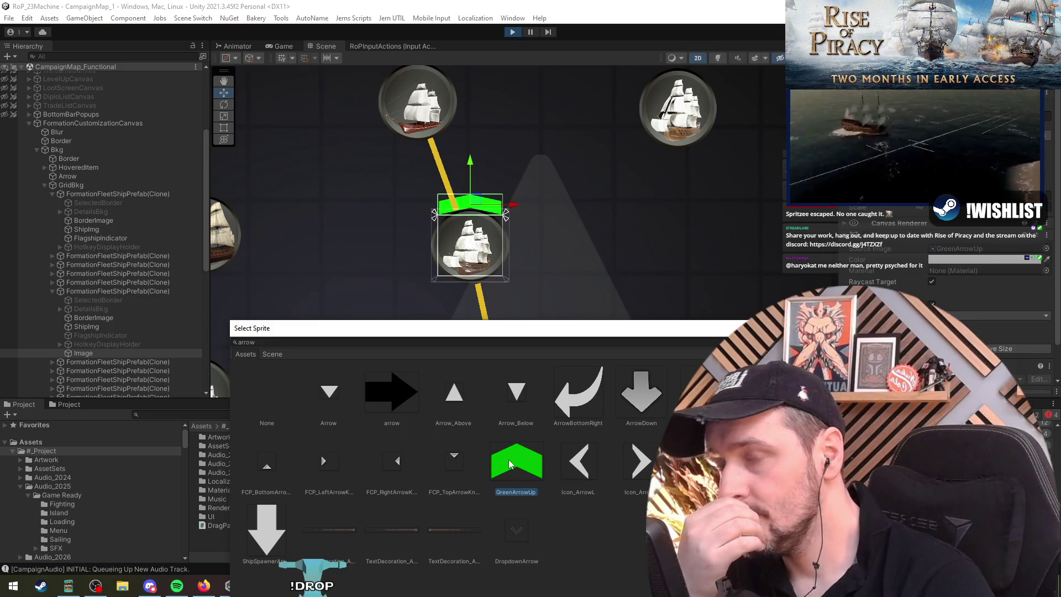
left_click(321, 397)
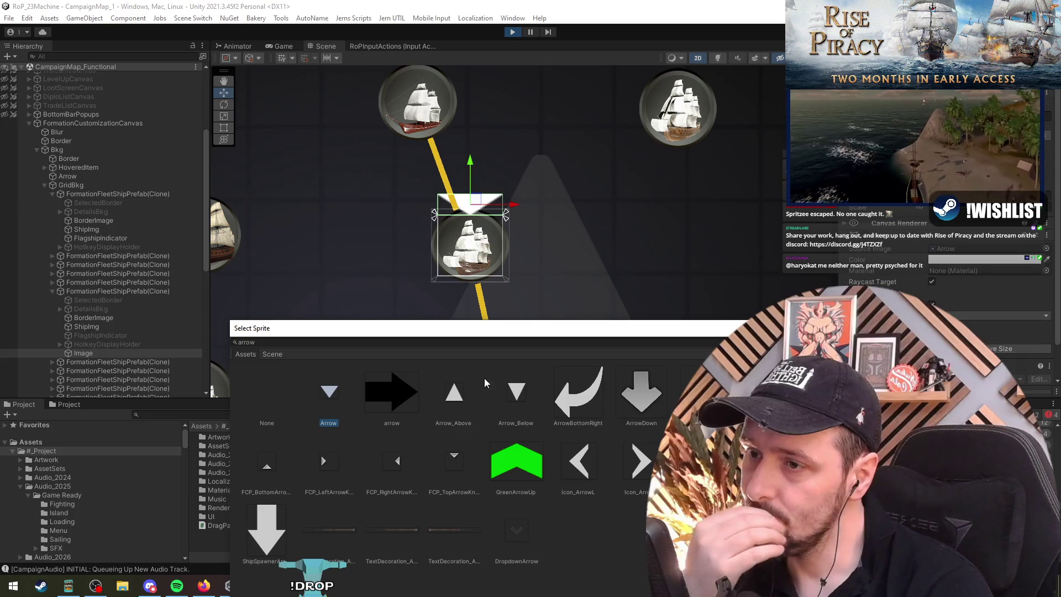
left_click(442, 390)
left_click(527, 393)
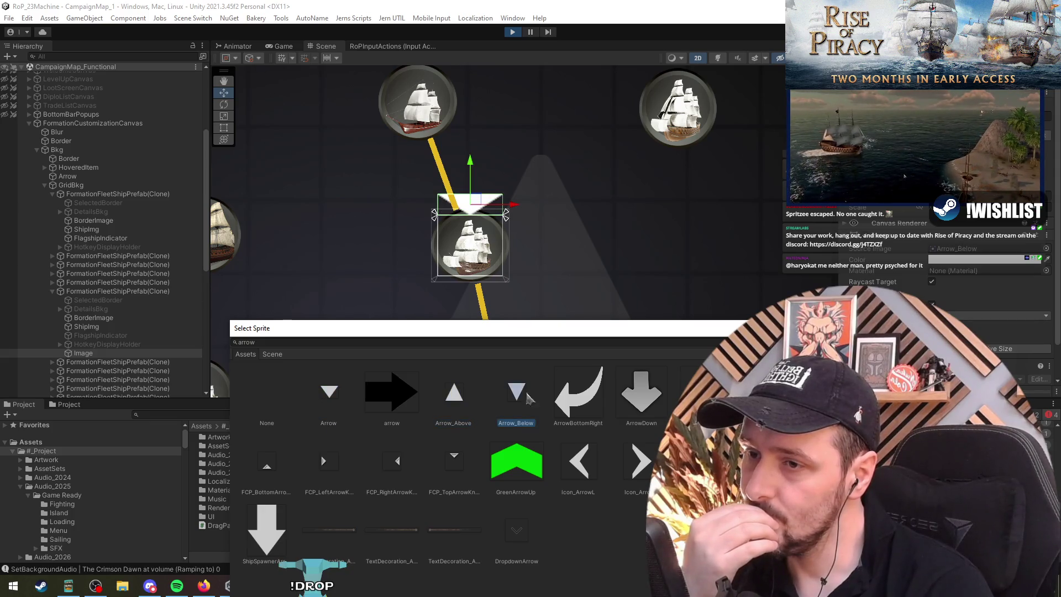
left_click(463, 394)
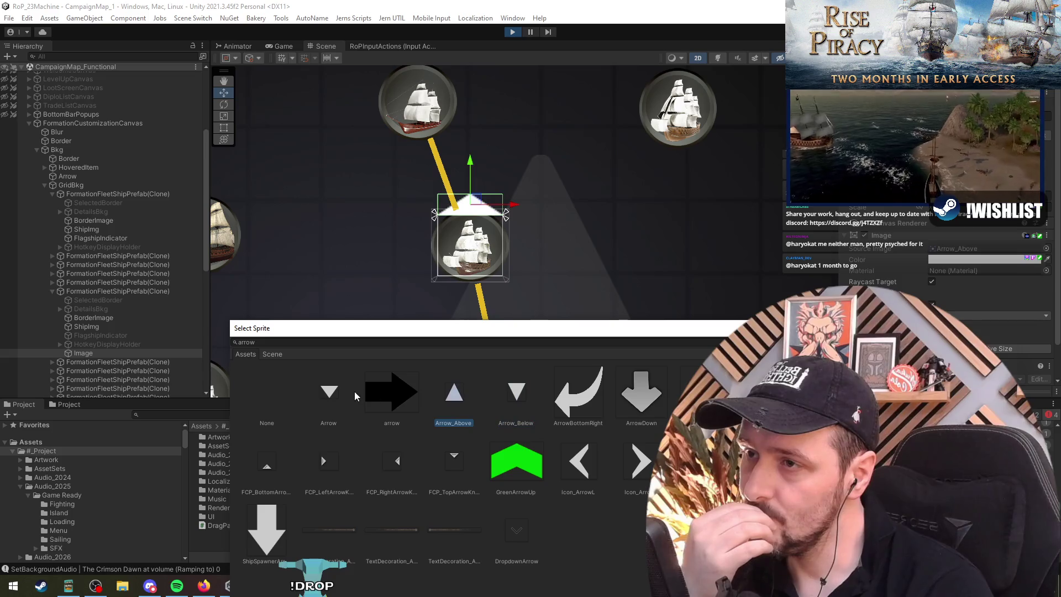
left_click(328, 393)
left_click(453, 393)
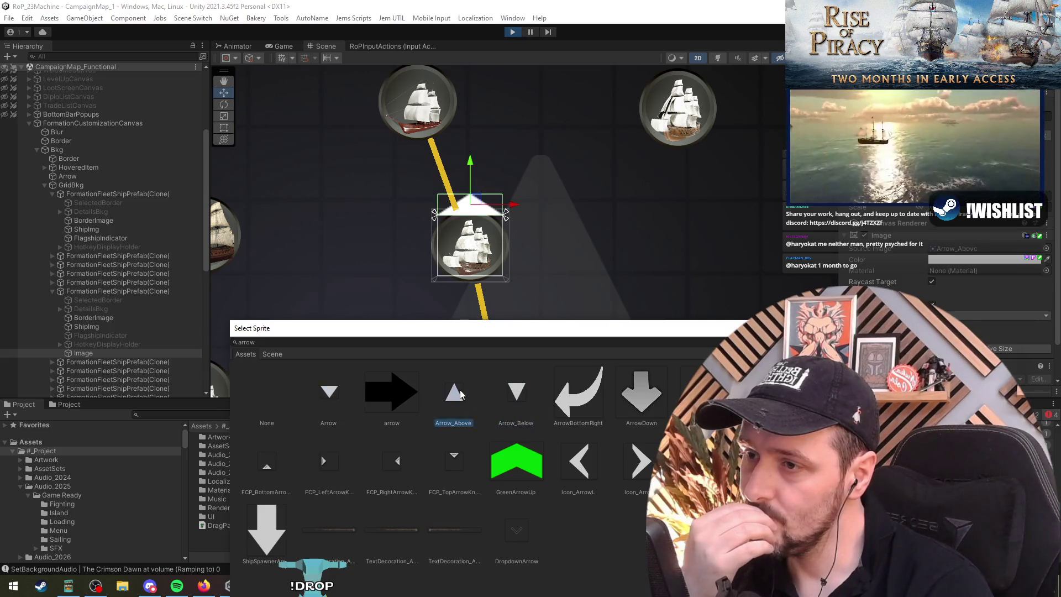
key("Return")
scroll(529, 300, "down", 5)
left_click_drag(508, 196, 533, 241)
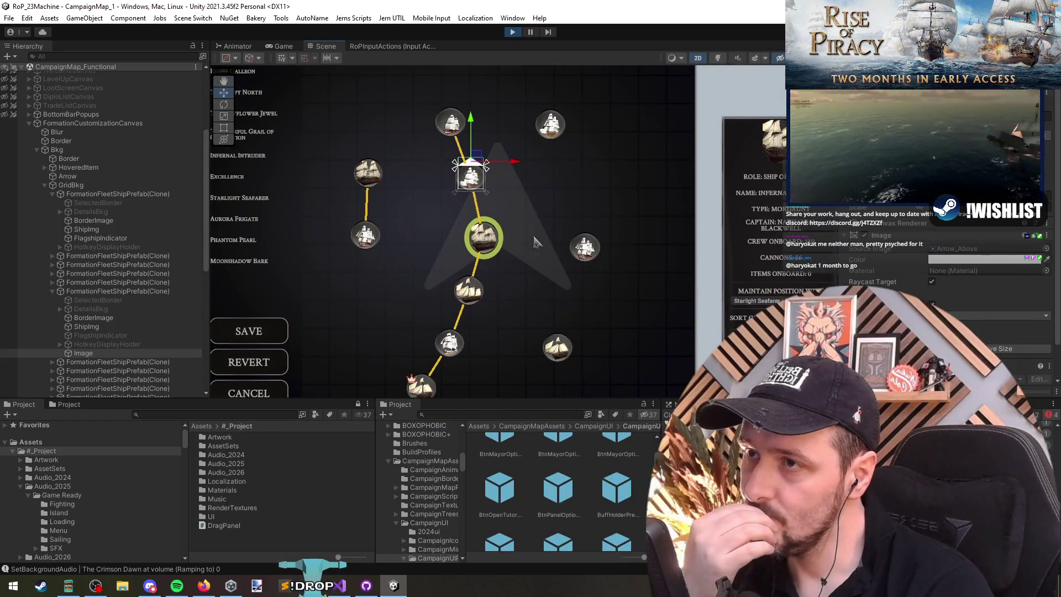
Step: Nudge the arrow lower, reorder it just above BorderImage under DetailsBkg, and stretch it taller
scroll(442, 116, "up", 5)
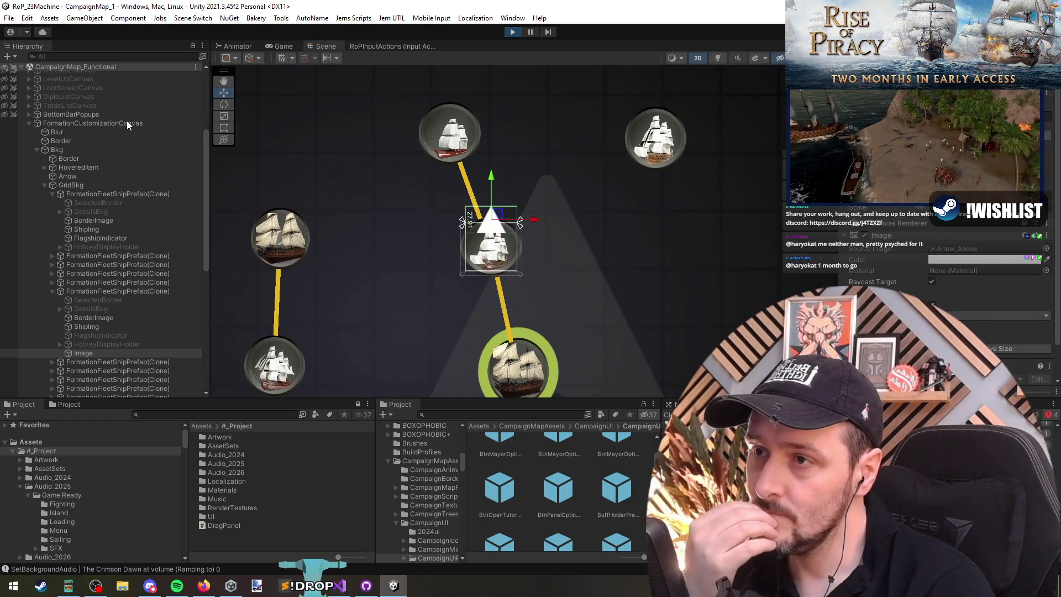
left_click_drag(489, 177, 485, 164)
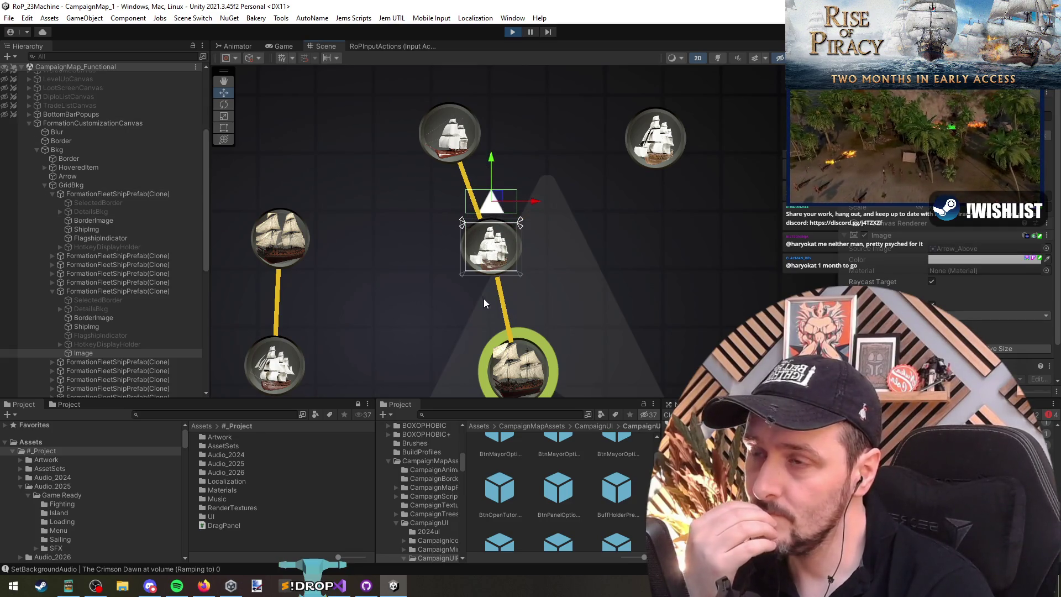
scroll(455, 261, "down", 3)
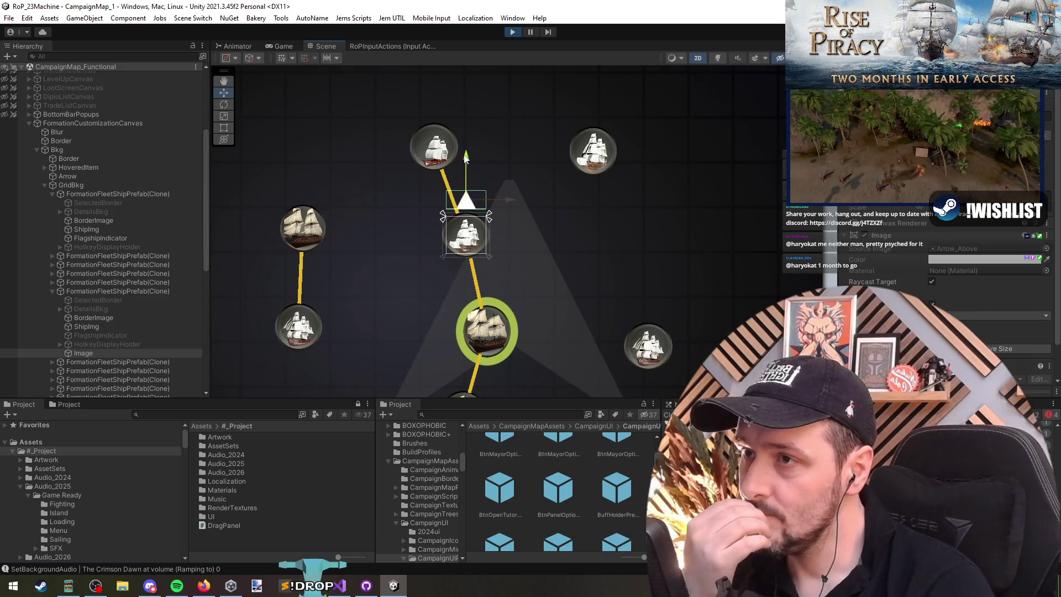
left_click_drag(465, 159, 465, 166)
left_click(83, 353)
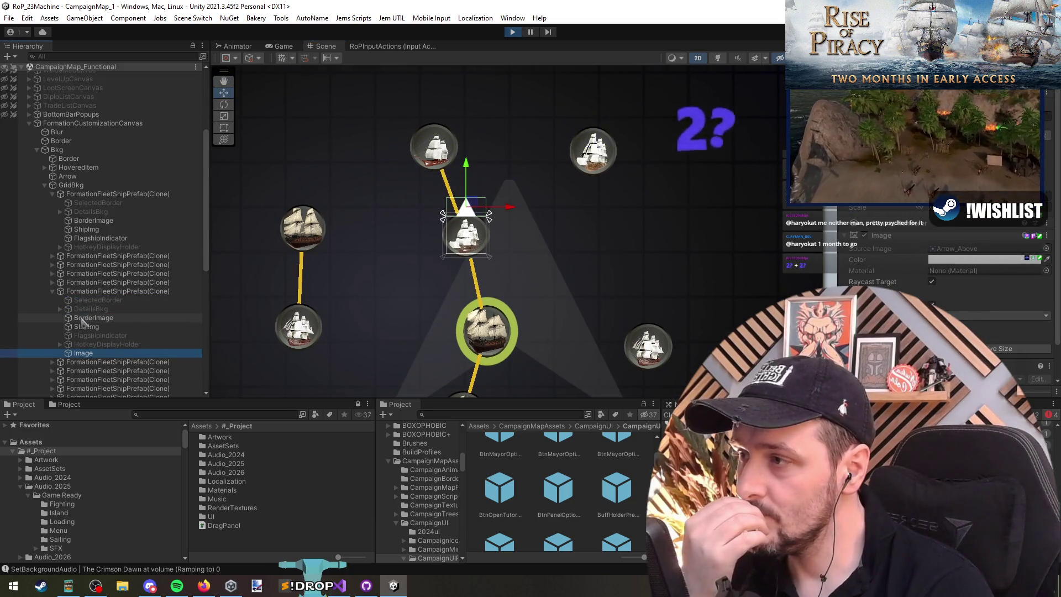
left_click_drag(81, 317, 82, 318)
scroll(499, 238, "up", 5)
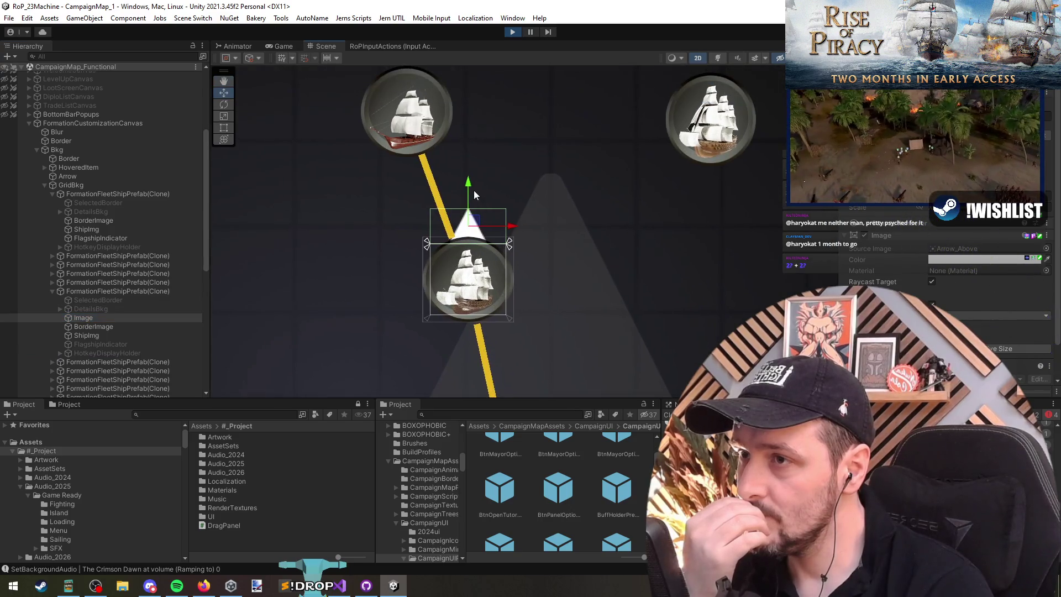
scroll(529, 253, "down", 1)
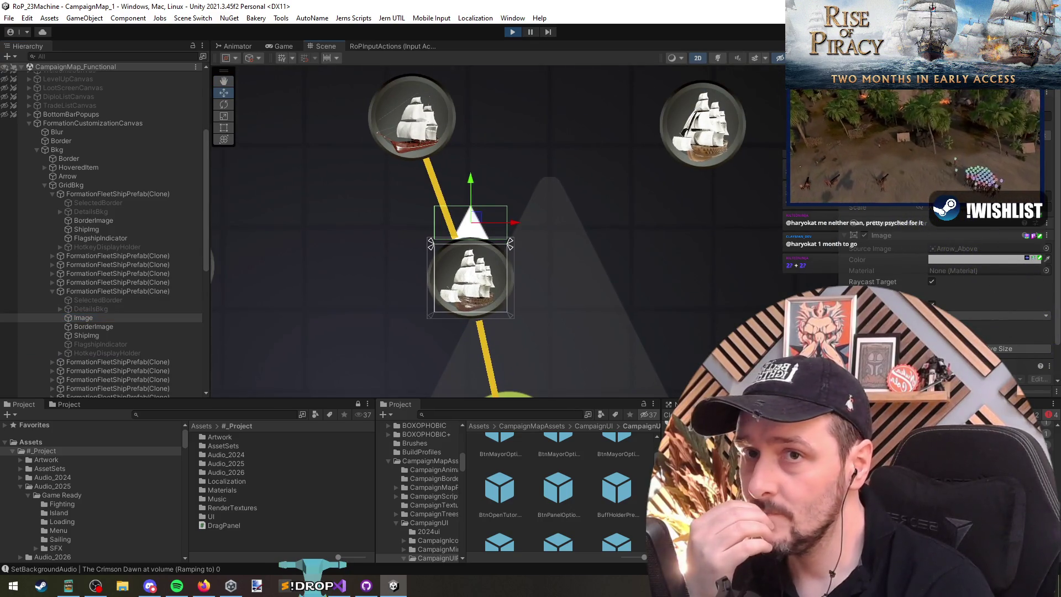
left_click_drag(470, 218, 476, 204)
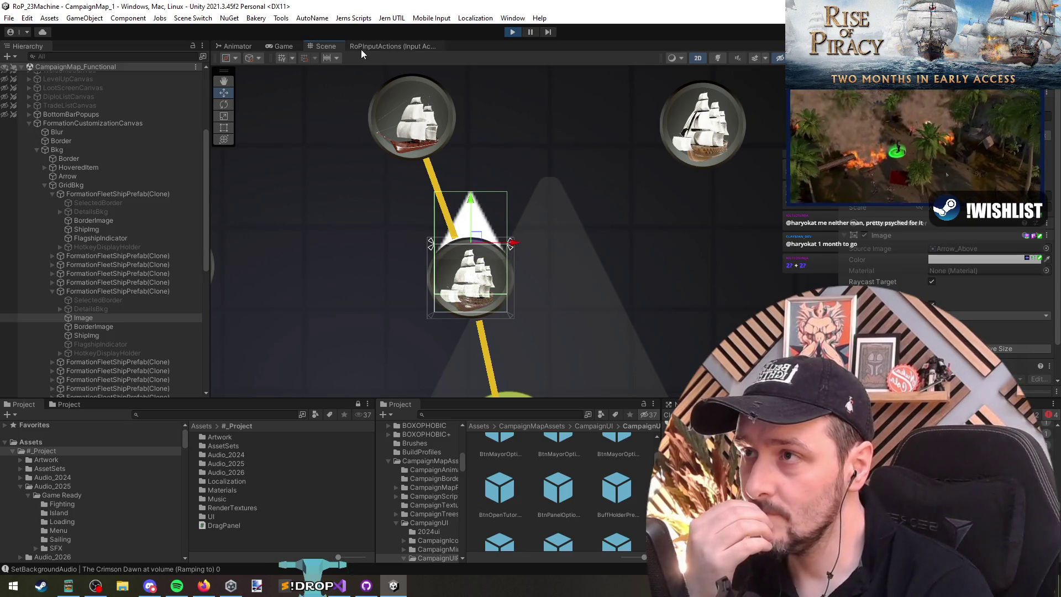
left_click(282, 47)
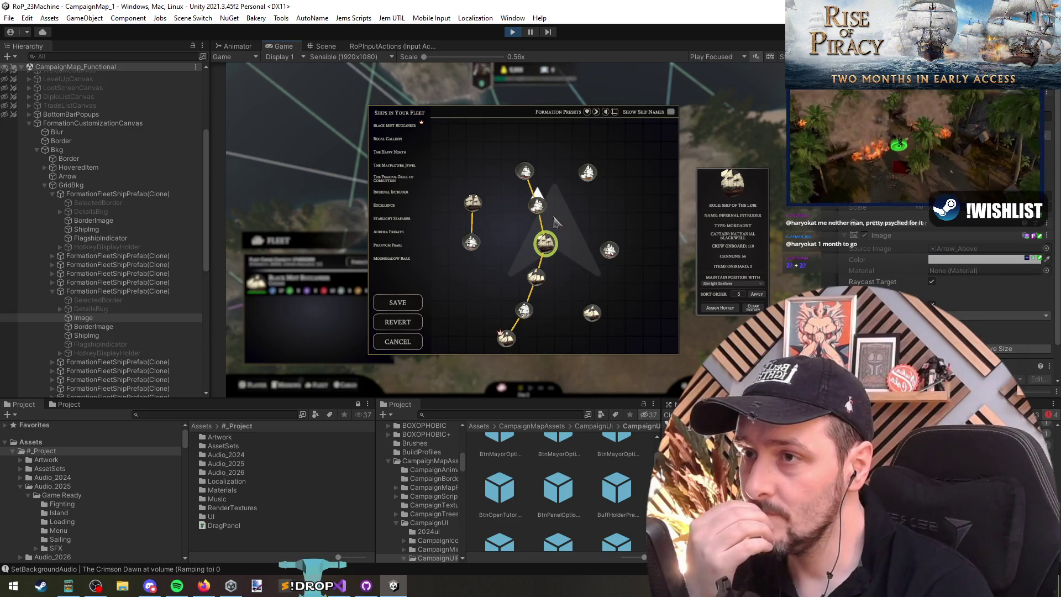
Step: Compare the arrow in the Game and Scene views, briefly opening the Image colour picker
mouse_move(543, 199)
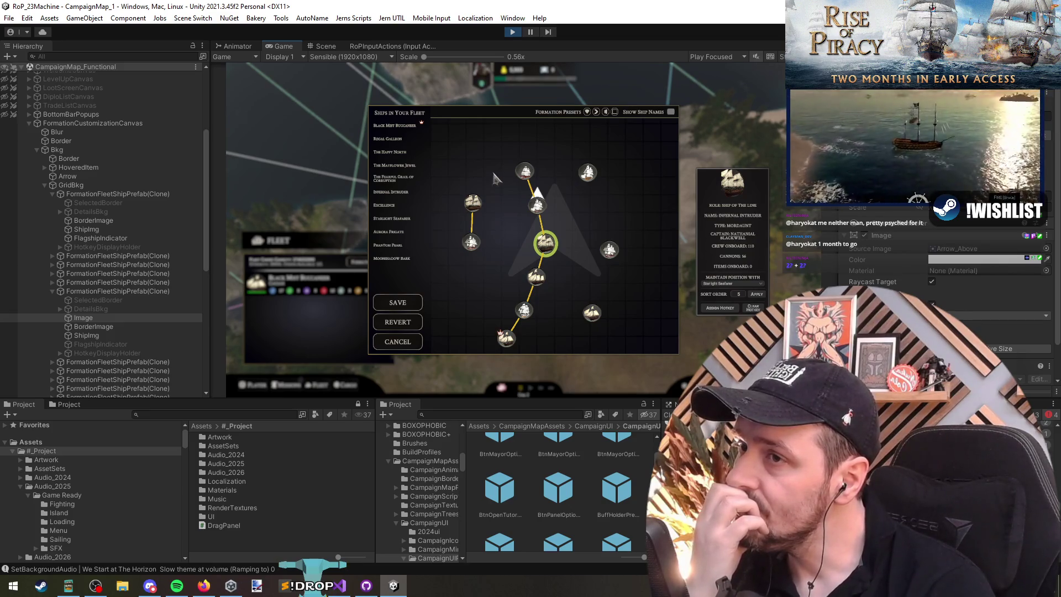
left_click(326, 46)
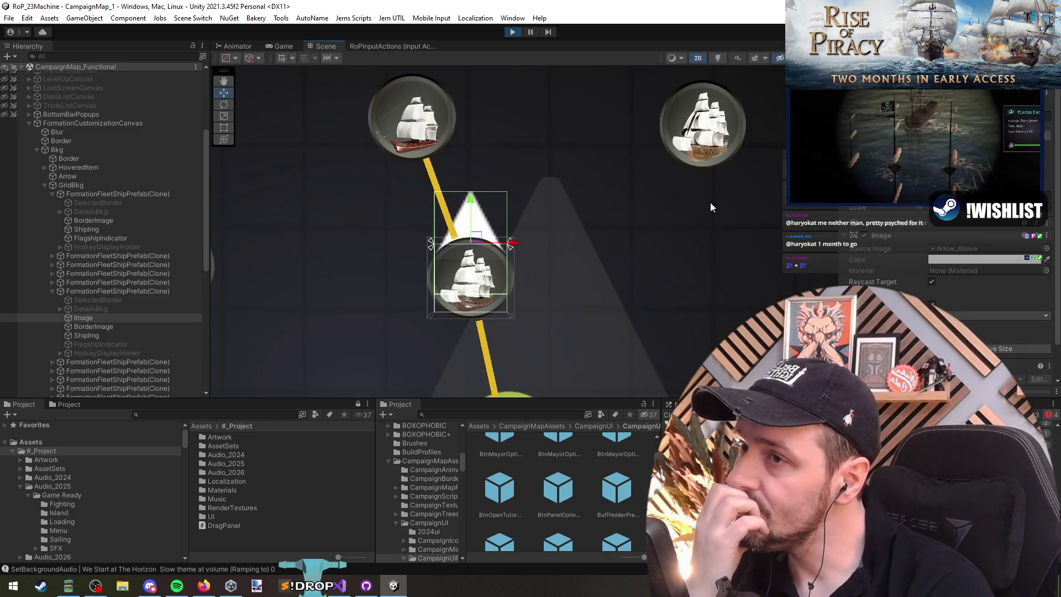
left_click(992, 259)
left_click(440, 62)
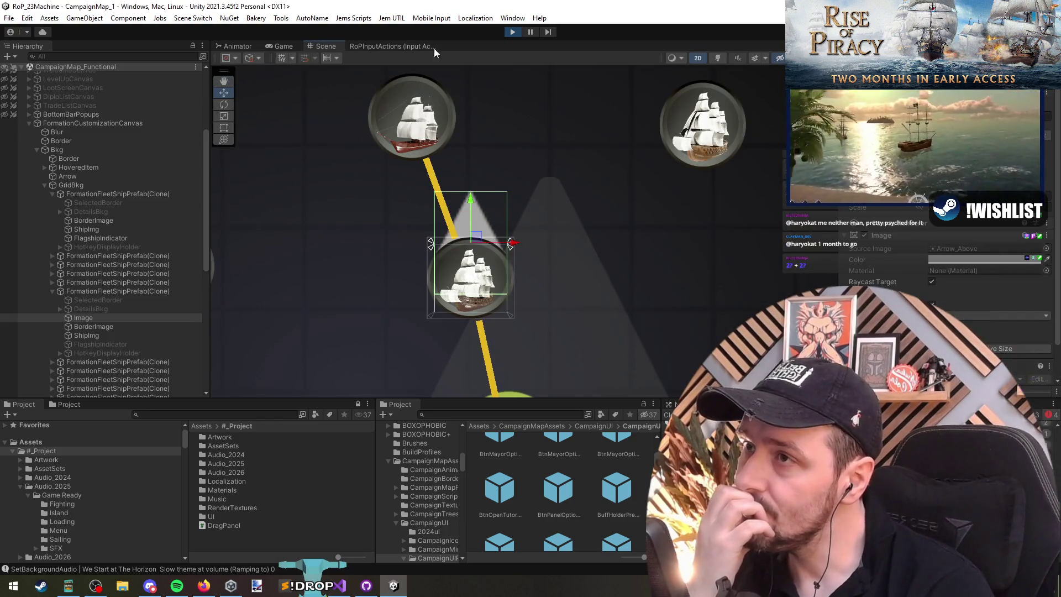
left_click(277, 48)
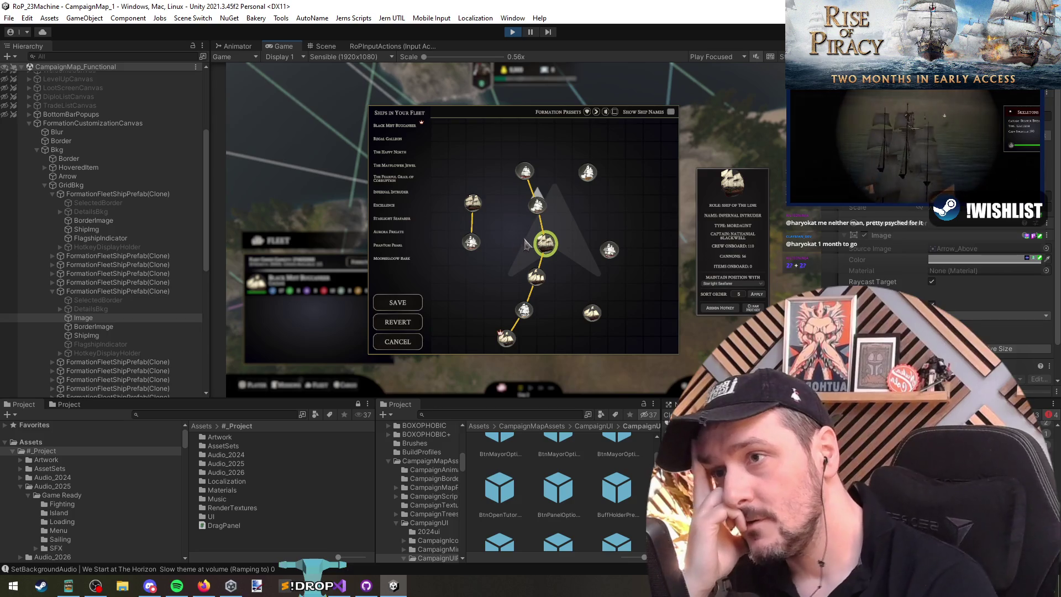
left_click(322, 47)
scroll(462, 205, "down", 3)
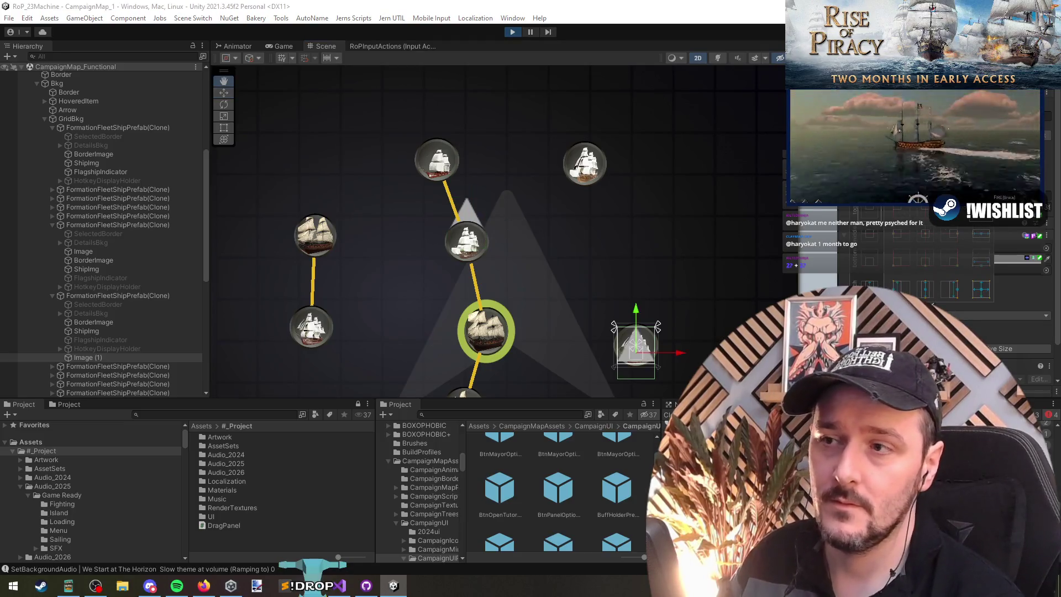
Step: Undo a trial 30-degree rotation of Image (1) and make it the ship prefab's first child
key("e")
key("f")
mouse_move(561, 265)
left_mouse_down()
mouse_move(520, 233)
mouse_move(475, 233)
left_mouse_up()
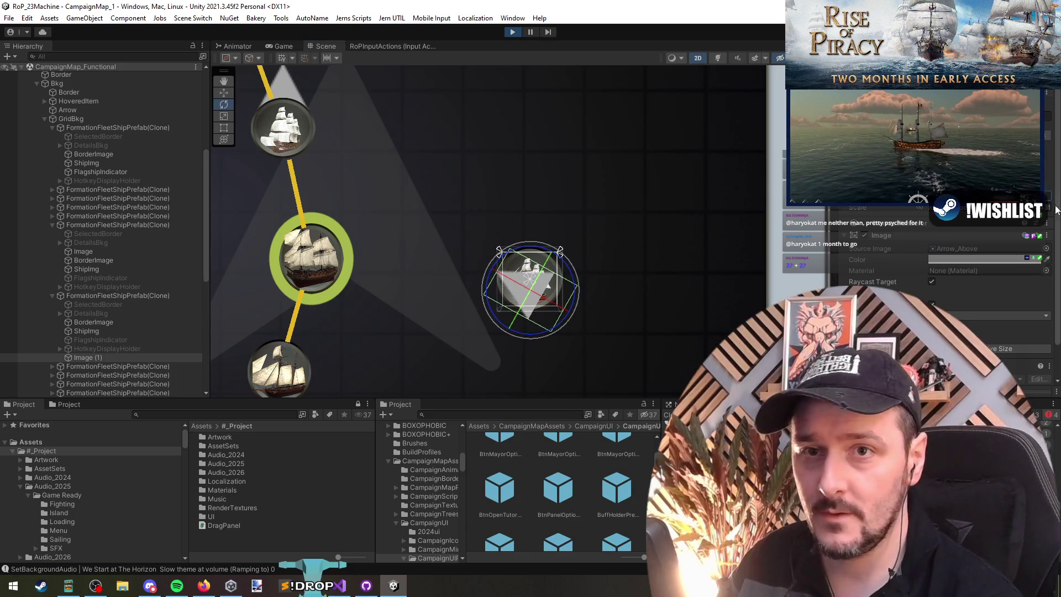
key("ctrl+z")
key("w")
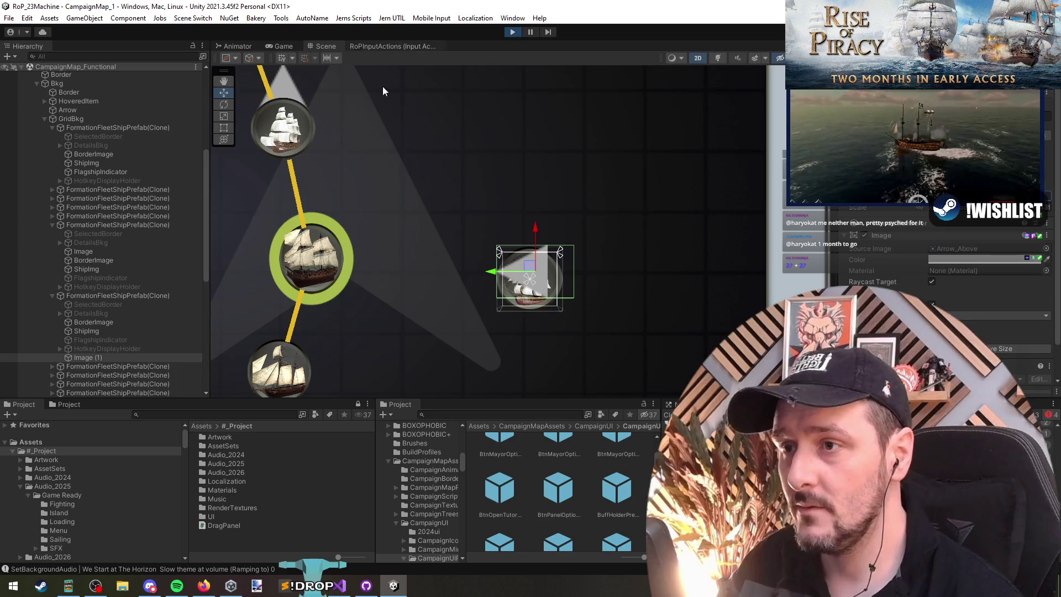
key("ctrl+z")
left_click_drag(78, 359, 77, 304)
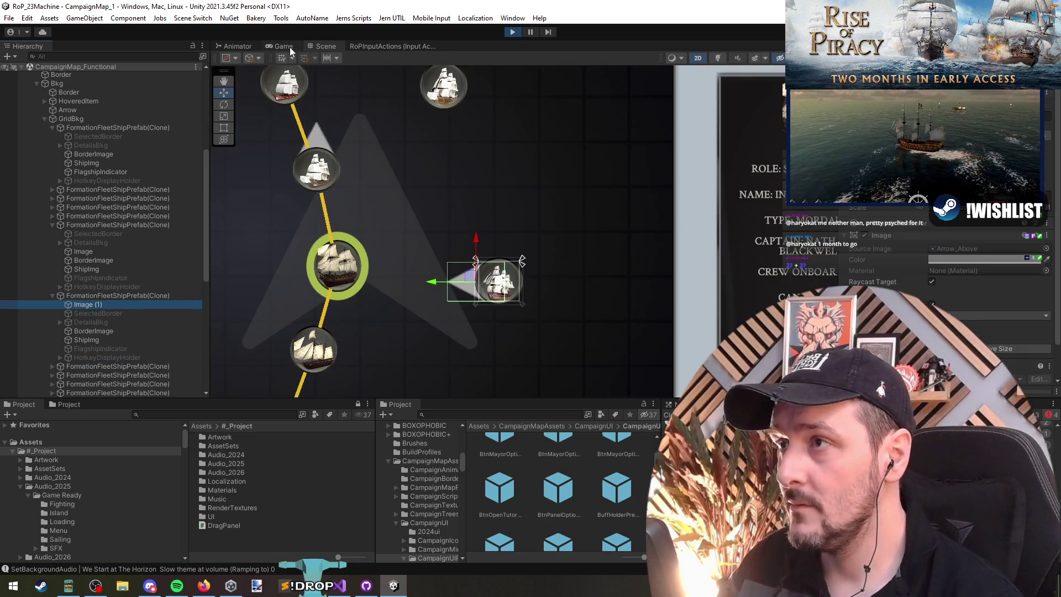
left_click(287, 47)
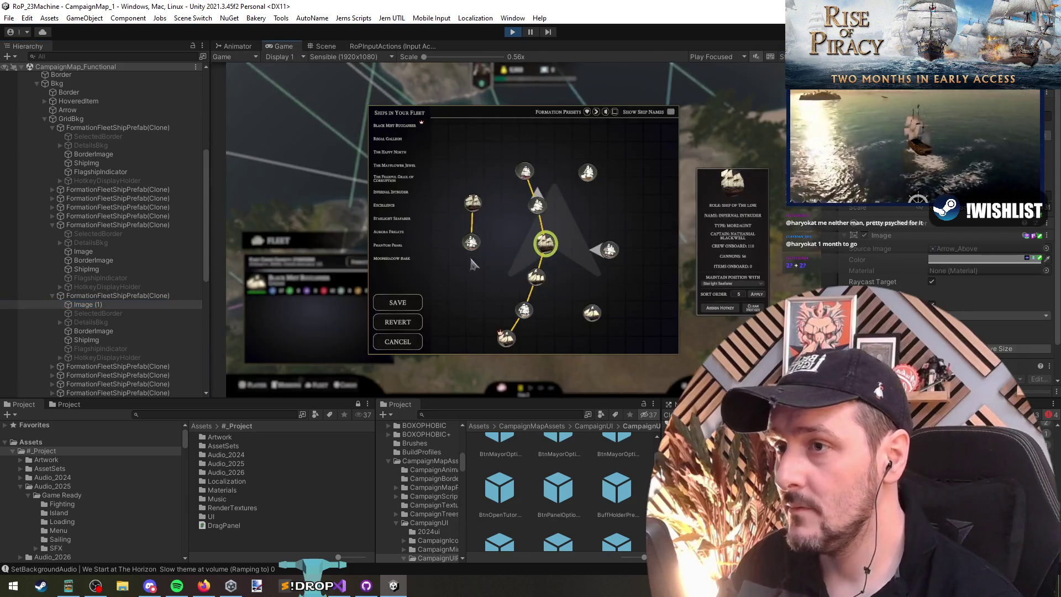
left_click(612, 254)
Step: Move the right-hand frigate up, check Image (1)'s anchor presets, and locate the Arrow_Above texture
mouse_move(604, 250)
left_mouse_down()
mouse_move(607, 285)
mouse_move(608, 249)
mouse_move(615, 270)
mouse_move(601, 218)
mouse_move(602, 228)
mouse_move(458, 302)
mouse_move(464, 268)
mouse_move(613, 228)
mouse_move(604, 214)
left_mouse_up()
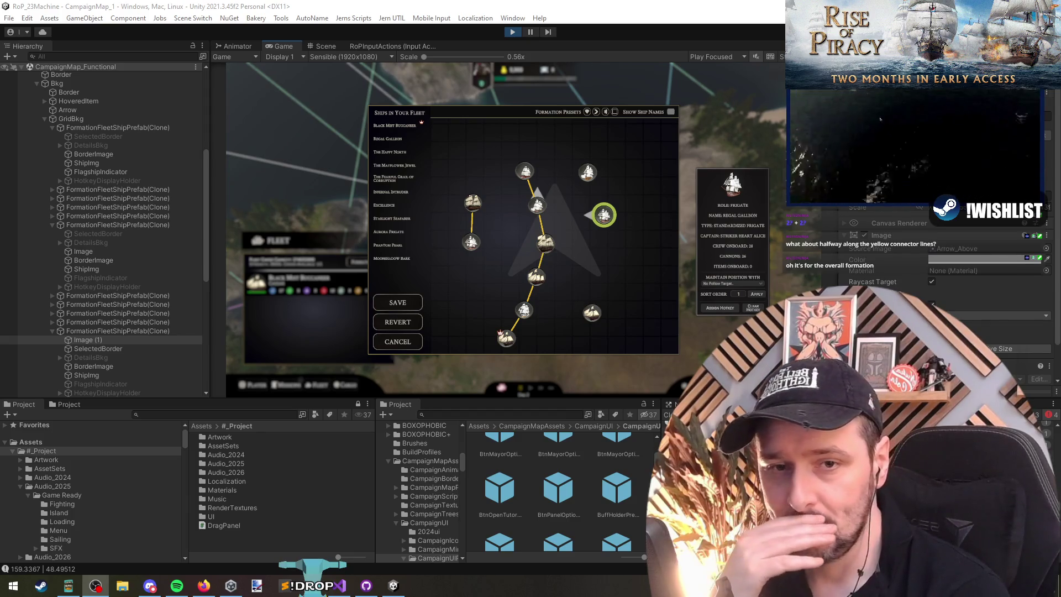
left_click(605, 221)
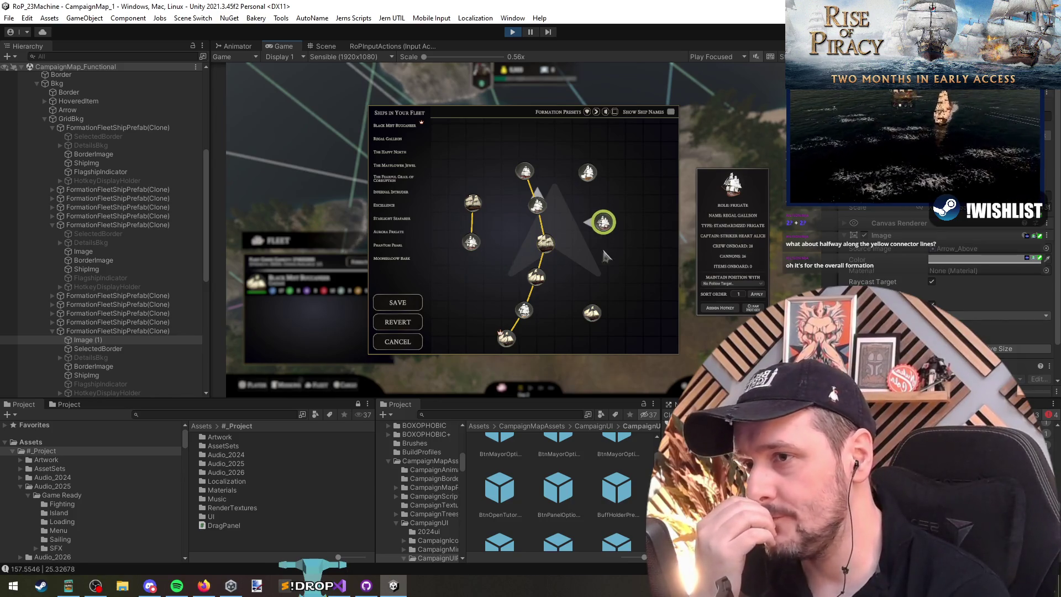
left_click(102, 340)
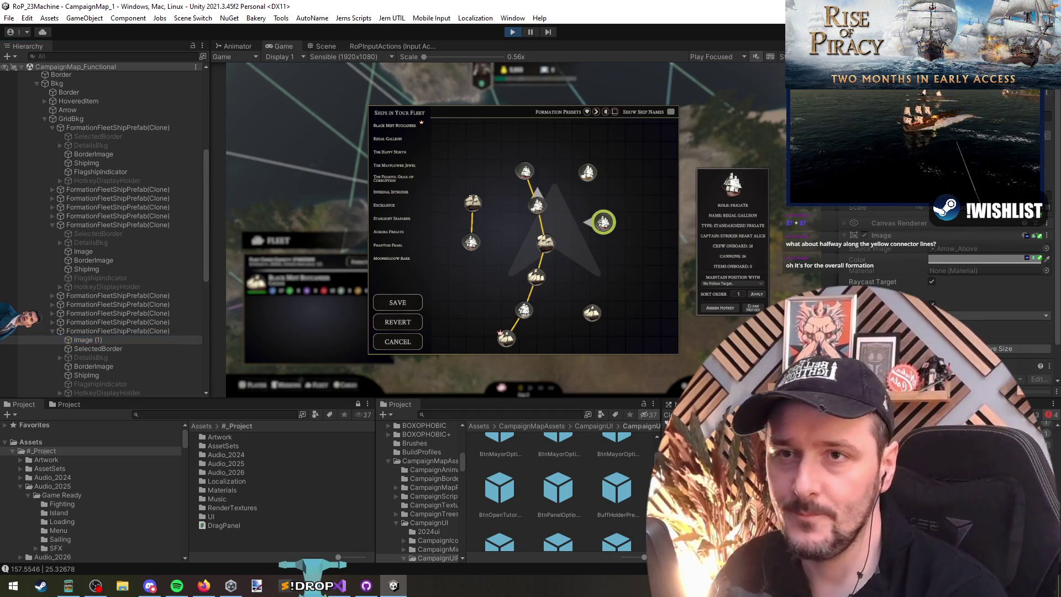
left_click(915, 219)
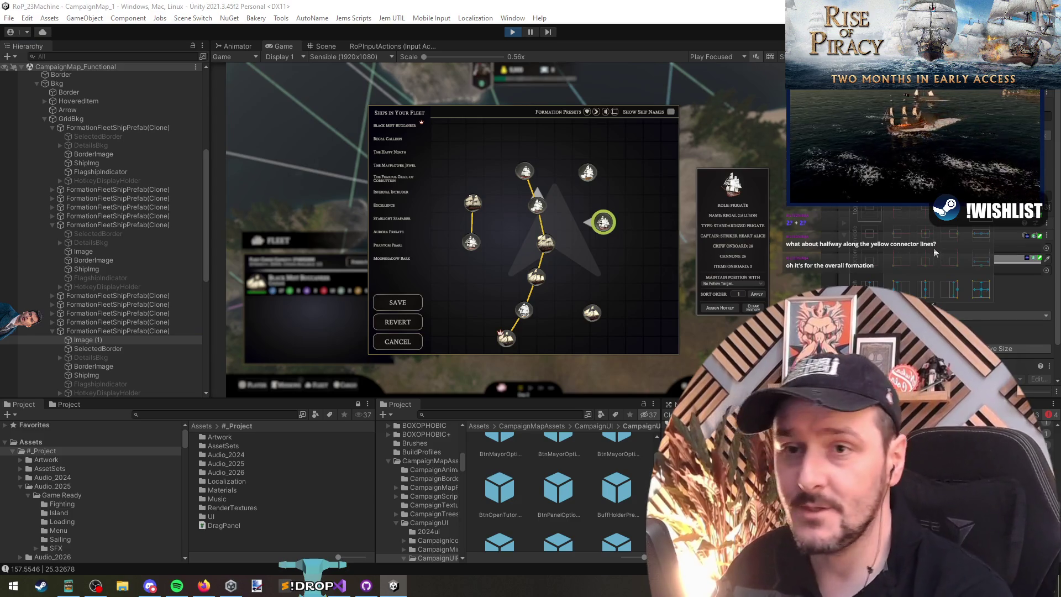
left_click(735, 229)
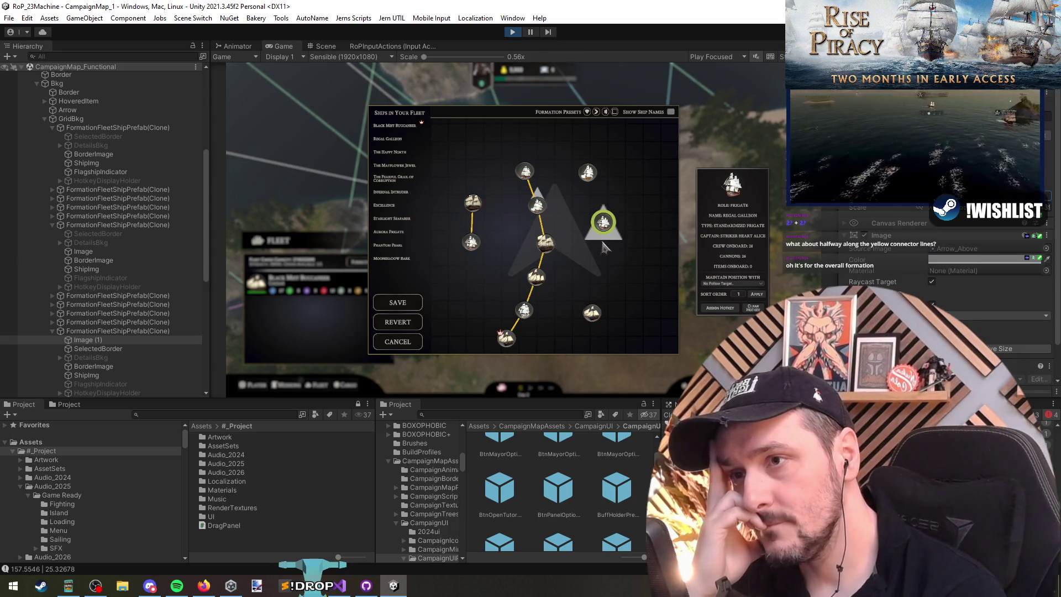
left_click(950, 248)
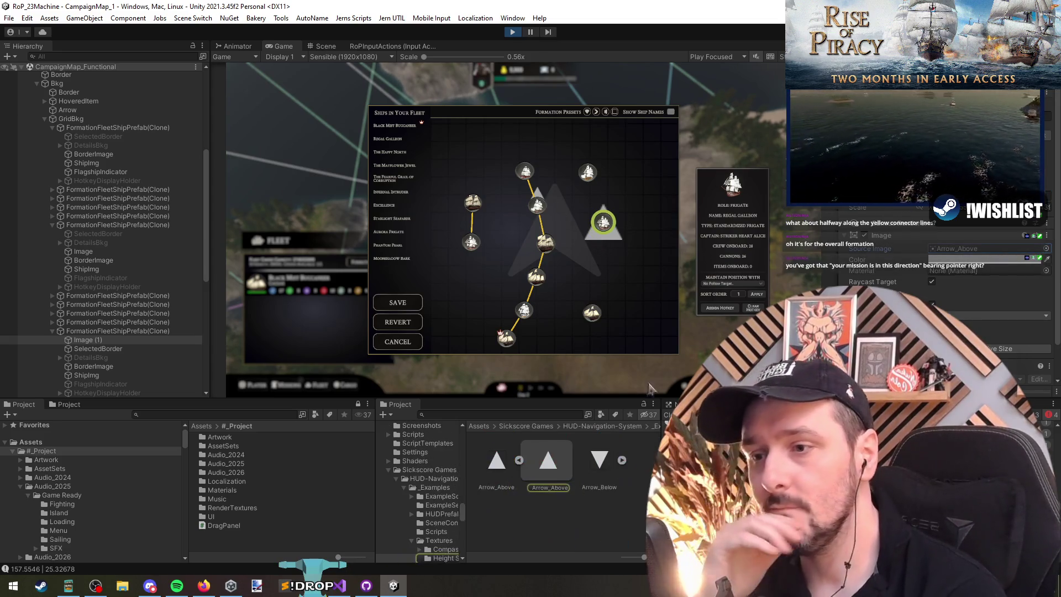
Step: Copy the Arrow_Above texture into the #_Project/Artwork folder as Arrow_Above 1
left_click(477, 458)
left_click(496, 461)
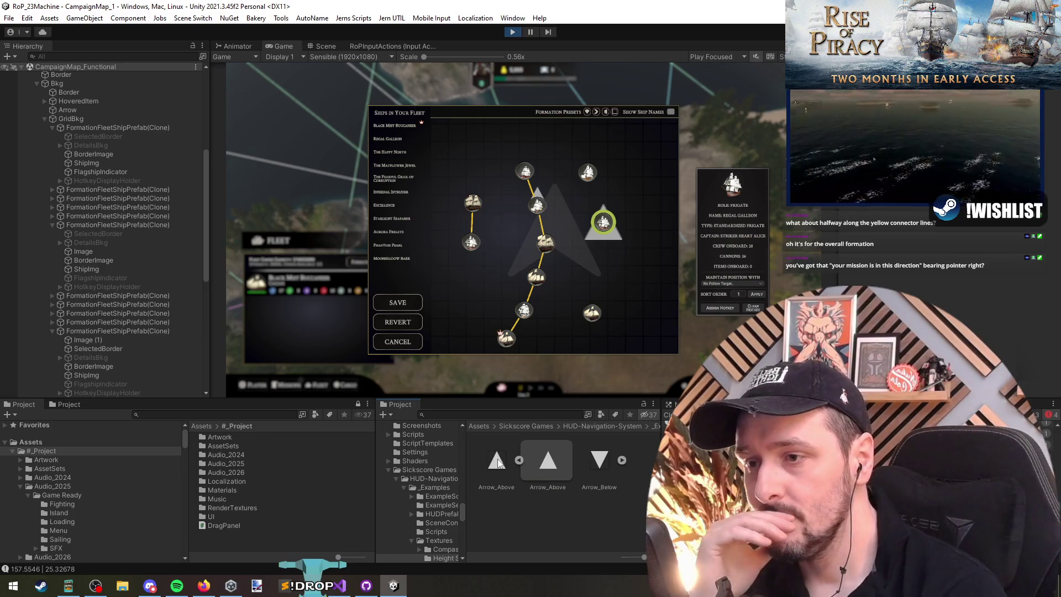
left_click(509, 521)
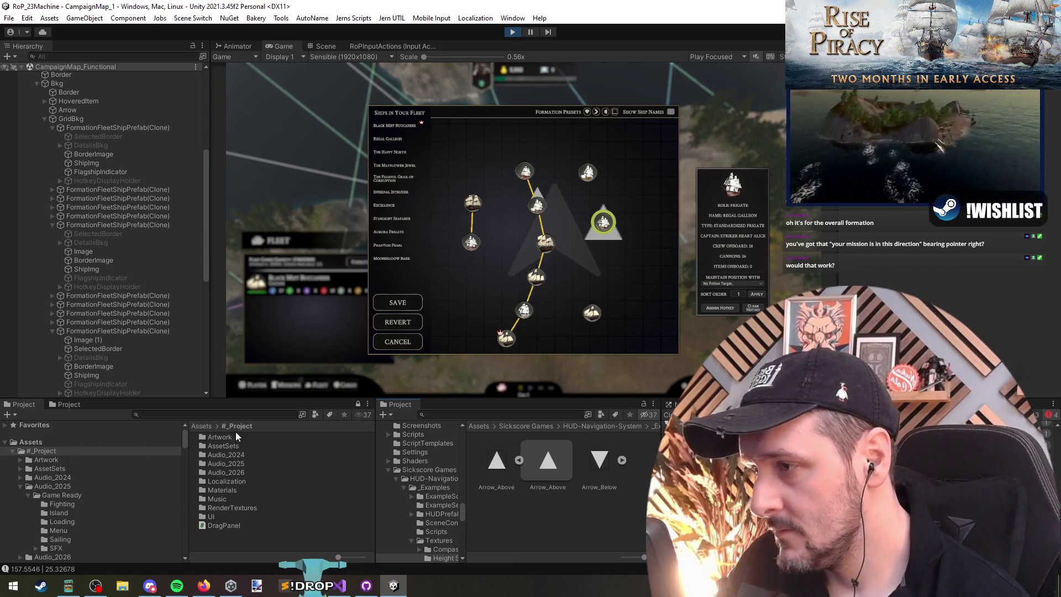
left_click(496, 470)
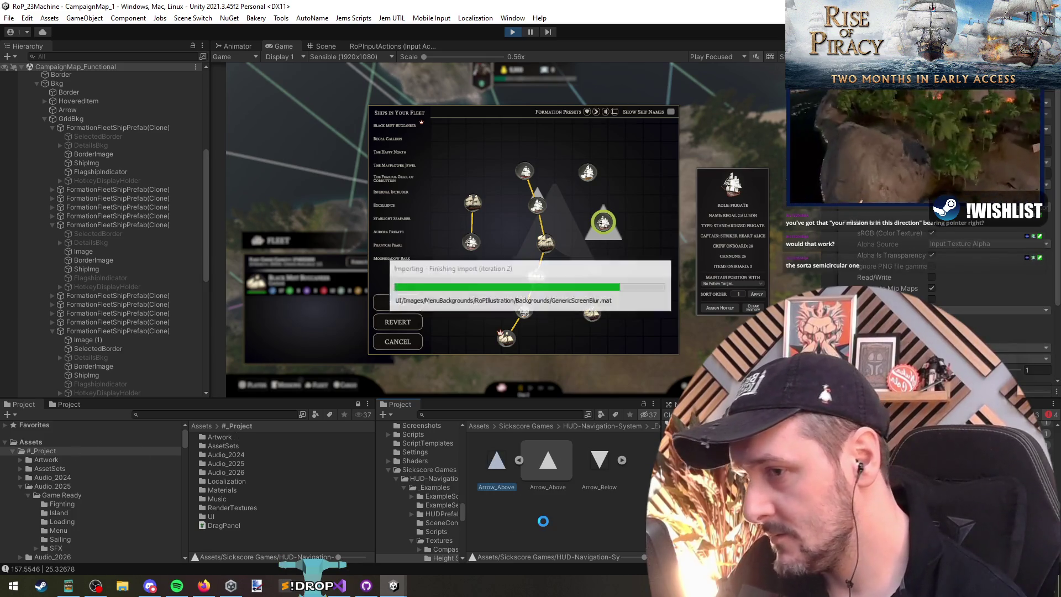
mouse_move(494, 475)
left_mouse_down()
mouse_move(258, 447)
mouse_move(259, 437)
left_mouse_up()
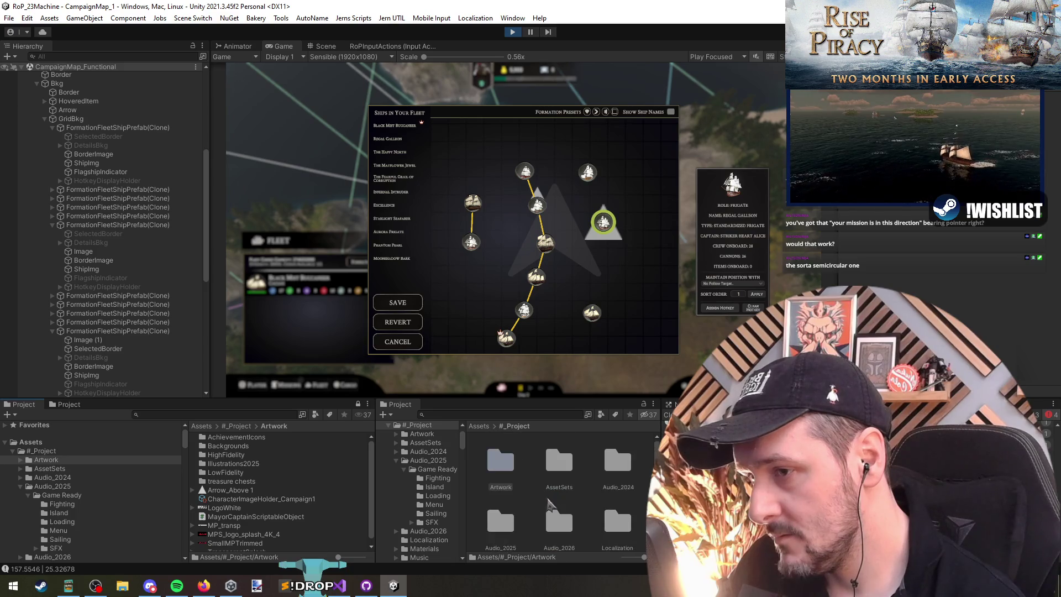
Step: Rename Arrow_Above 1 to FleetFormationShipDirectionalIndicator
scroll(574, 495, "up", 2)
left_click(495, 496)
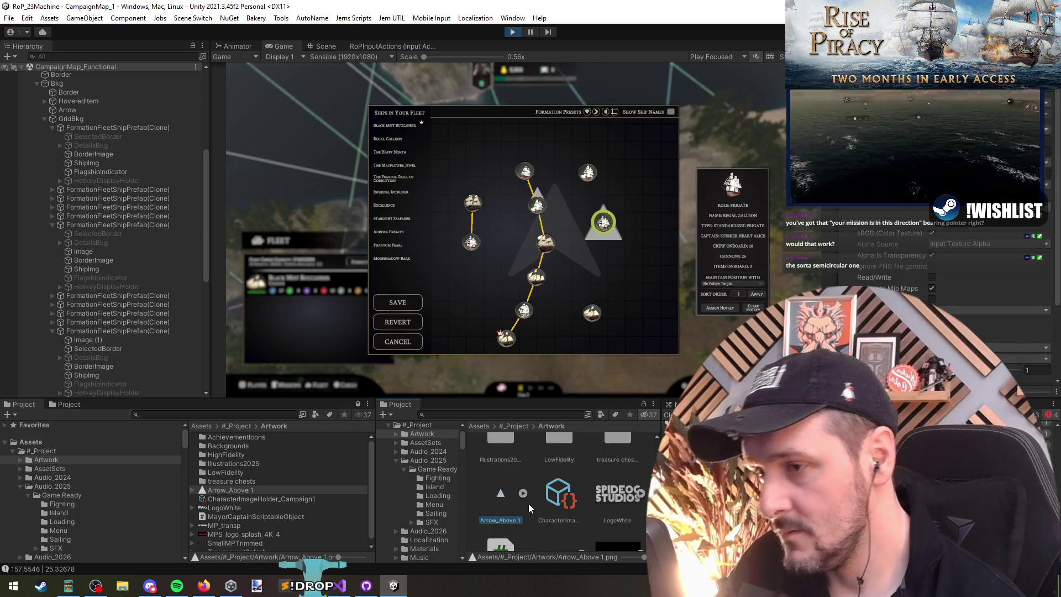
left_click(493, 499)
type("Direction")
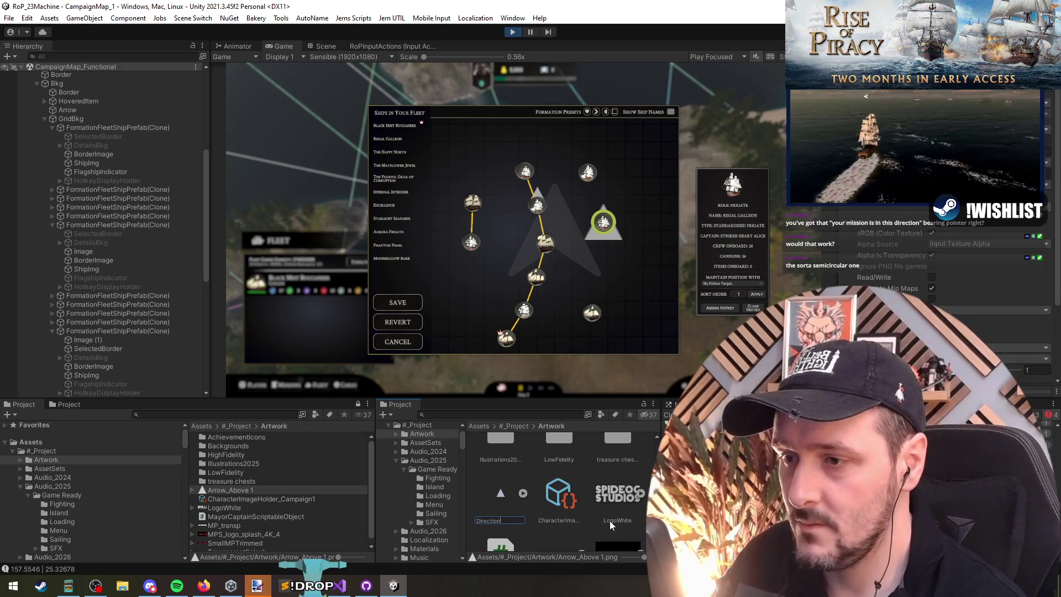
type("alIndicator")
key("Home")
type("FleetFormation")
key("Return")
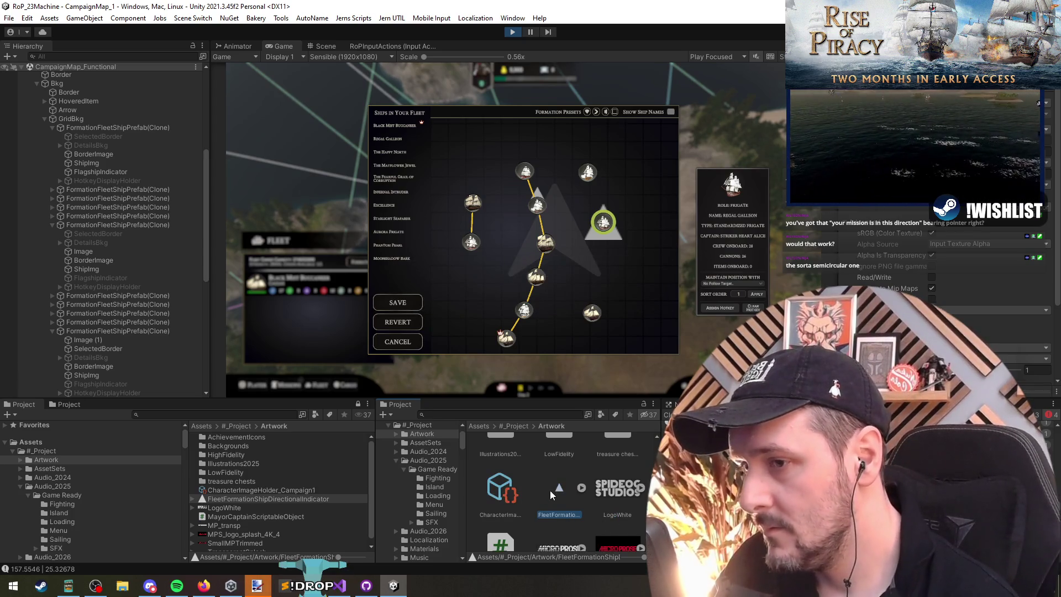
Step: Open the indicator image in Paint.NET and resize it to 128 by 128
double_click(550, 492)
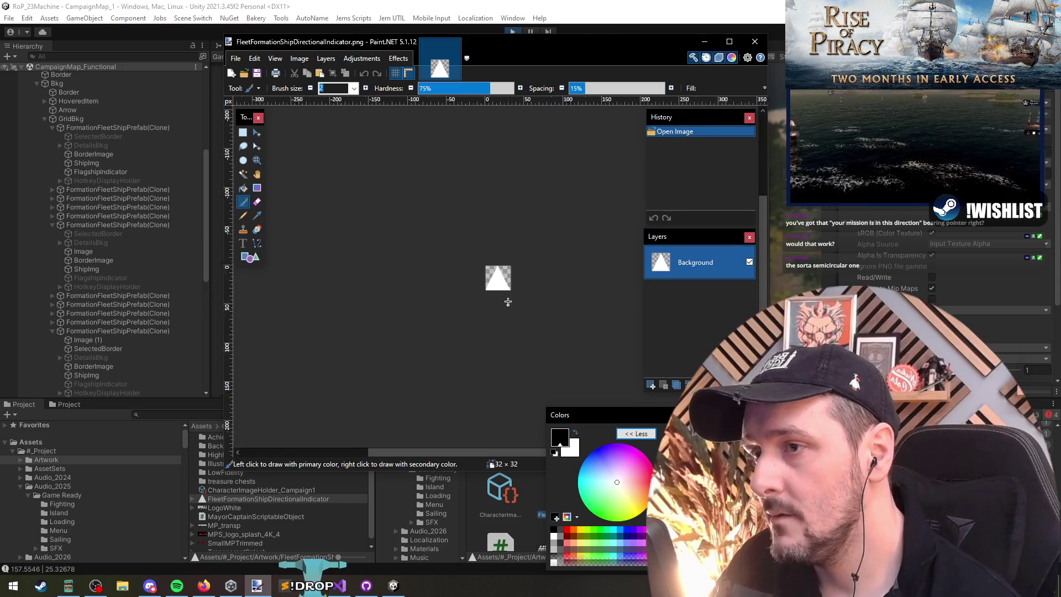
scroll(508, 284, "up", 8)
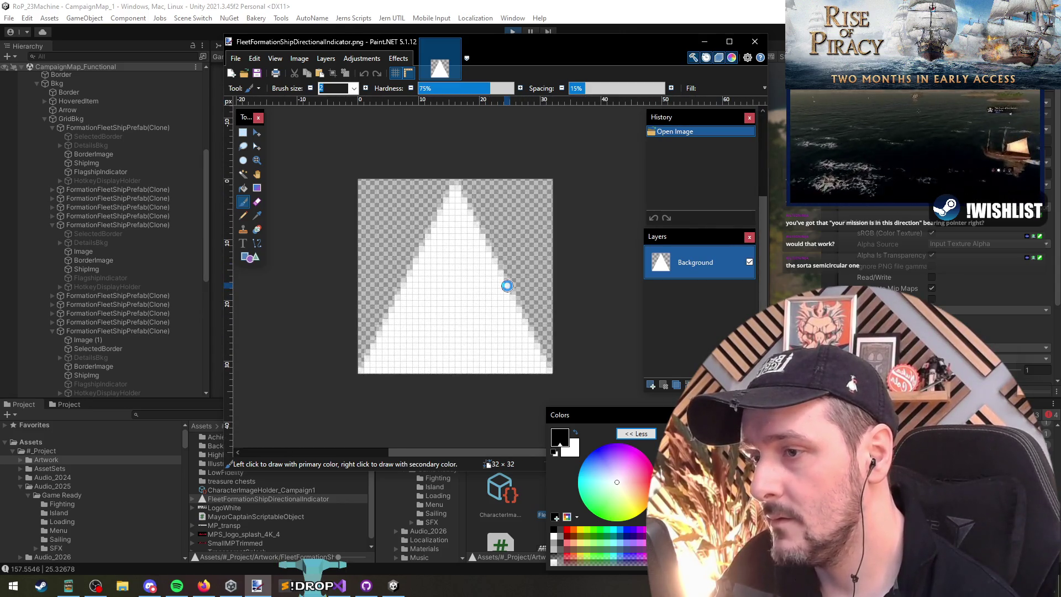
key("ctrl+r")
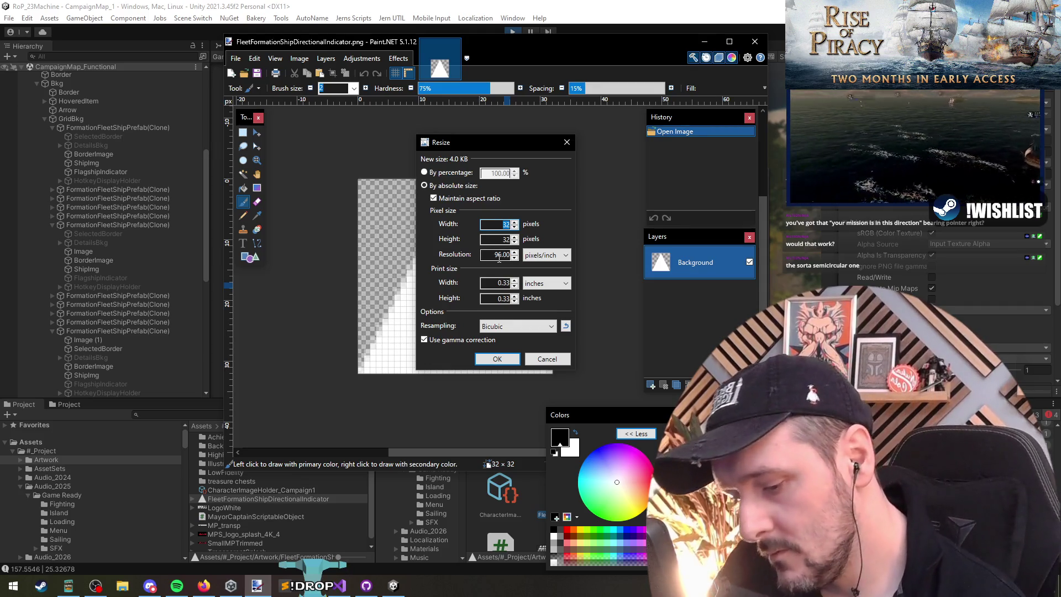
type("1258")
key("Return")
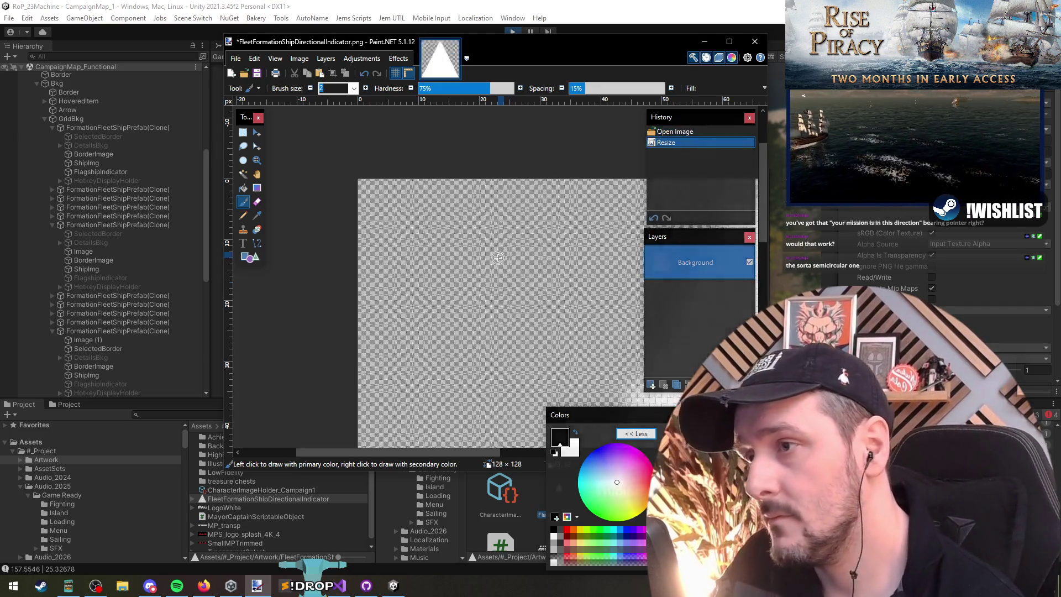
scroll(495, 315, "up", 5)
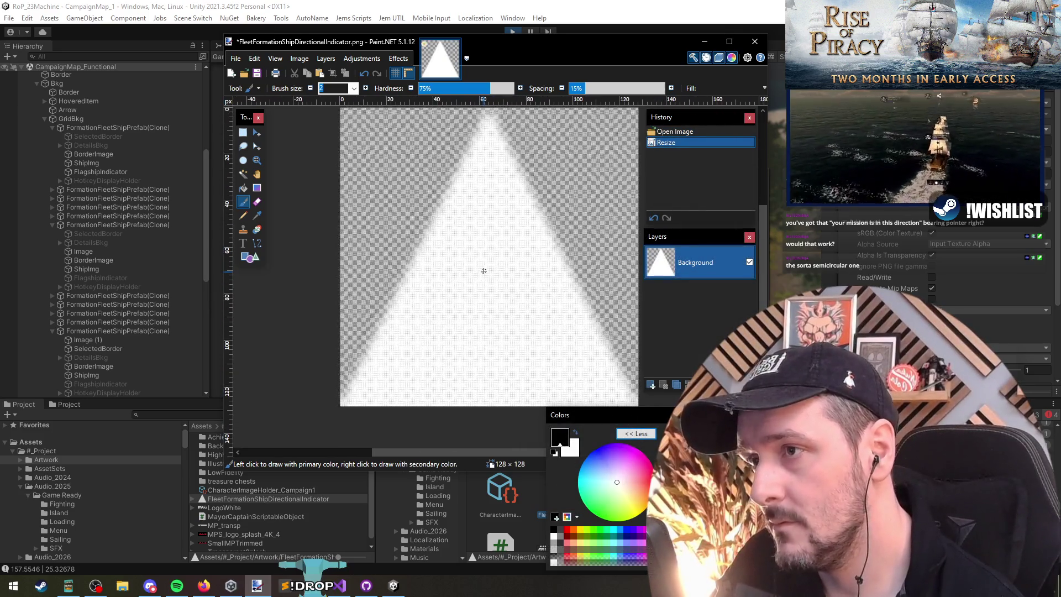
scroll(435, 365, "down", 3)
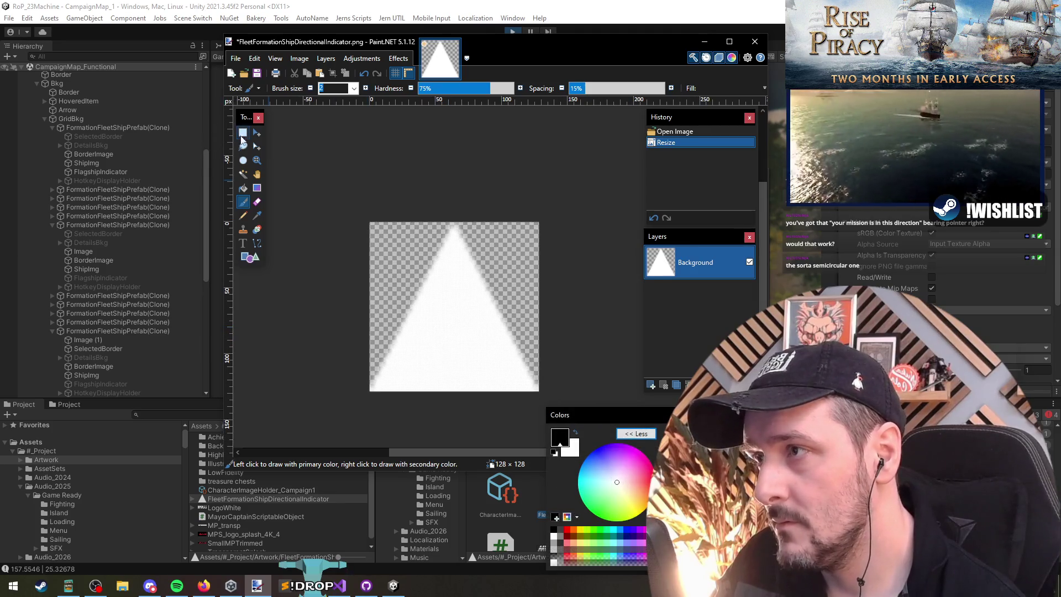
Step: Erase the lower part of the white triangle, keeping only its upper tip
left_click(243, 132)
left_click_drag(369, 316, 541, 392)
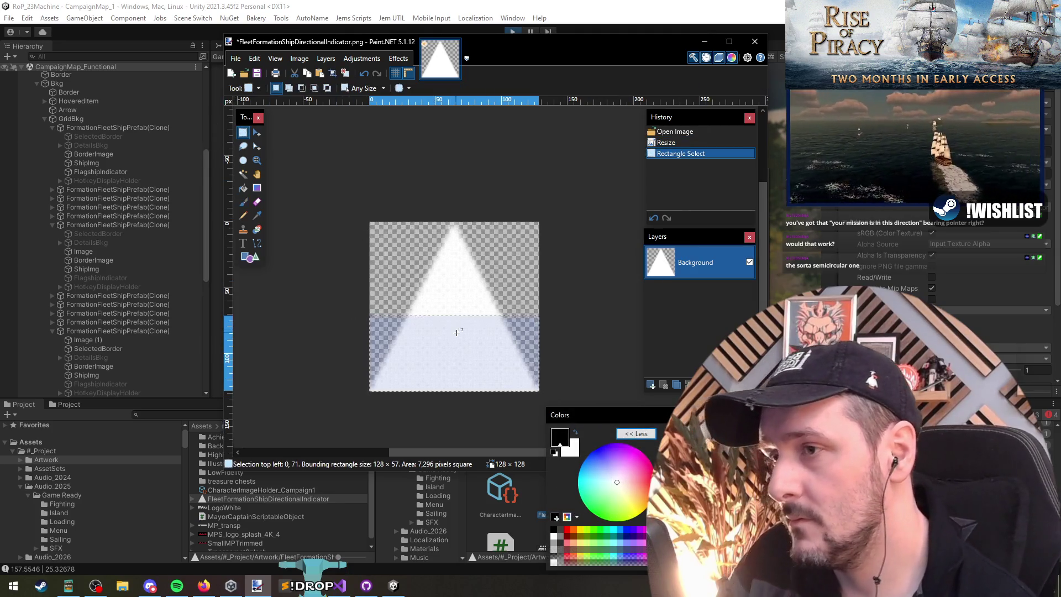
left_click(327, 303)
left_click_drag(327, 303, 518, 397)
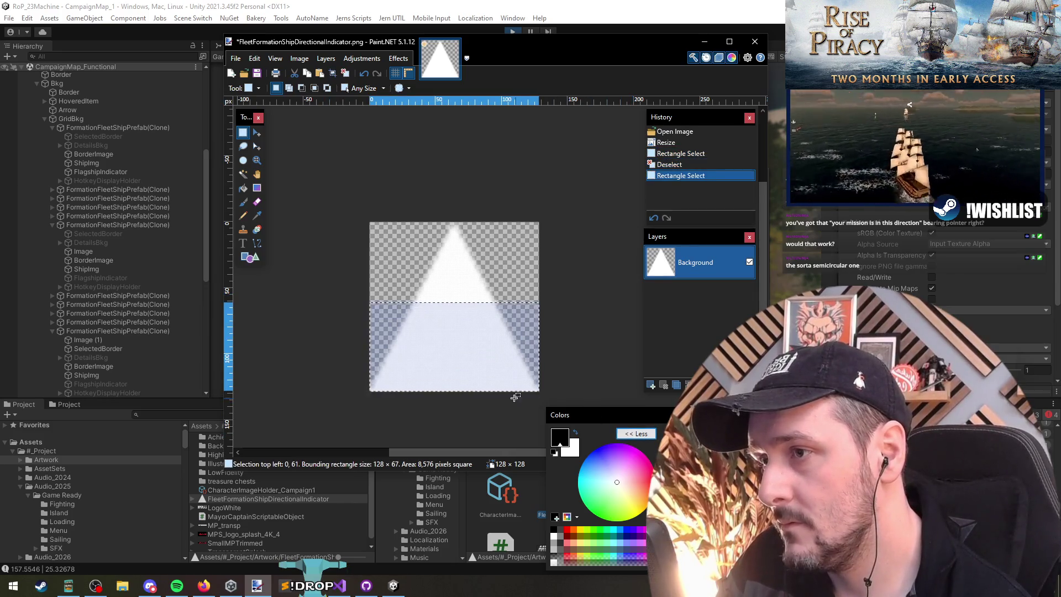
key("Delete")
key("ctrl+z")
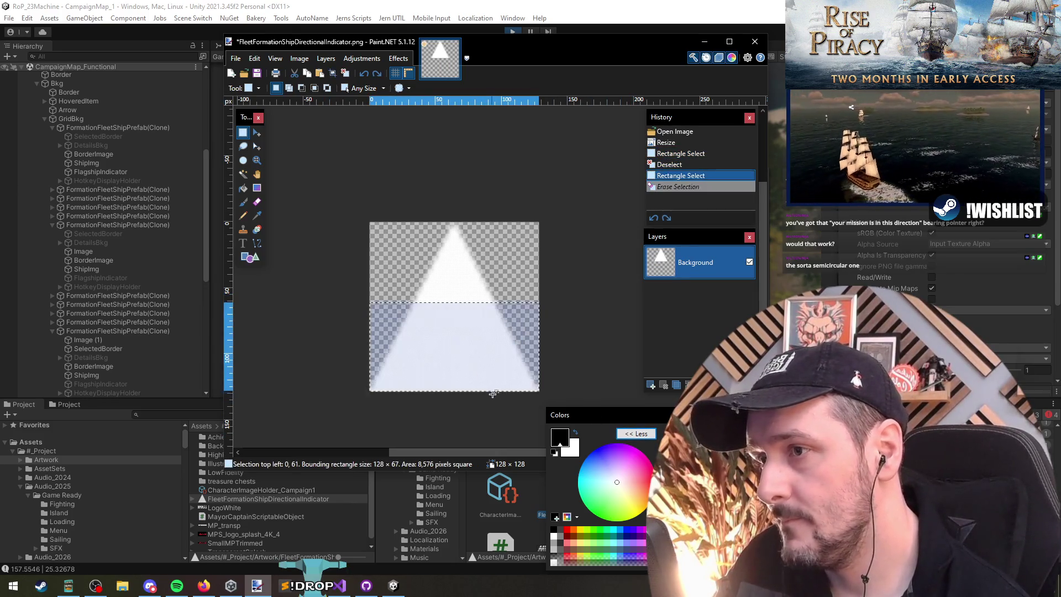
scroll(450, 408, "up", 3)
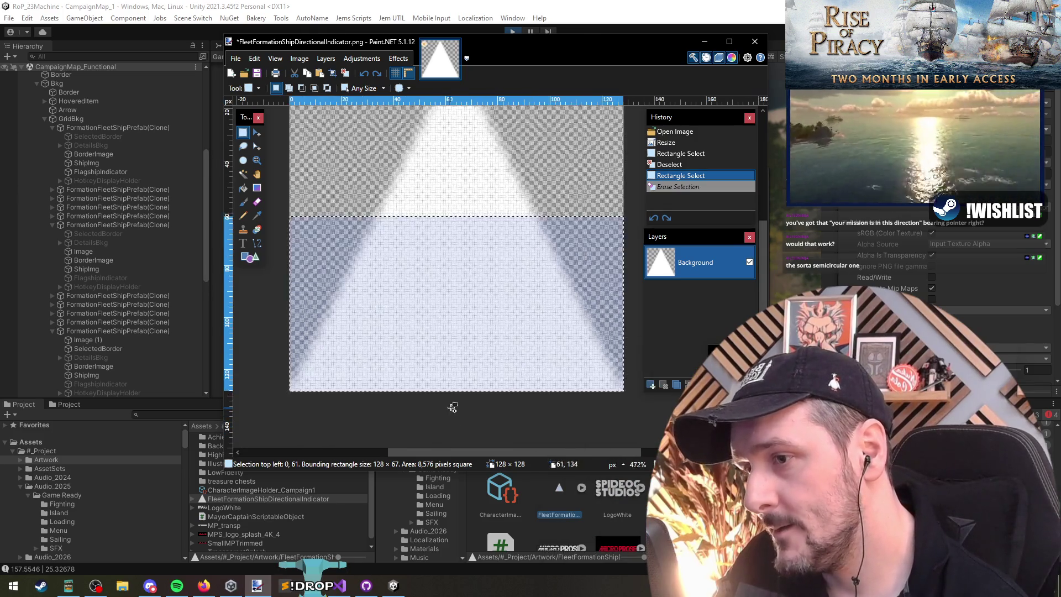
scroll(466, 346, "down", 1)
scroll(456, 362, "down", 1)
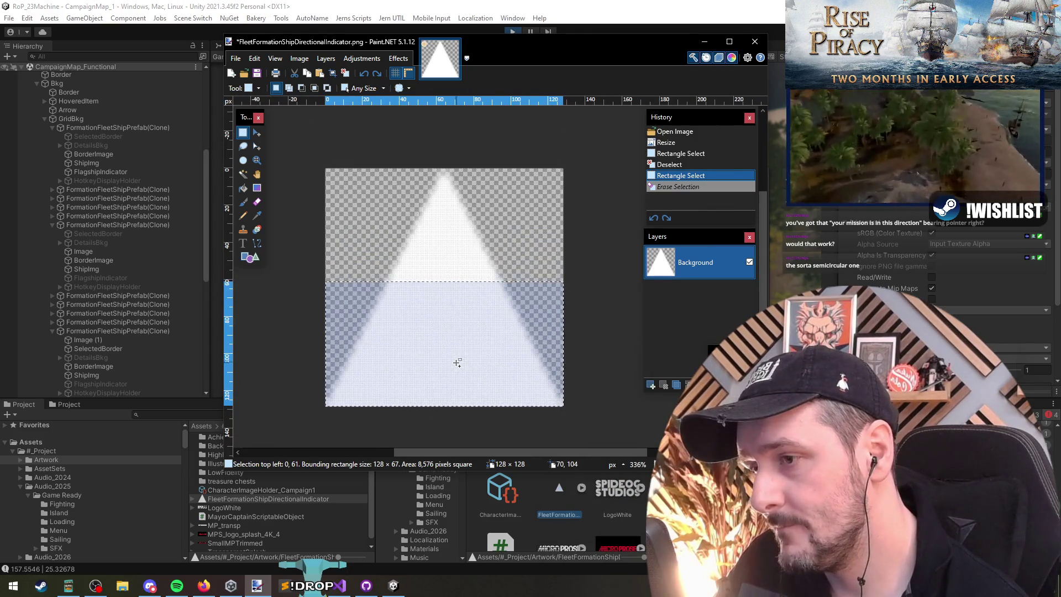
left_click_drag(298, 286, 602, 430)
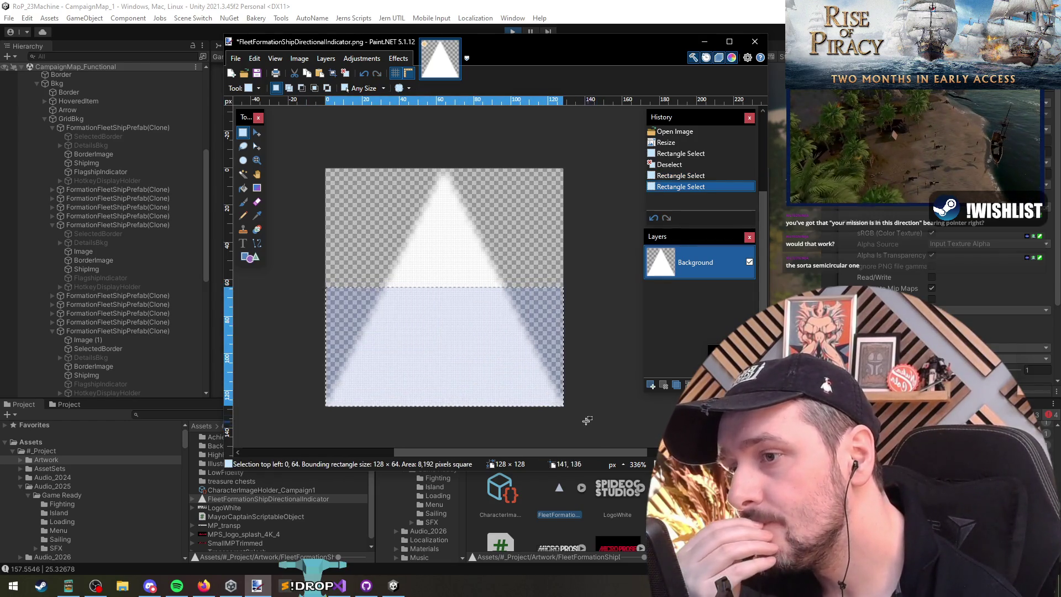
left_click(424, 382)
mouse_move(318, 414)
left_mouse_down()
mouse_move(622, 309)
mouse_move(626, 296)
left_mouse_up()
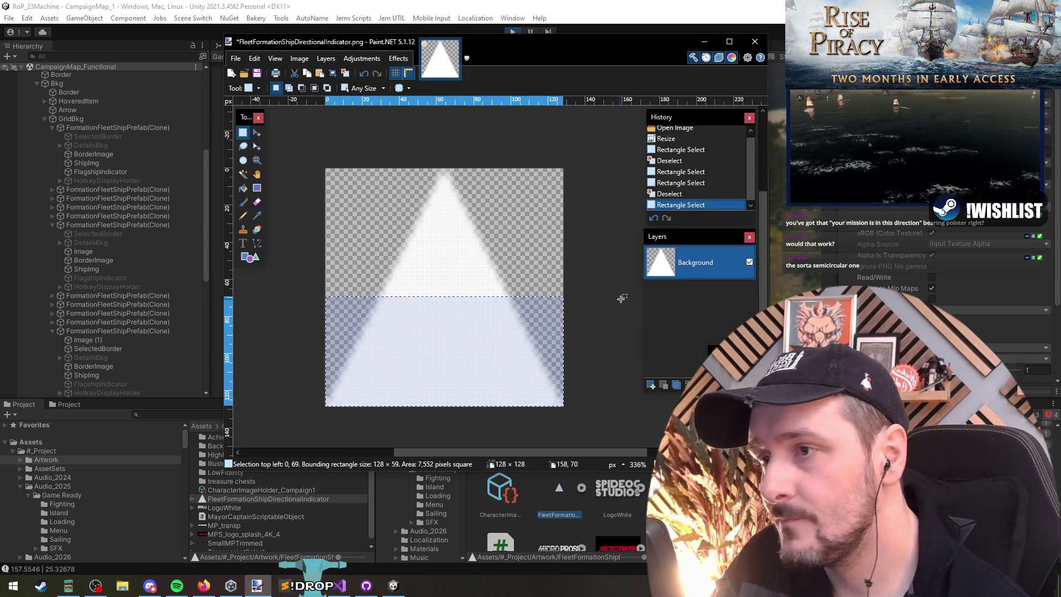
key("Delete")
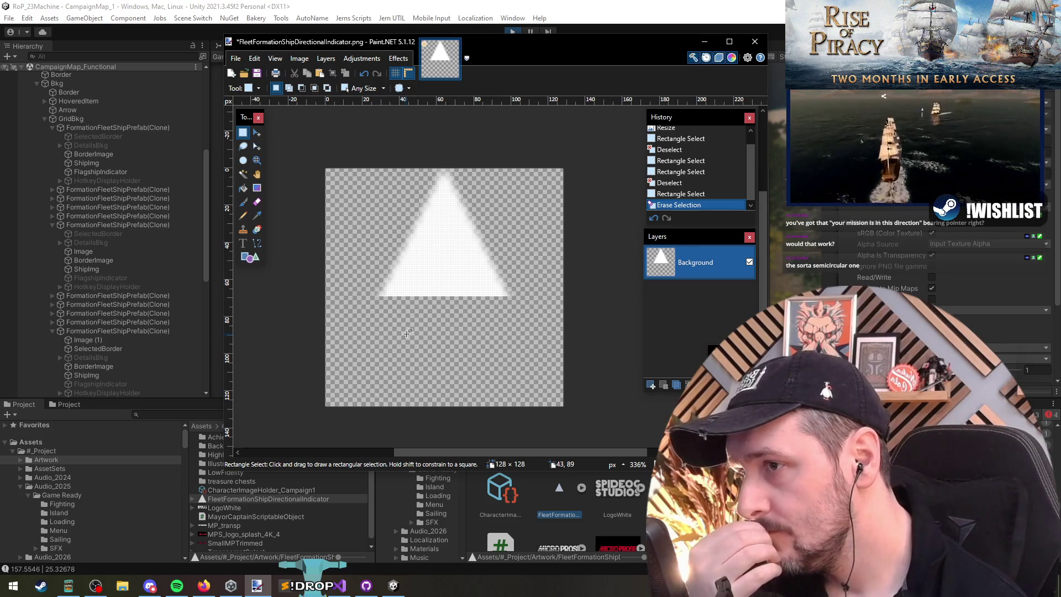
Step: Save the edited image as PNG and return to Unity
key("ctrl+s")
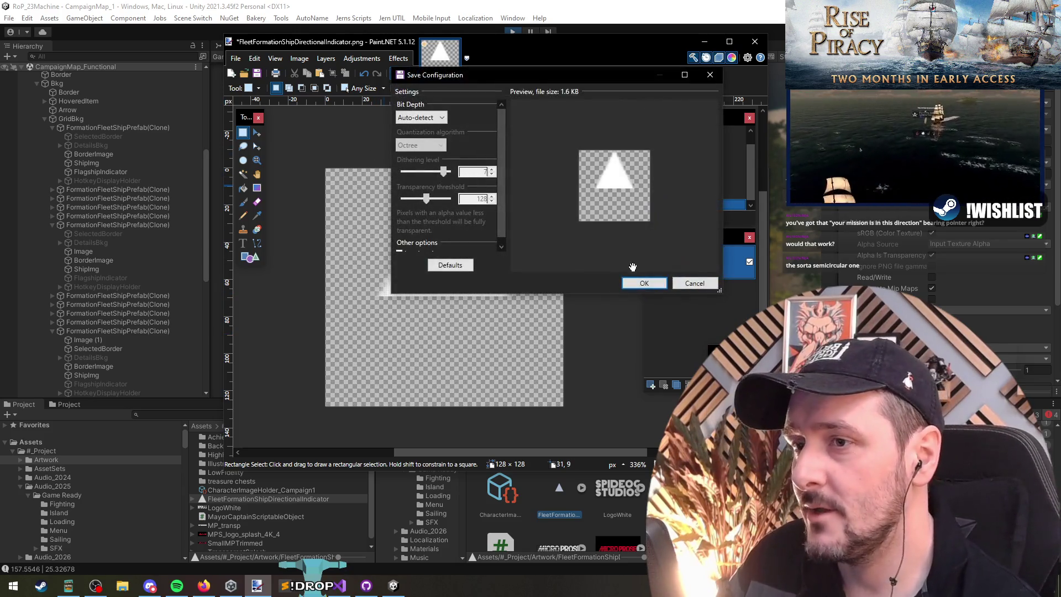
left_click(636, 282)
left_click(546, 3)
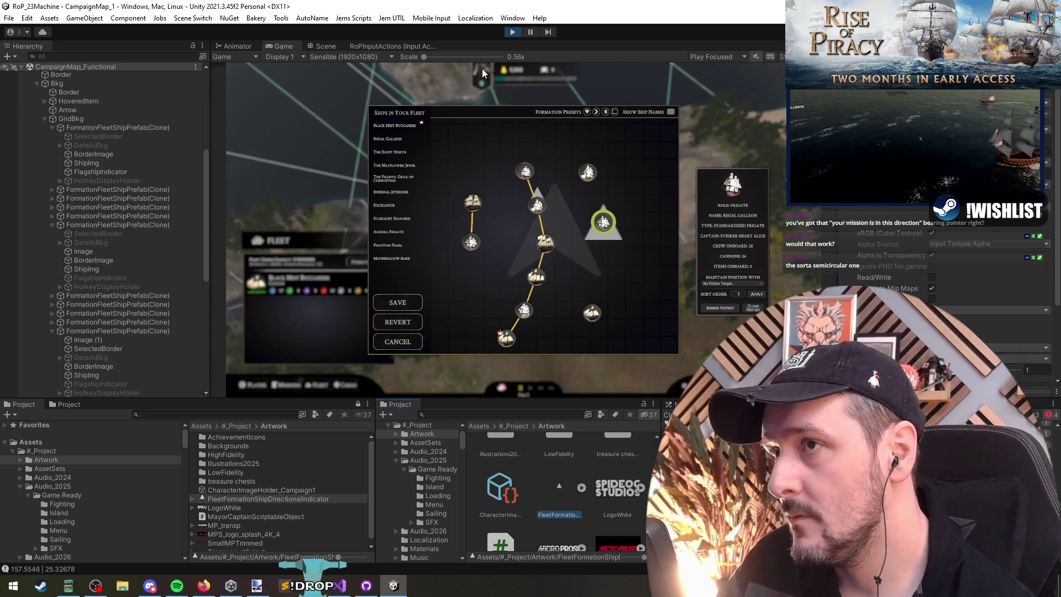
Step: Assign the FleetFormationShipDirectionalIndicator sprite as Image (1)'s Source Image
left_click(187, 253)
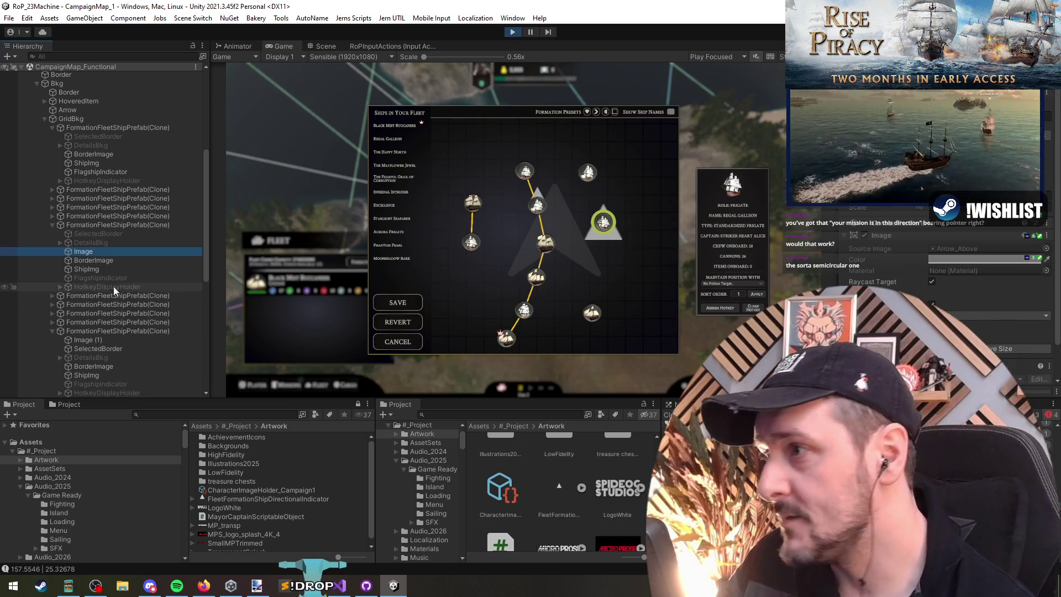
left_click(102, 339)
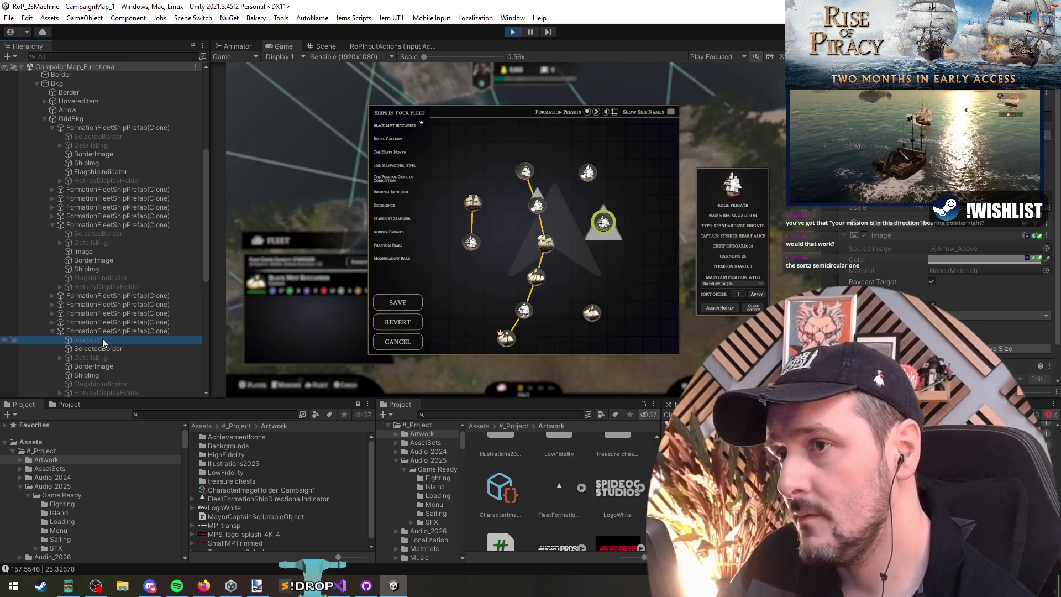
mouse_move(582, 492)
left_mouse_down()
mouse_move(939, 260)
mouse_move(986, 248)
left_mouse_up()
left_click(987, 248)
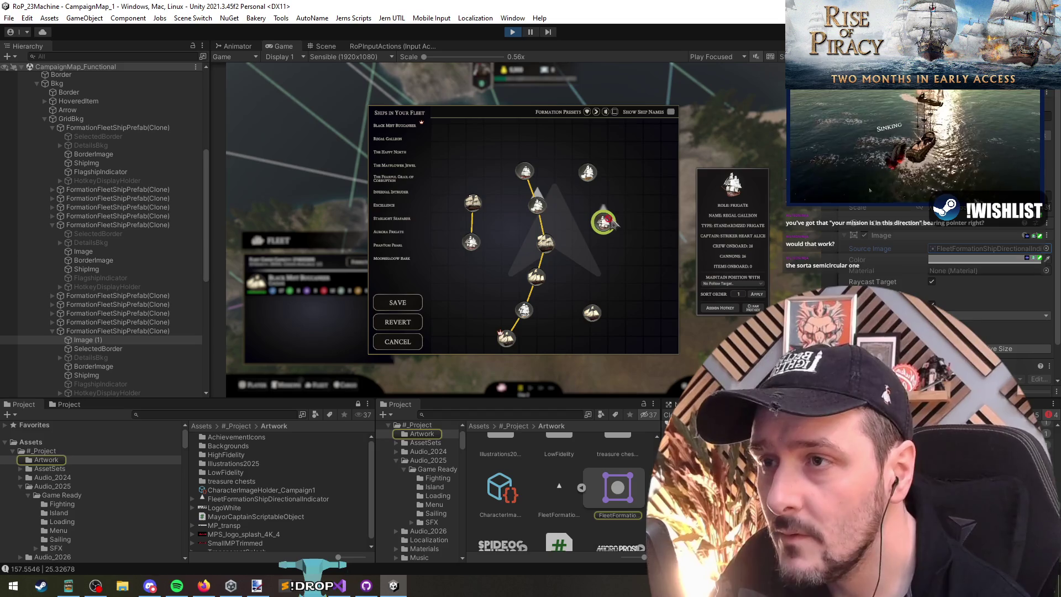
Step: Check the indicator in the Scene and Game views and review its anchor presets unchanged
left_click(322, 46)
scroll(480, 167, "up", 5)
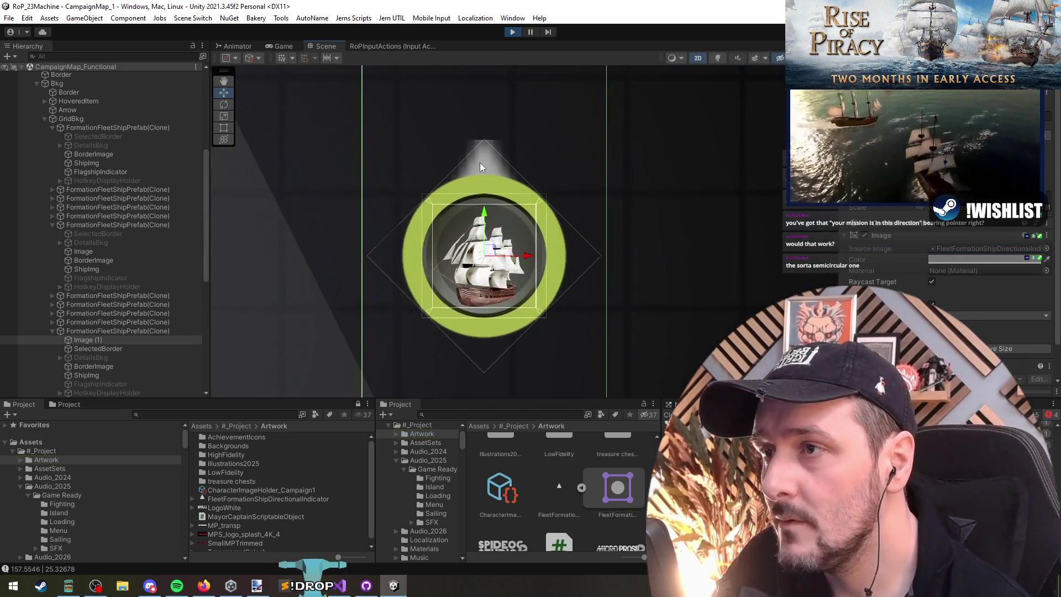
left_click(282, 47)
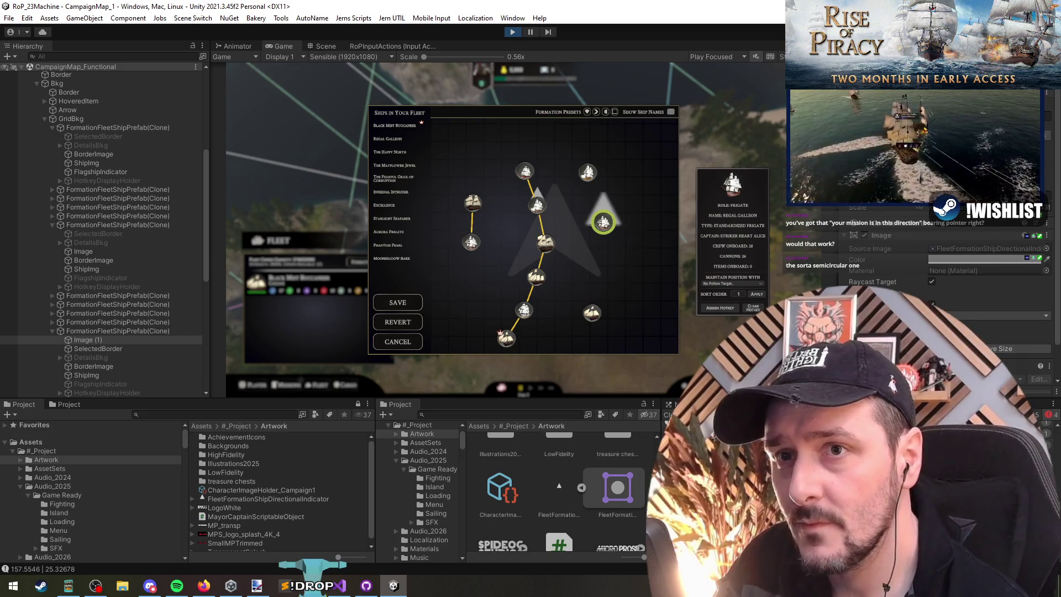
left_click(862, 166)
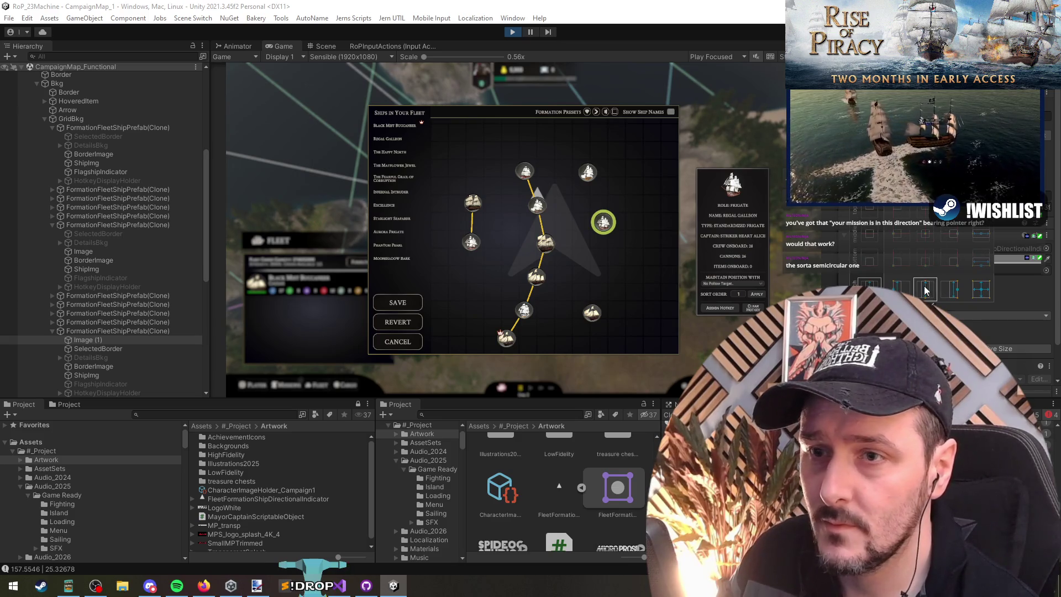
left_click(974, 293)
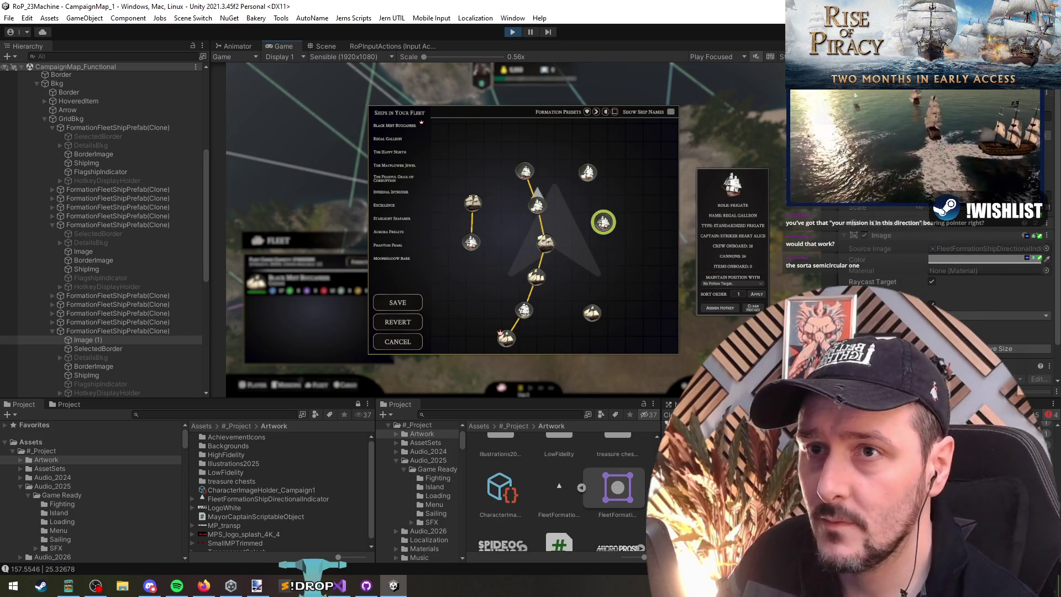
left_click(862, 165)
left_click(623, 237)
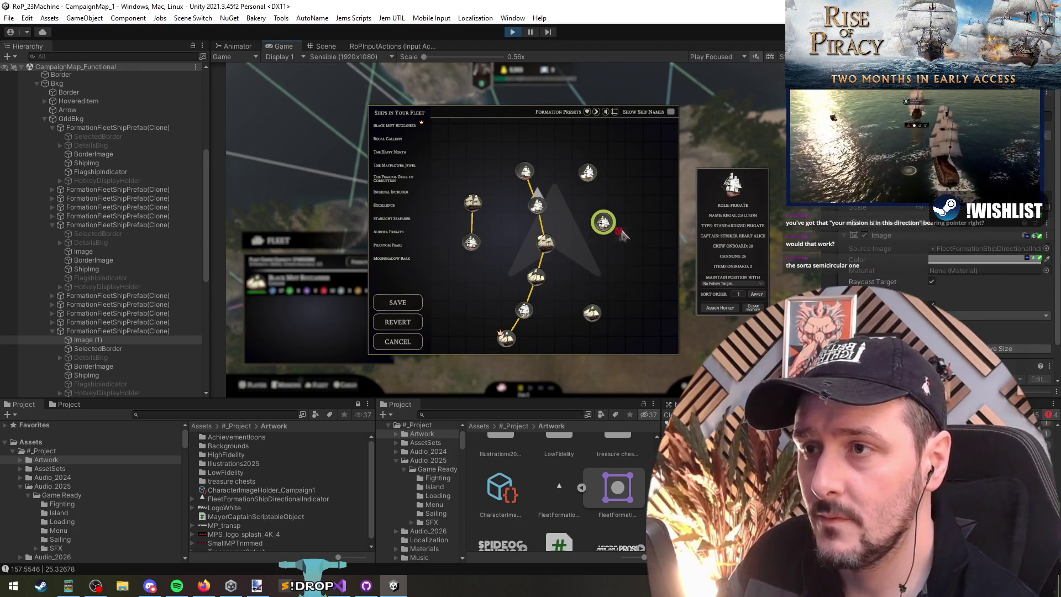
left_click(322, 47)
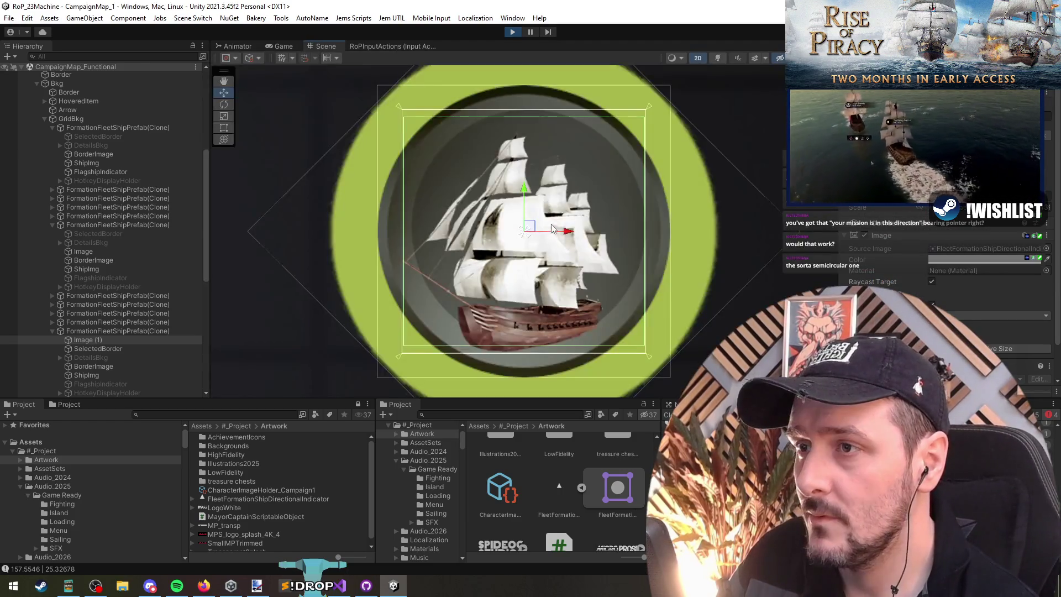
Step: Drag the triangle indicator up above the ship in the Scene view
scroll(542, 198, "down", 10)
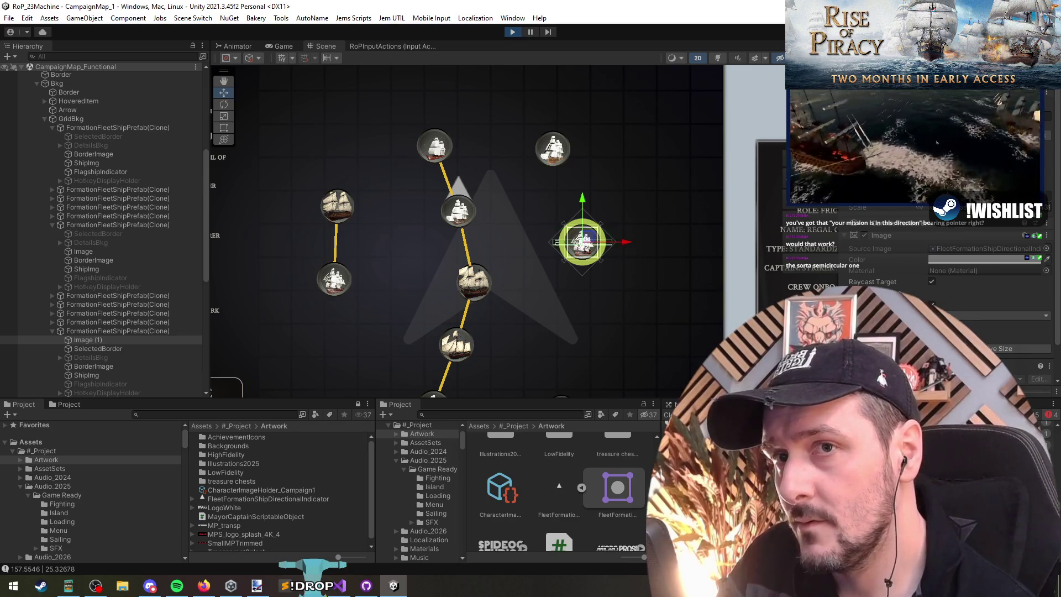
mouse_move(583, 198)
left_mouse_down()
mouse_move(591, 160)
mouse_move(590, 172)
left_mouse_up()
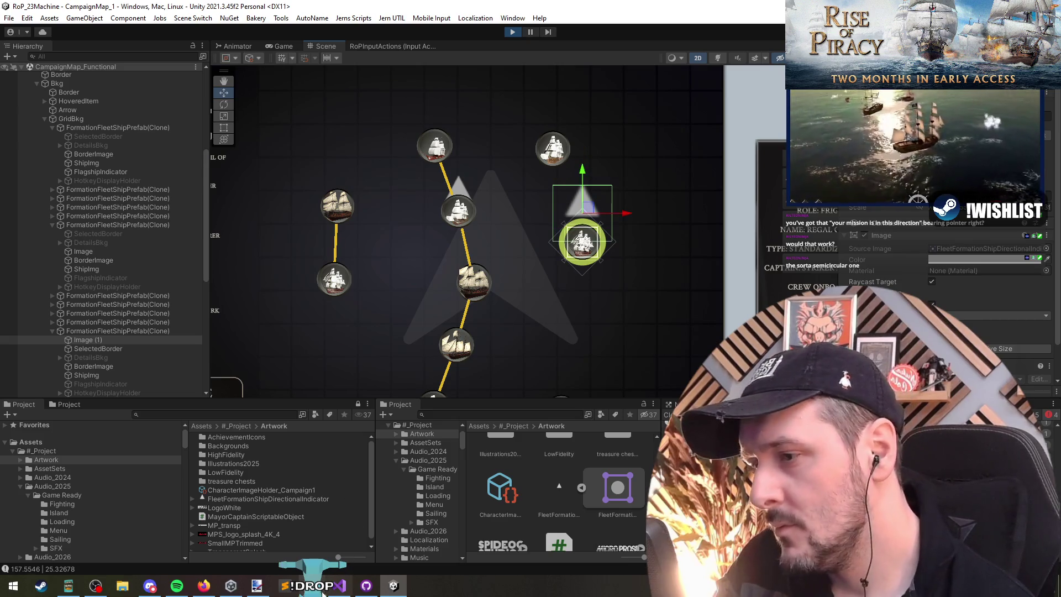
scroll(453, 187, "up", 6)
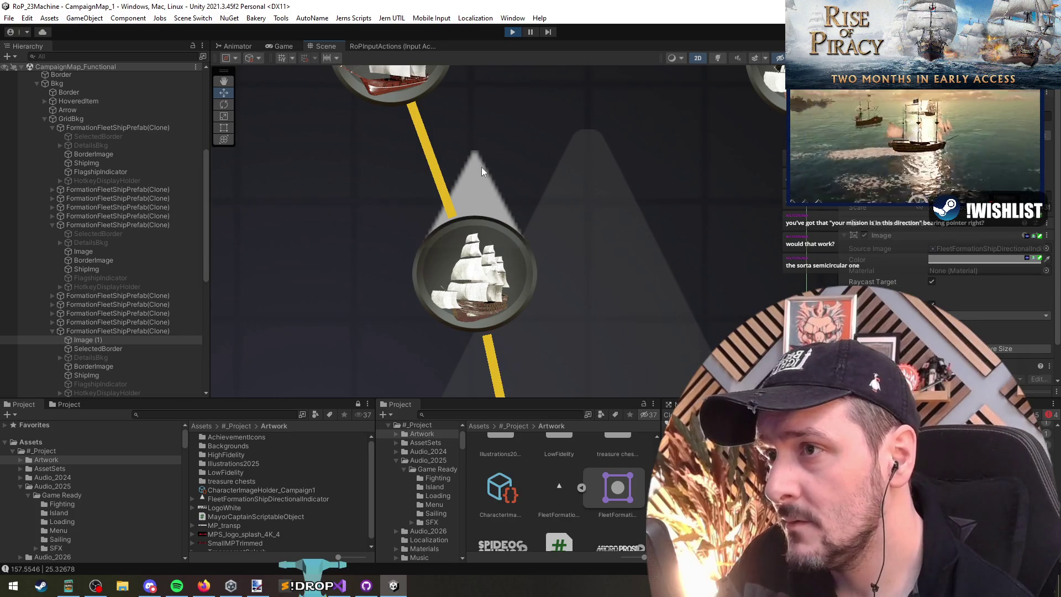
scroll(482, 167, "down", 5)
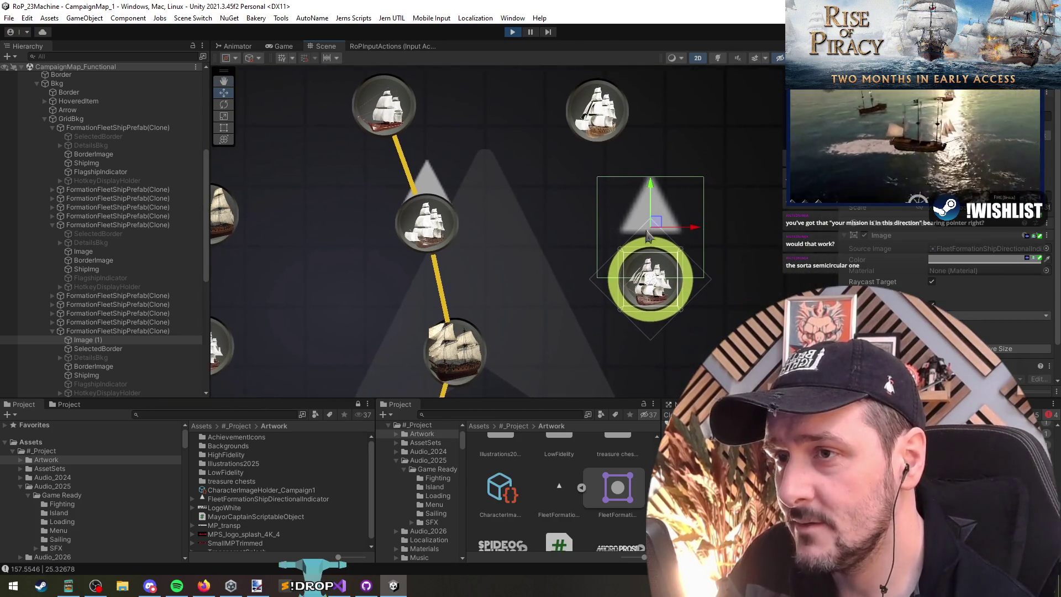
scroll(679, 224, "up", 2)
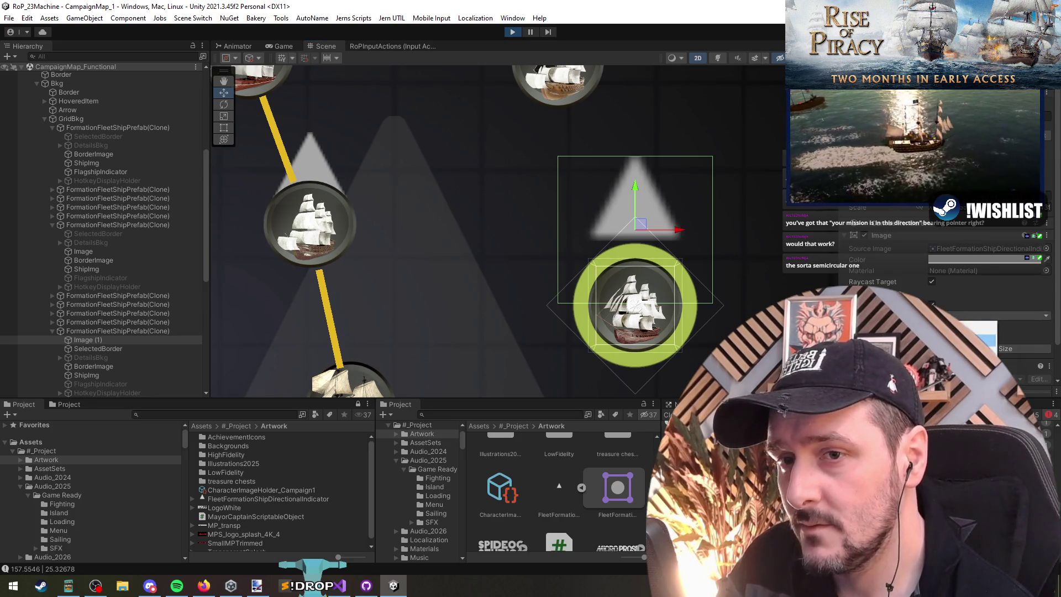
Step: Set the triangle indicator texture's Max Size to 256
left_click(589, 489)
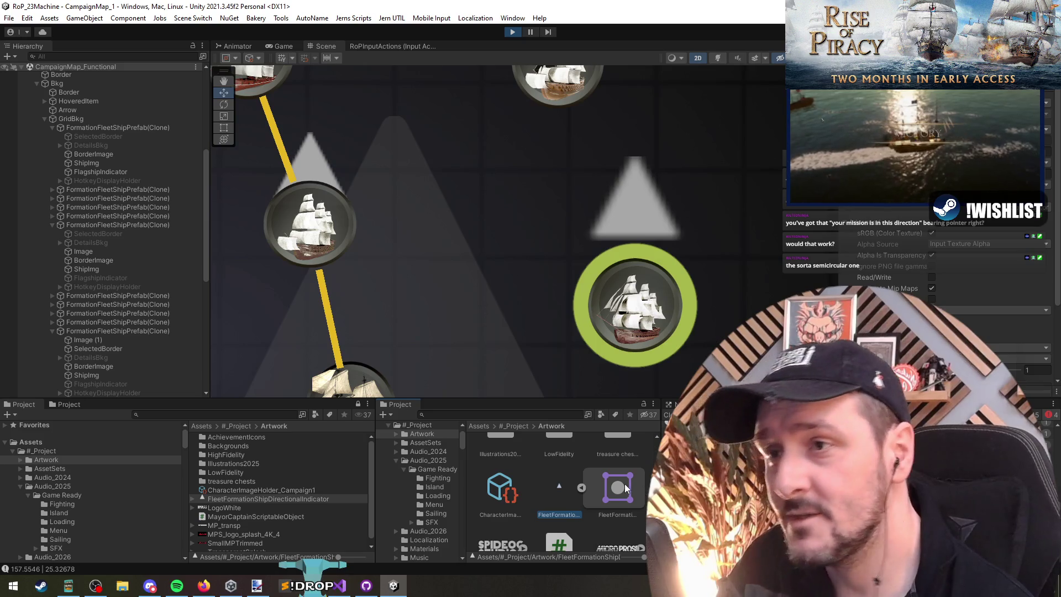
left_click(558, 488)
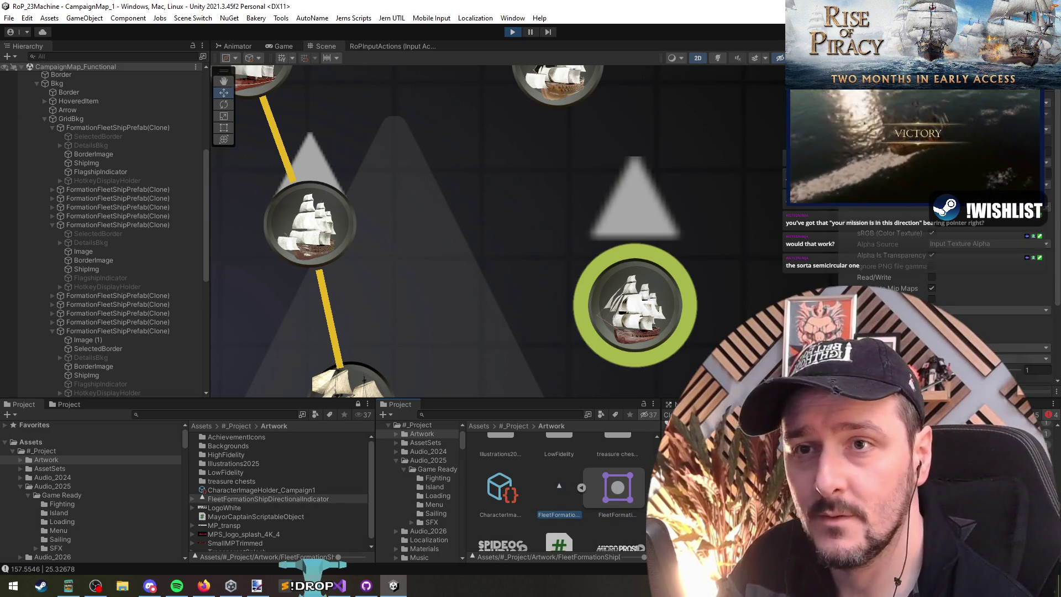
scroll(939, 249, "down", 3)
left_click(952, 311)
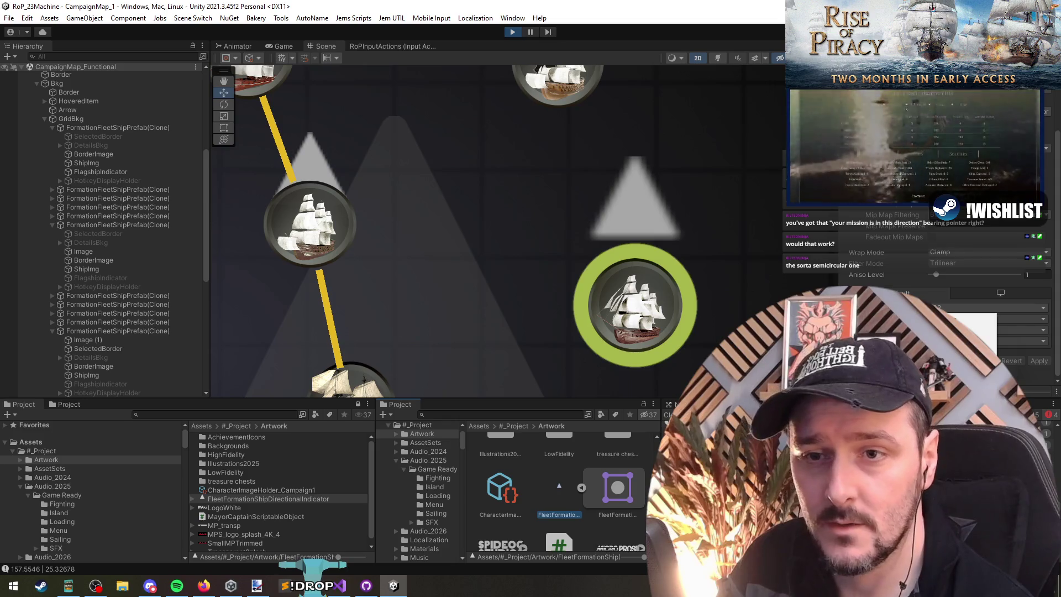
left_click(983, 342)
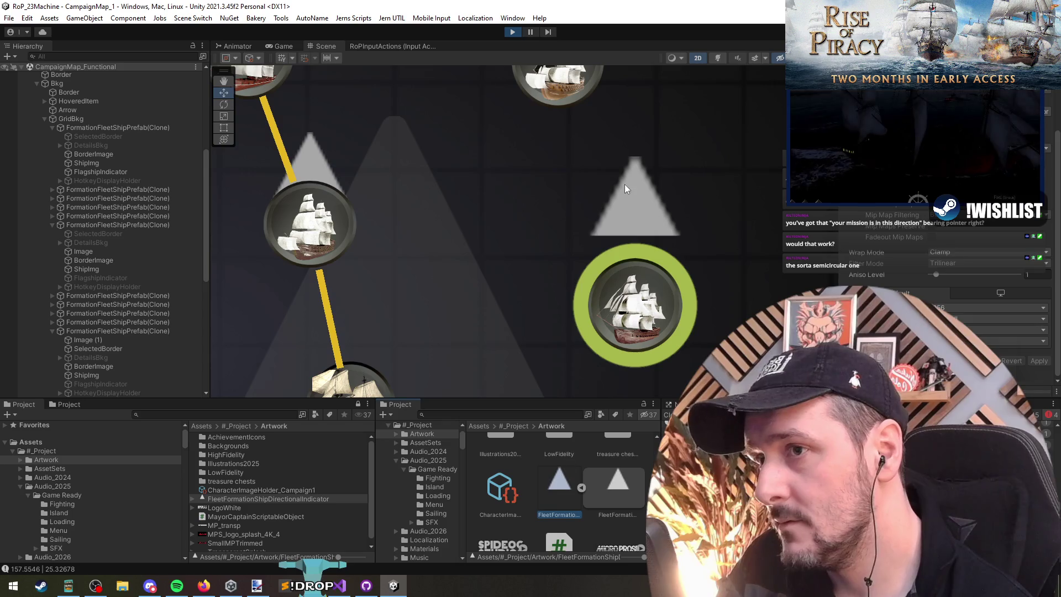
Step: Raise Image (1)'s triangle just above the ship and bring up Paint.NET
left_click(97, 253)
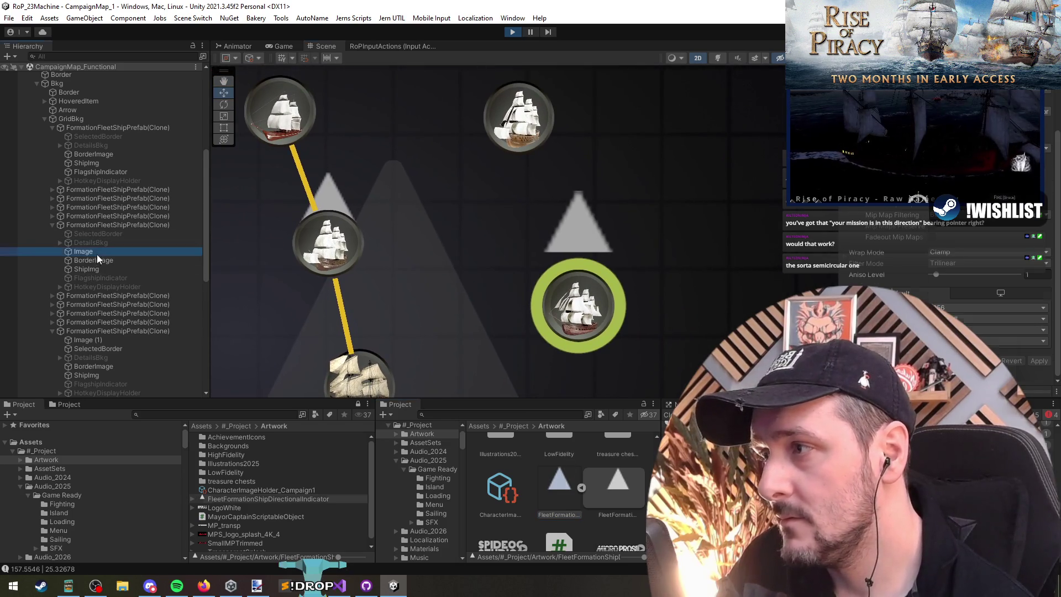
left_click(117, 342)
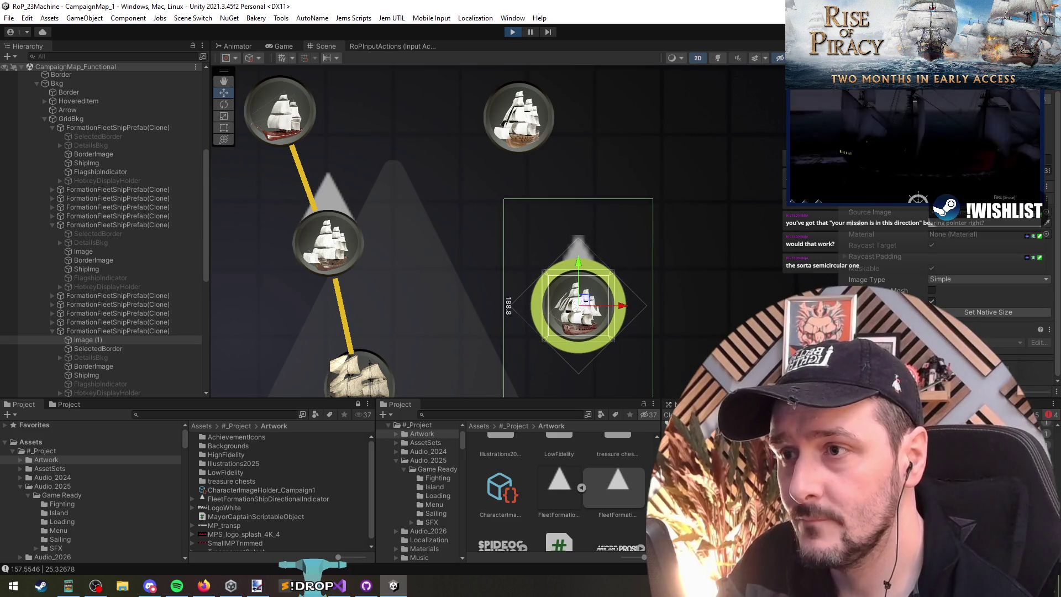
scroll(617, 161, "down", 3)
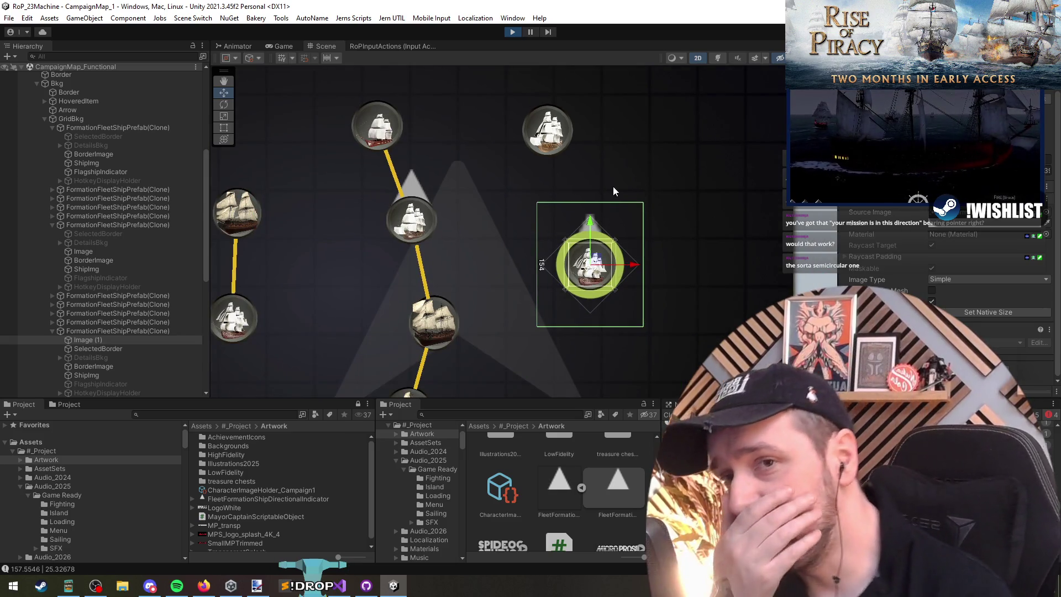
left_click_drag(590, 224, 592, 184)
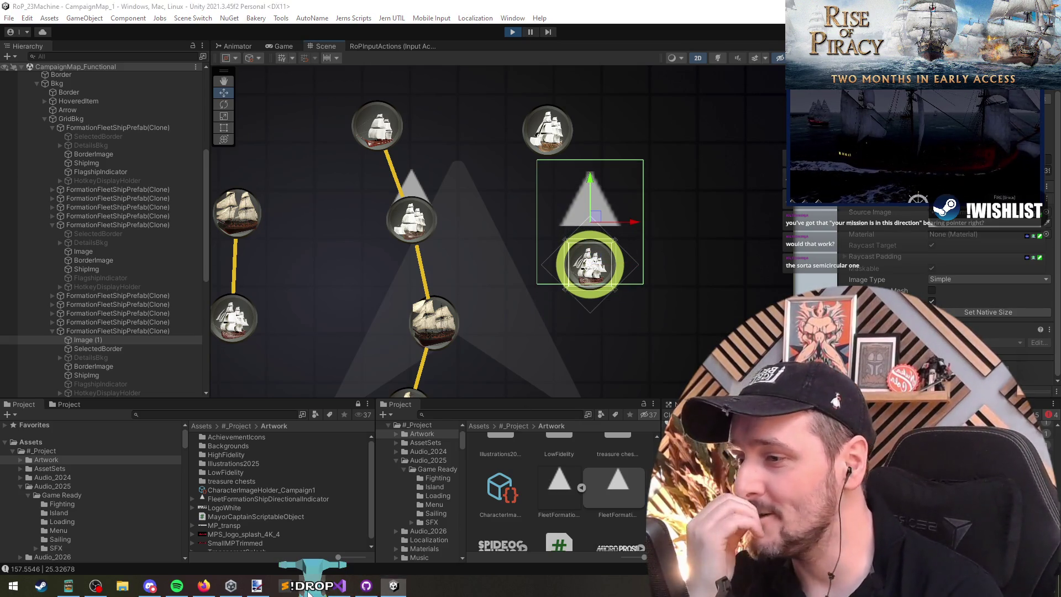
left_click(256, 585)
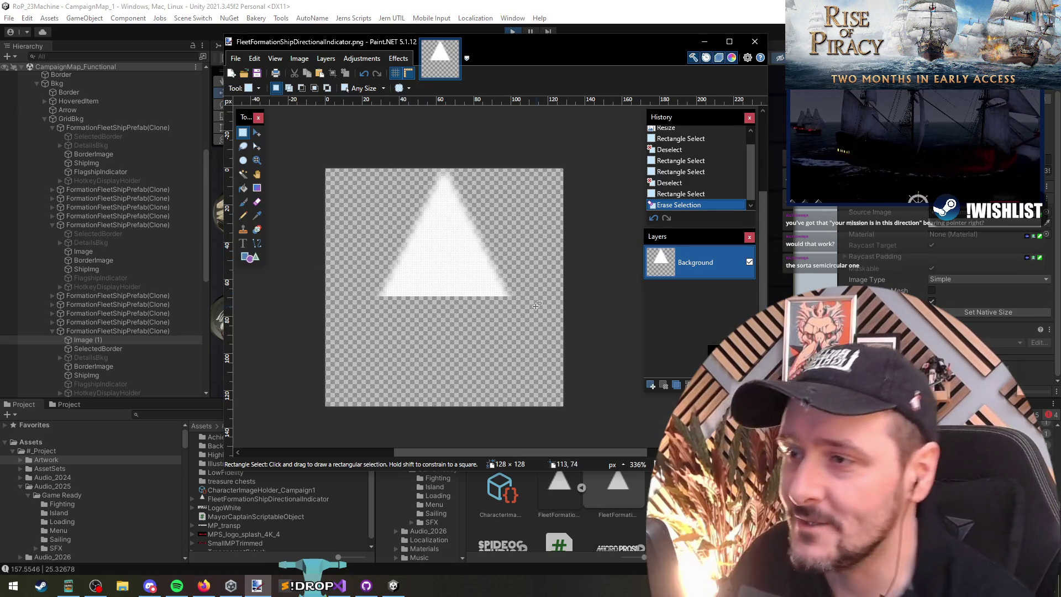
Step: Clear the canvas and draw a new triangle outline with the Shapes tool
key("ctrl+a")
key("Delete")
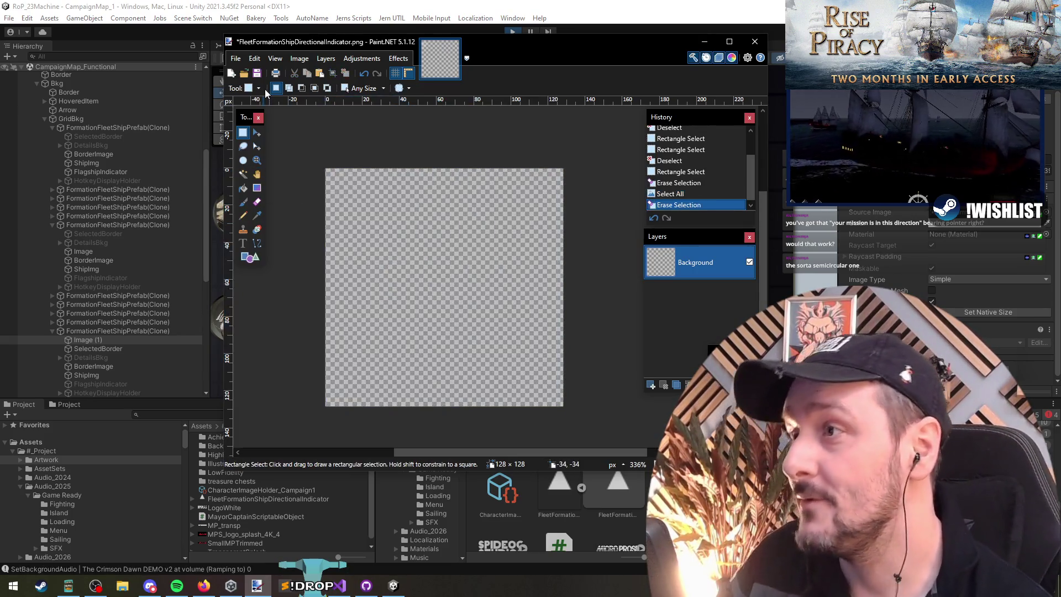
left_click(243, 263)
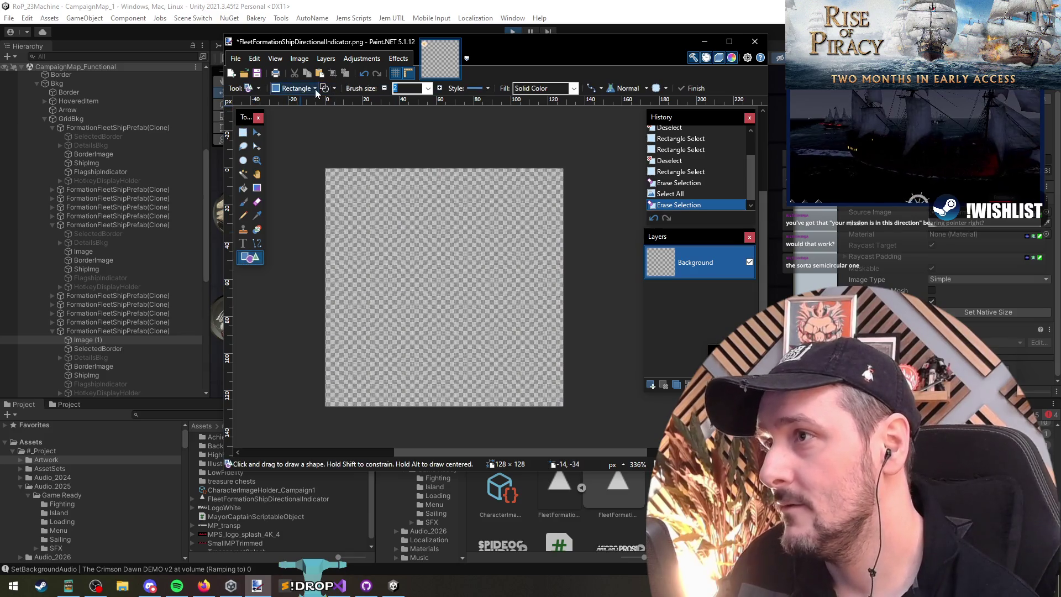
left_click(293, 88)
left_click(390, 116)
mouse_move(347, 170)
left_mouse_down()
mouse_move(536, 397)
mouse_move(379, 326)
mouse_move(313, 206)
mouse_move(328, 132)
mouse_move(325, 171)
left_mouse_up()
key("ctrl+z")
key("Return")
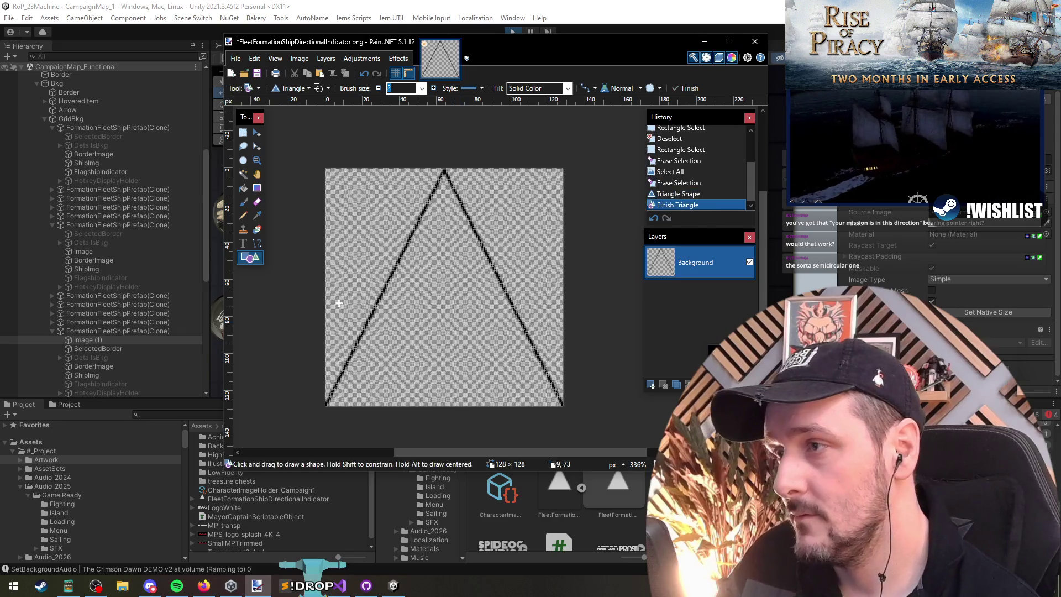
Step: Erase the lower part of the triangle outline, leaving a chevron tip
left_click(242, 132)
left_click_drag(308, 300, 597, 475)
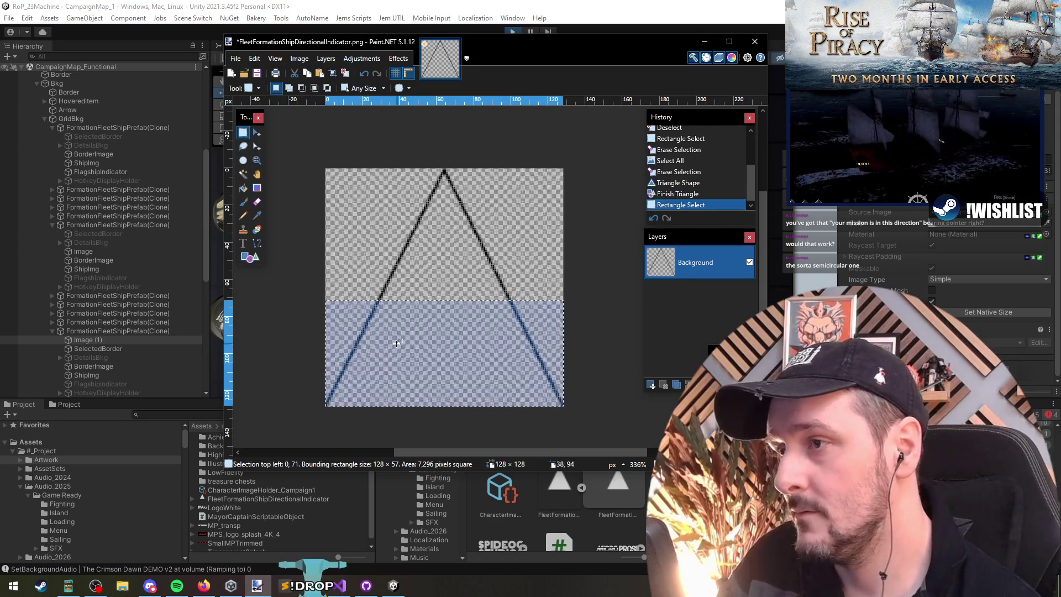
key("Delete")
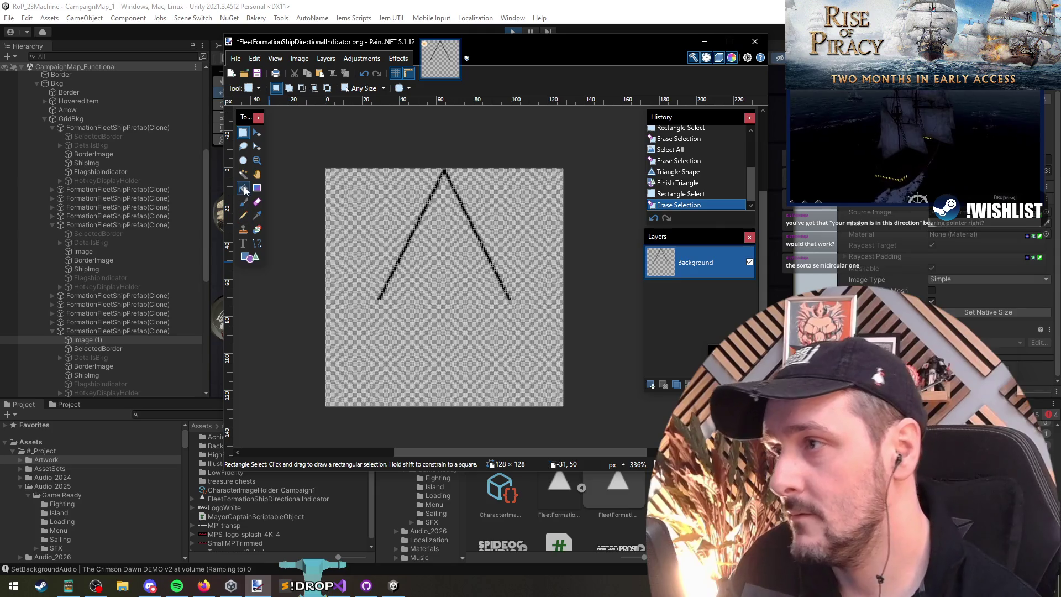
left_click(242, 188)
left_click(243, 174)
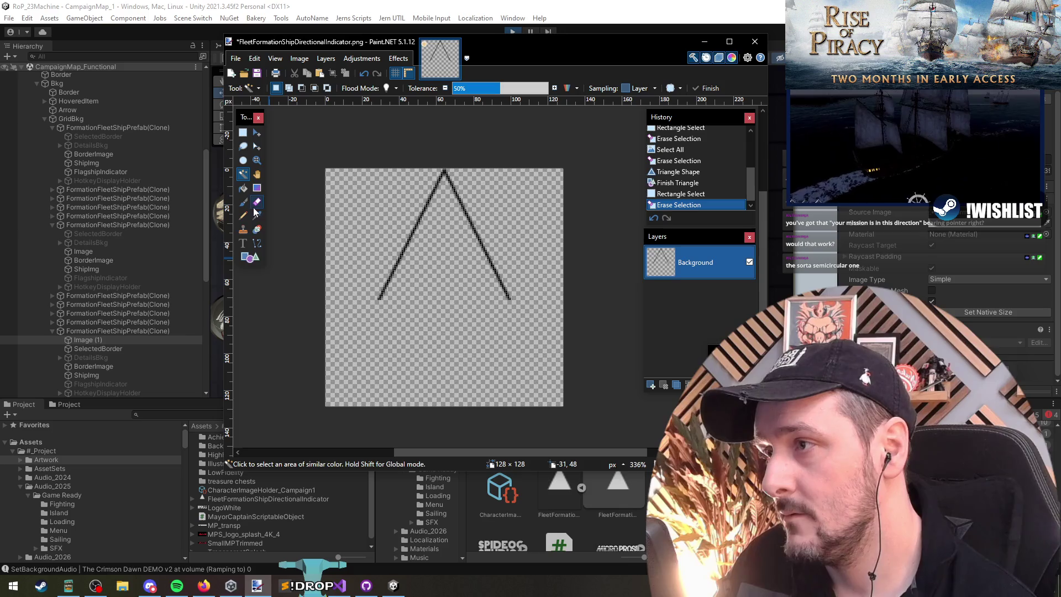
left_click(257, 243)
scroll(430, 322, "up", 5)
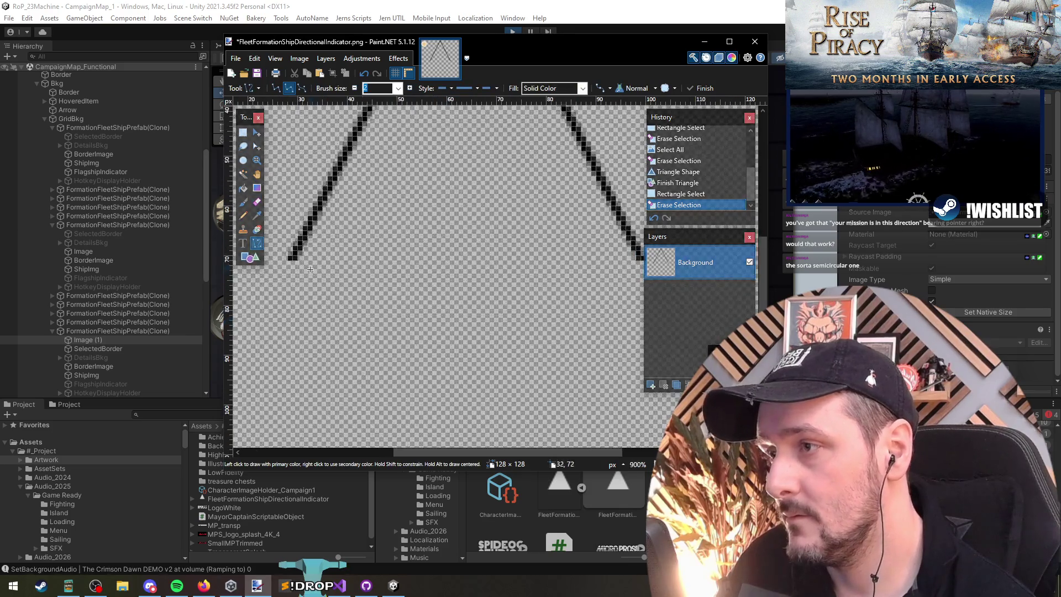
Step: Close the chevron with a base line and fill the triangle black
left_click_drag(290, 258, 641, 258)
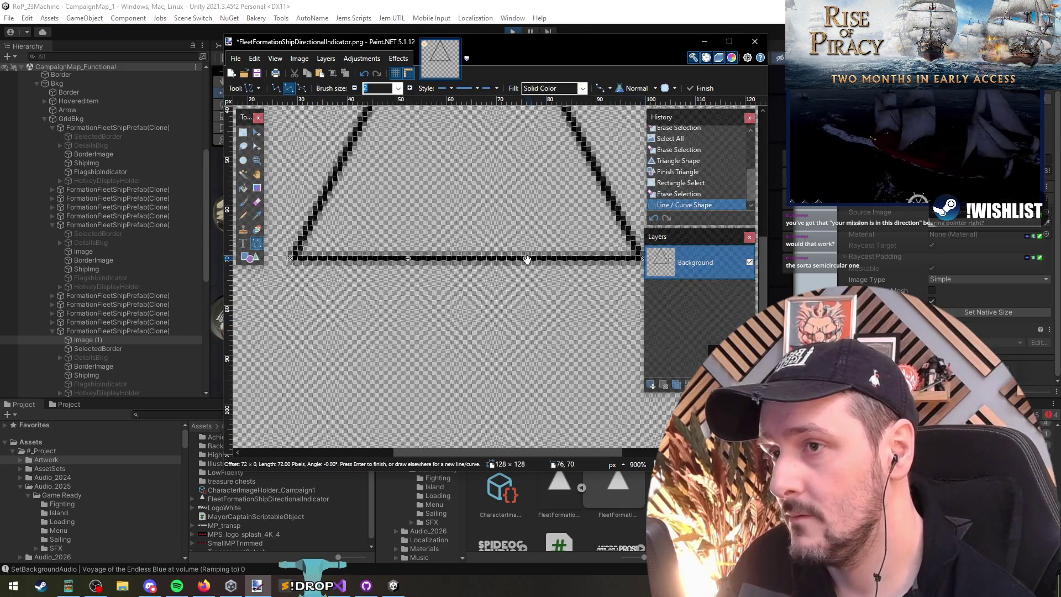
scroll(527, 259, "down", 4)
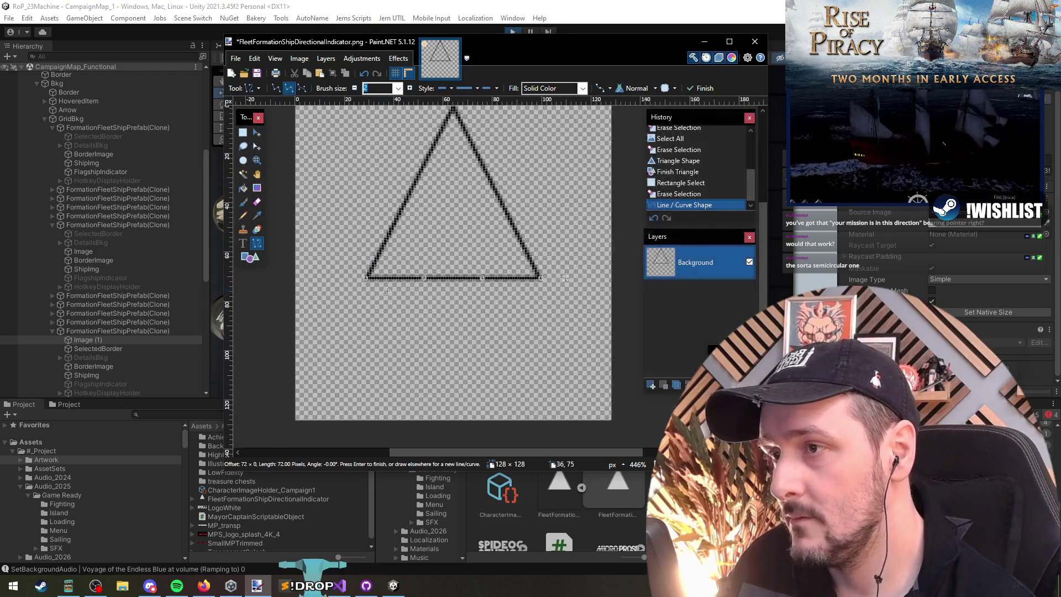
scroll(383, 290, "up", 4)
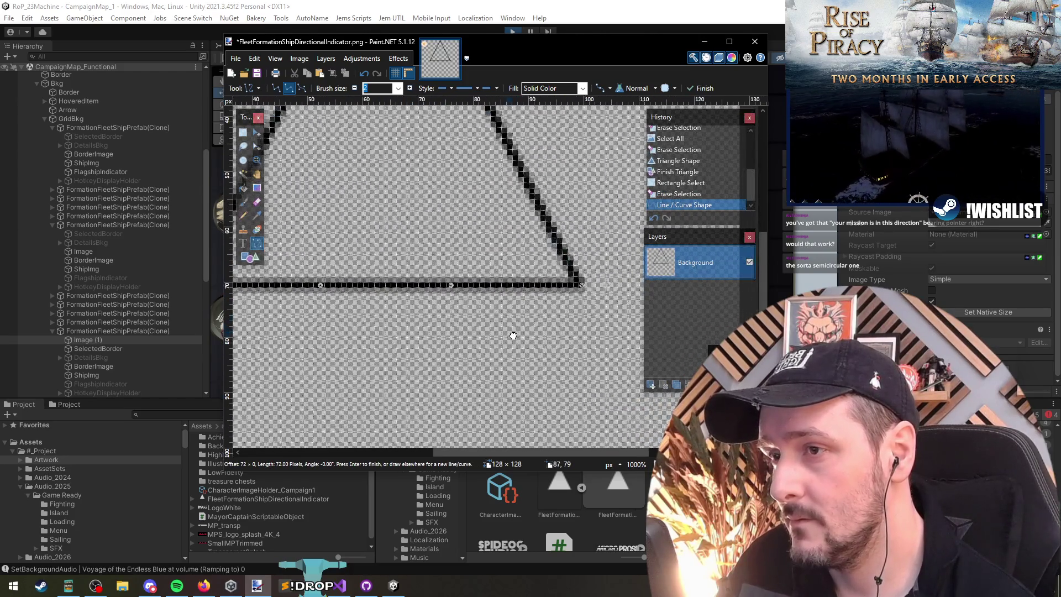
scroll(515, 335, "down", 4)
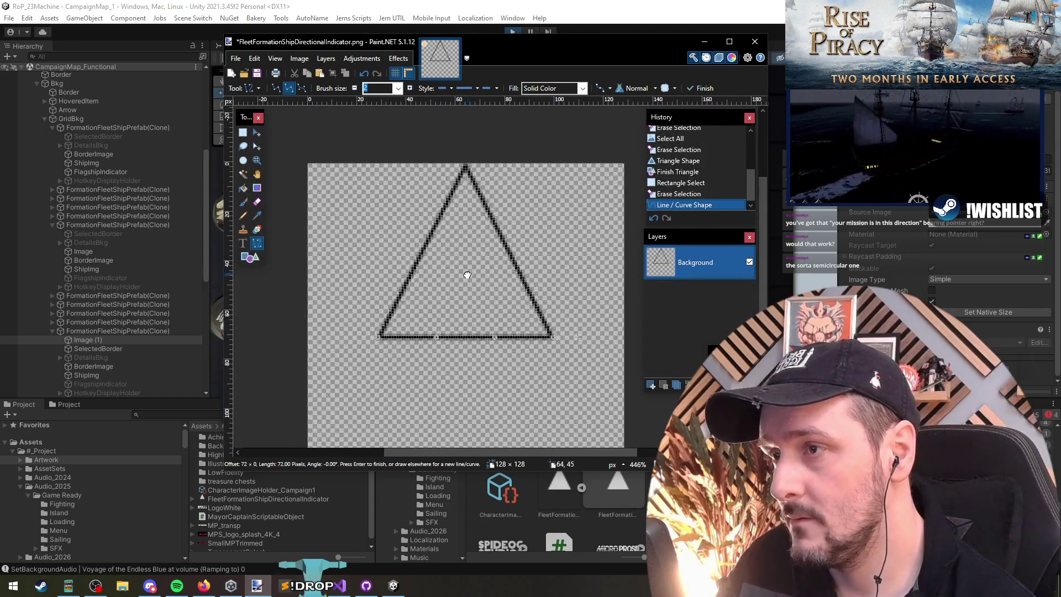
key("f")
left_click(488, 313)
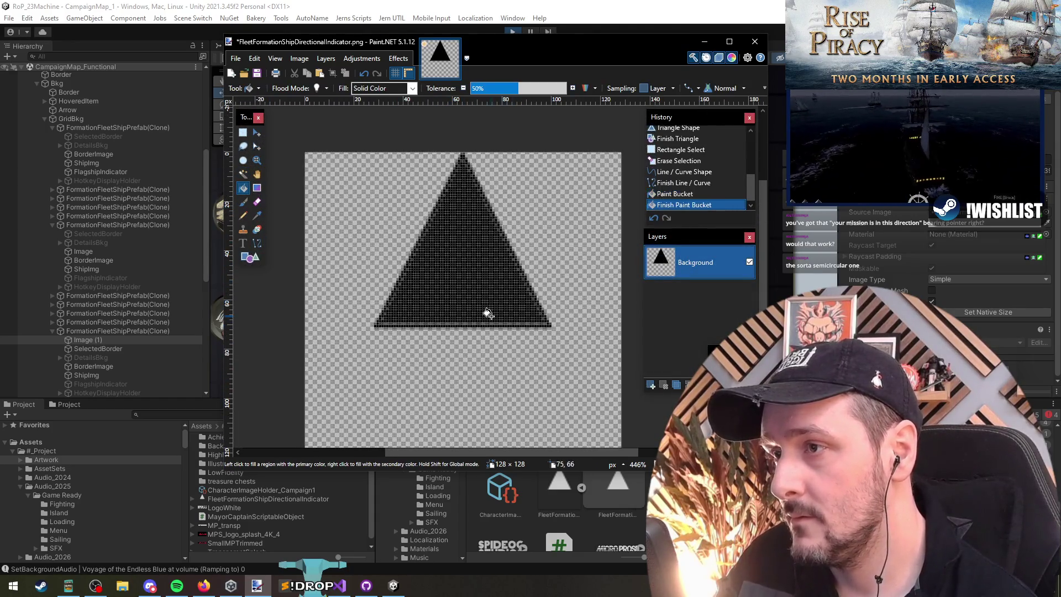
scroll(497, 312, "up", 5)
scroll(516, 289, "down", 5)
left_click(522, 291)
scroll(541, 311, "up", 4)
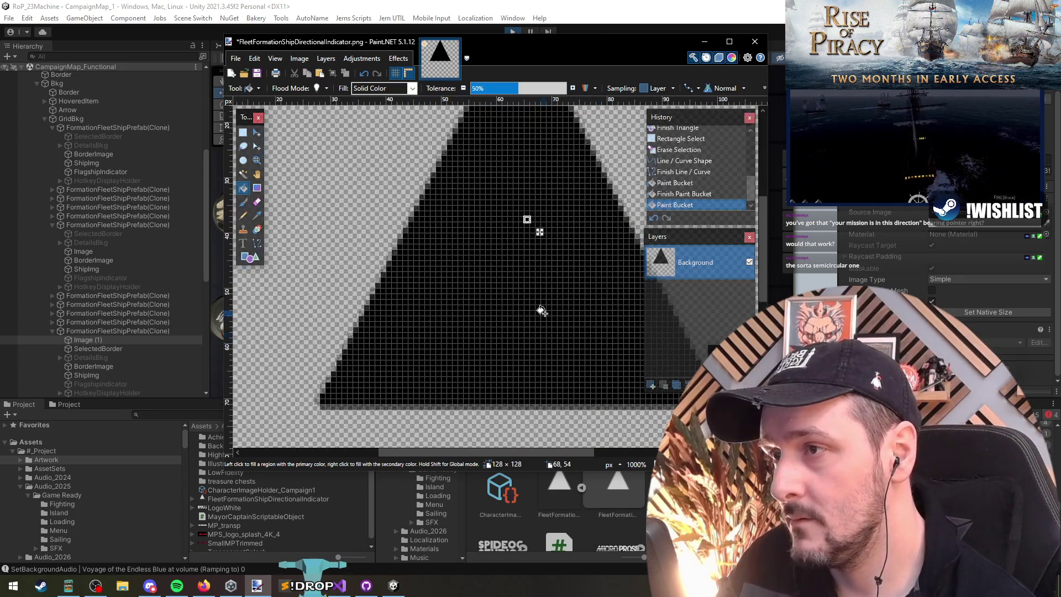
scroll(542, 307, "down", 3)
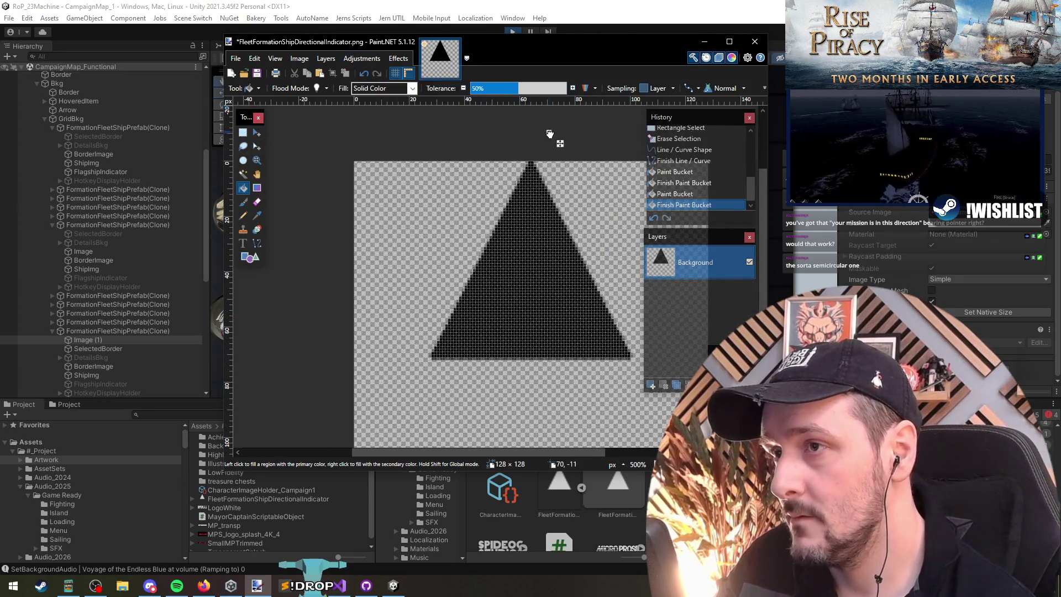
Step: Apply Black and White and Invert Colors for a white triangle, then save
key("ctrl+shift+g")
left_click_drag(555, 249, 508, 243)
left_click(362, 58)
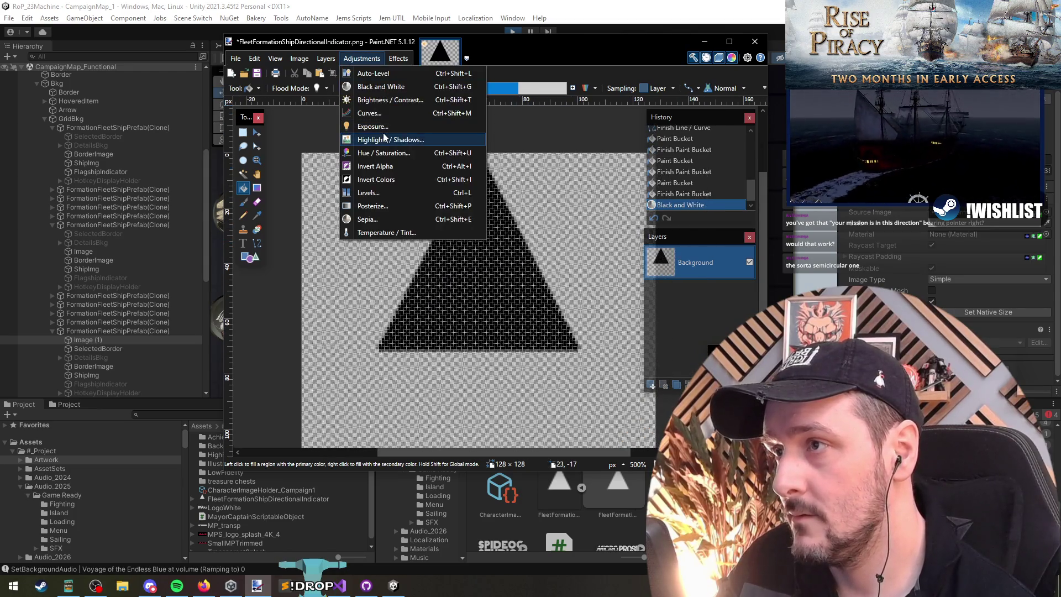
left_click(395, 165)
key("ctrl+z")
left_click(360, 59)
left_click(381, 177)
scroll(500, 259, "up", 1)
key("ctrl+s")
key("alt+Tab")
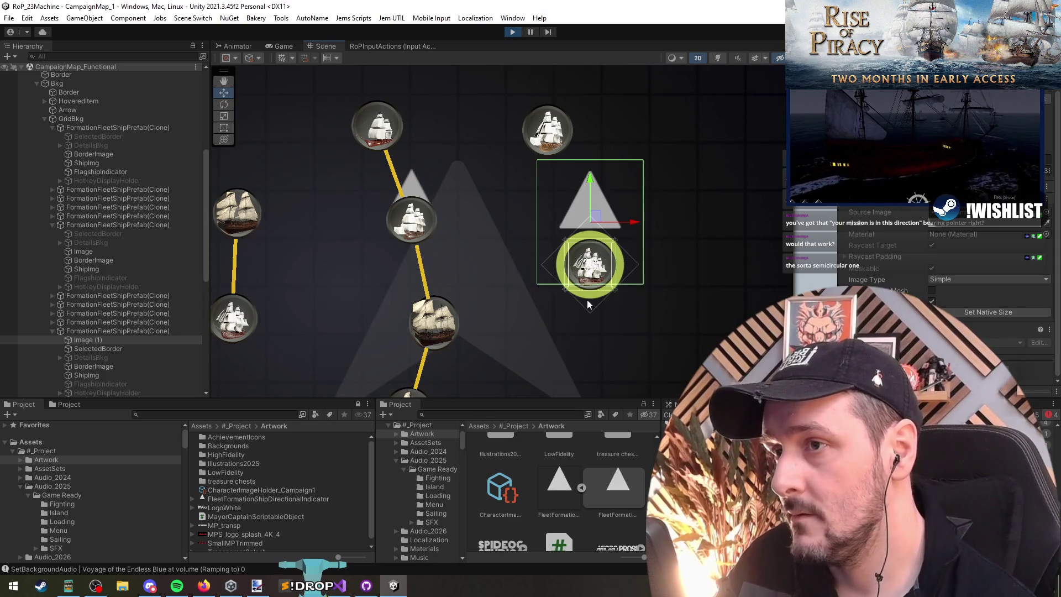
Step: Shrink the indicator's height and widen it into a slim triangle above the ship
key("f")
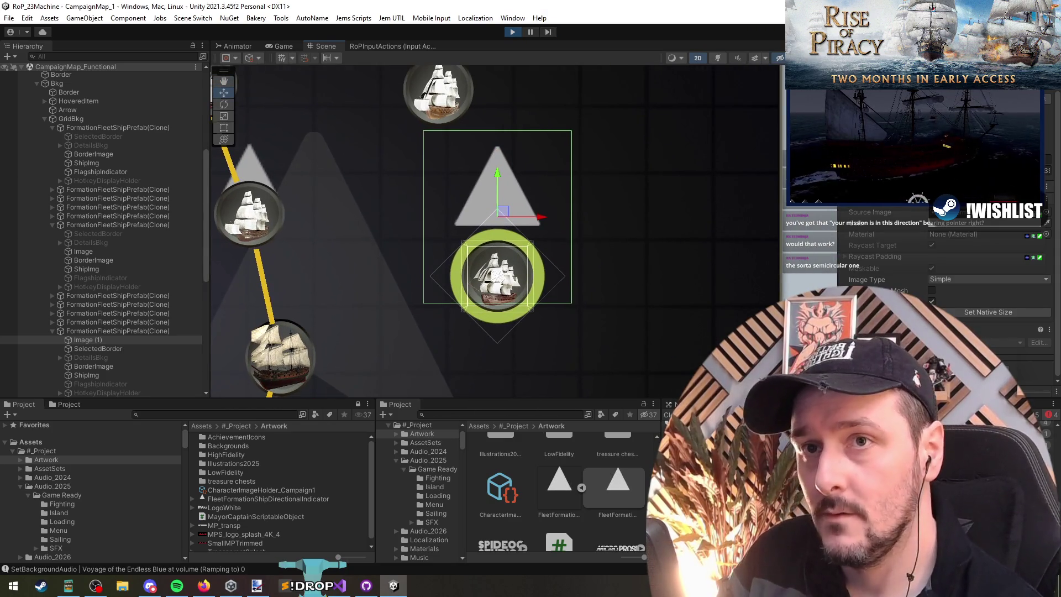
left_click_drag(497, 131, 497, 157)
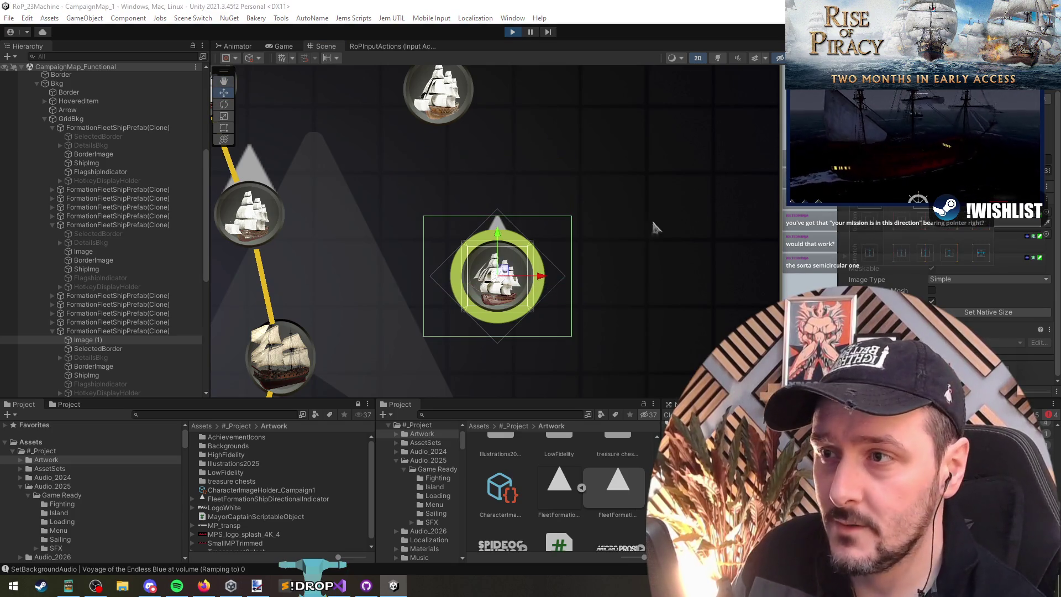
left_click_drag(571, 275, 610, 276)
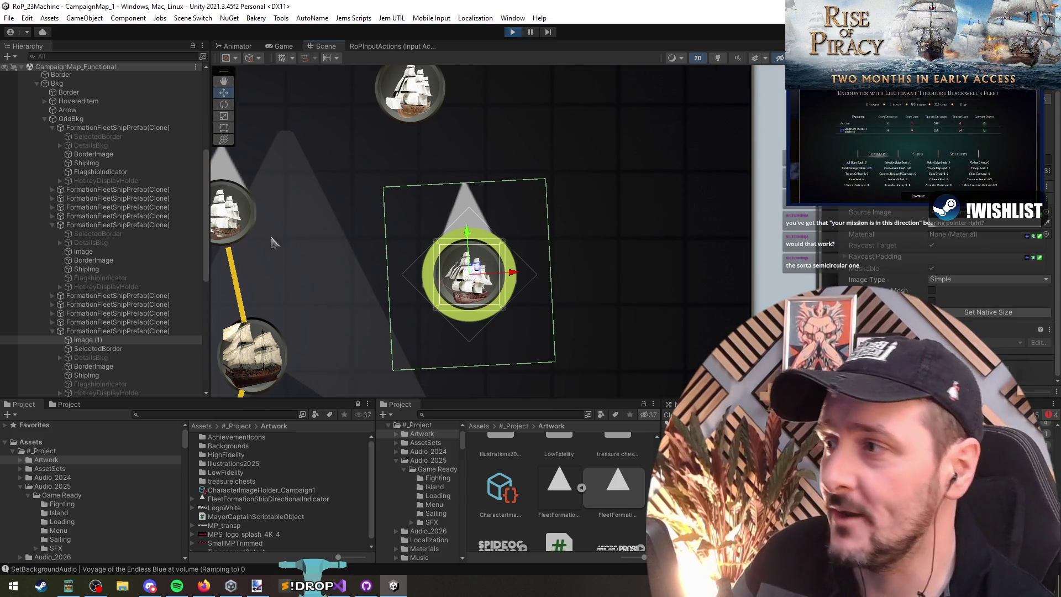
Step: Select the parent ship clone and search the Project for FormationFleetShipPrefab
left_click(101, 338)
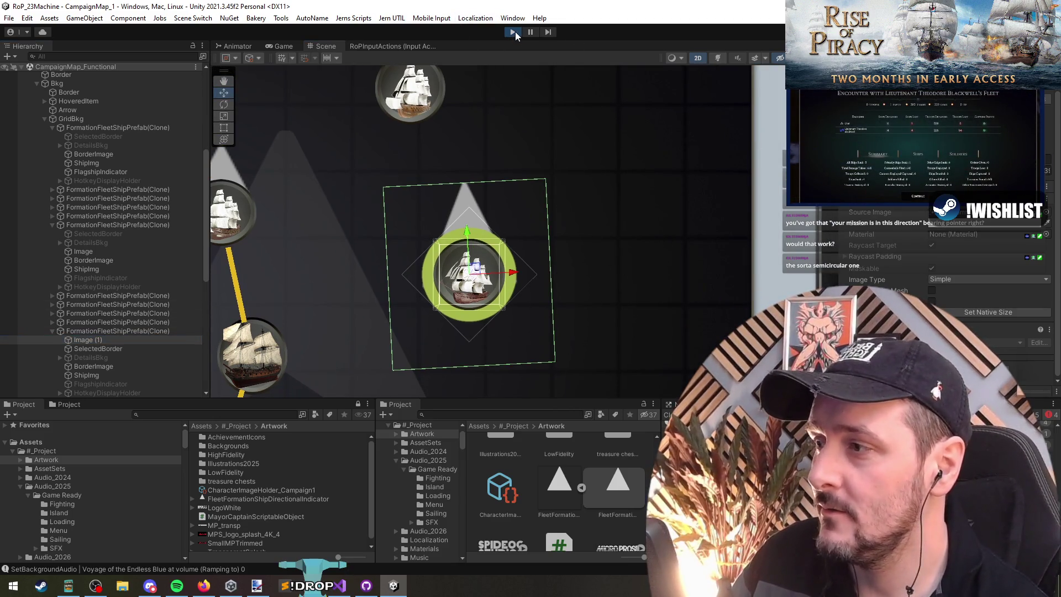
left_click(121, 330)
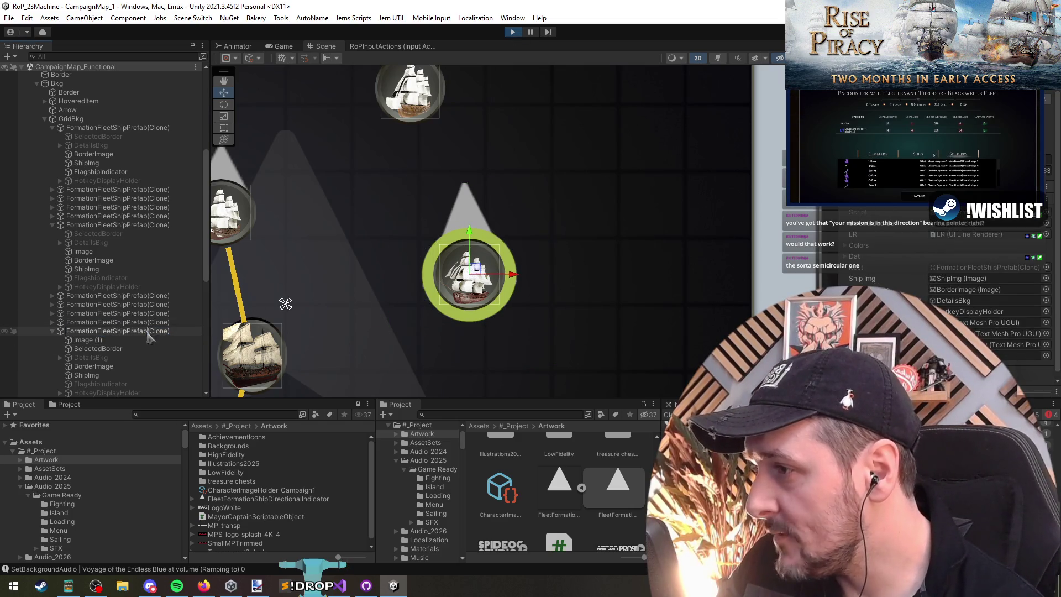
left_click(174, 417)
type("FormationFleetShipPrefab")
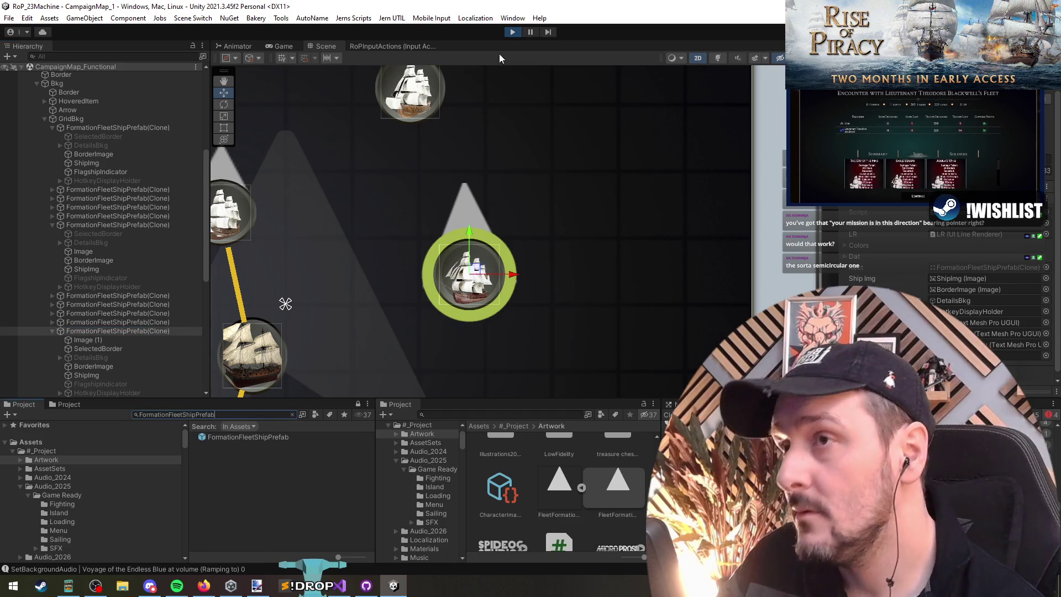
Step: Stop play mode, edit FormationFleetShipPrefab, and add a UI Image child
left_click(513, 31)
double_click(273, 437)
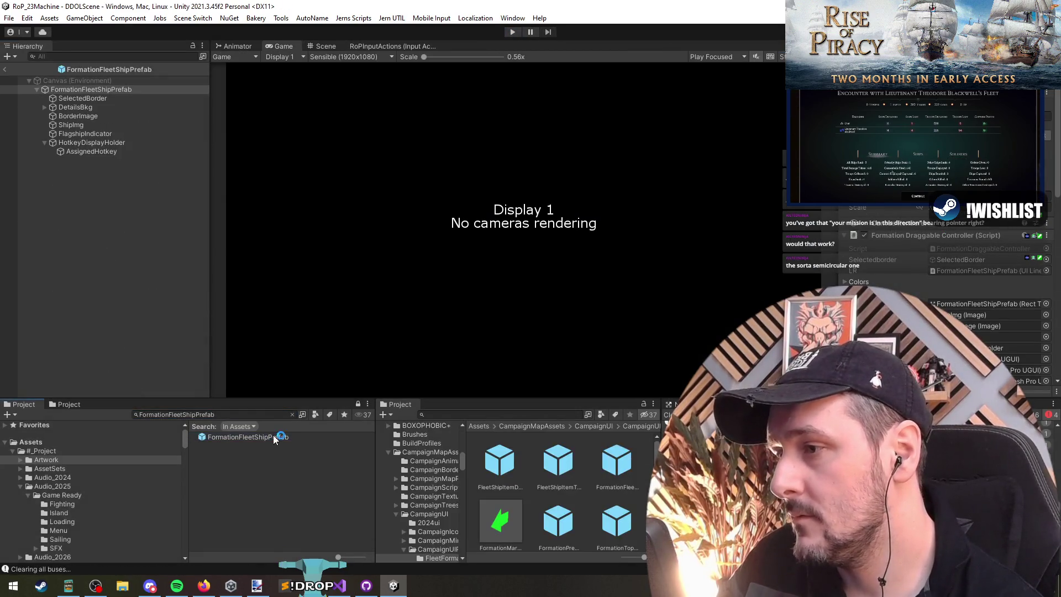
right_click(87, 96)
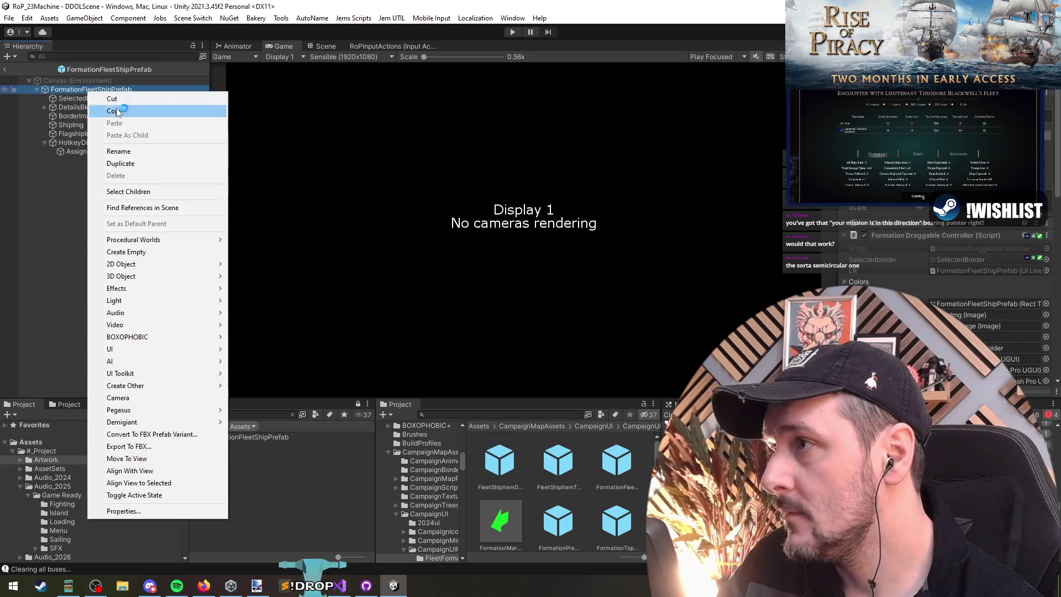
mouse_move(149, 350)
left_click(277, 377)
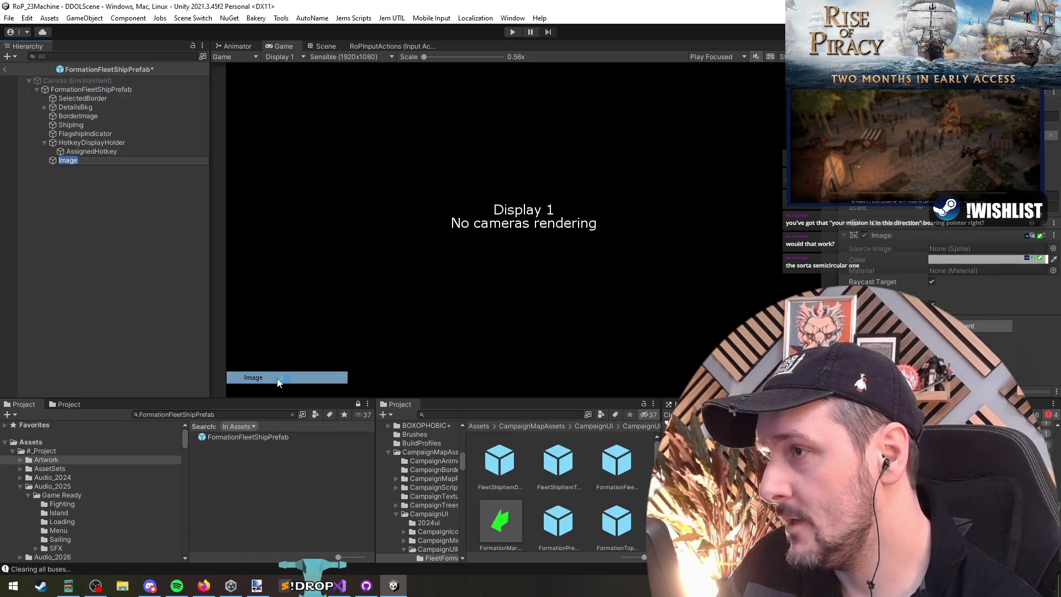
left_click(322, 46)
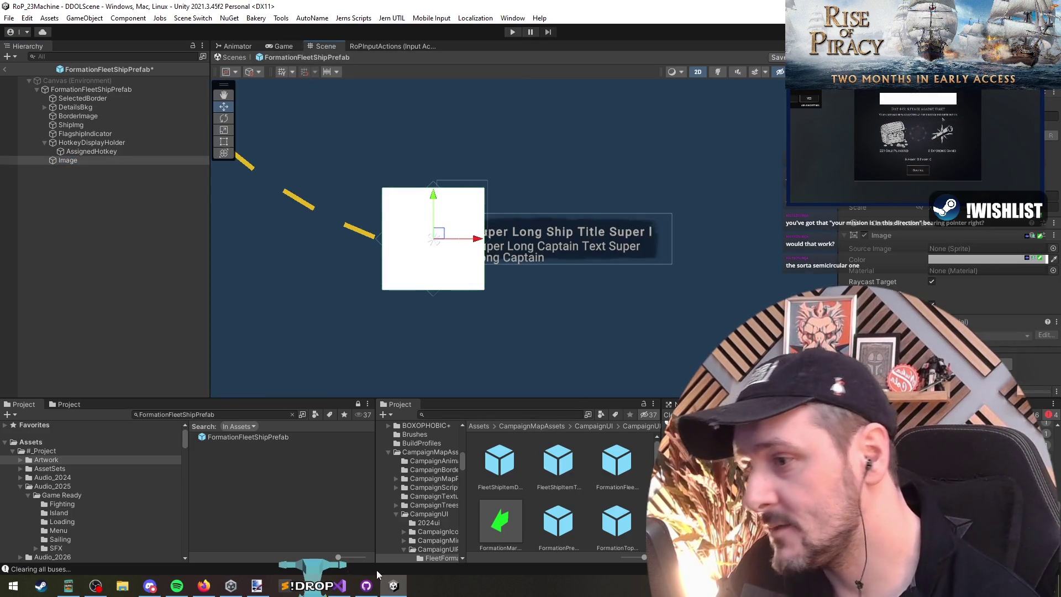
Step: Set the new Image's sprite to the directional indicator triangle
left_click(255, 590)
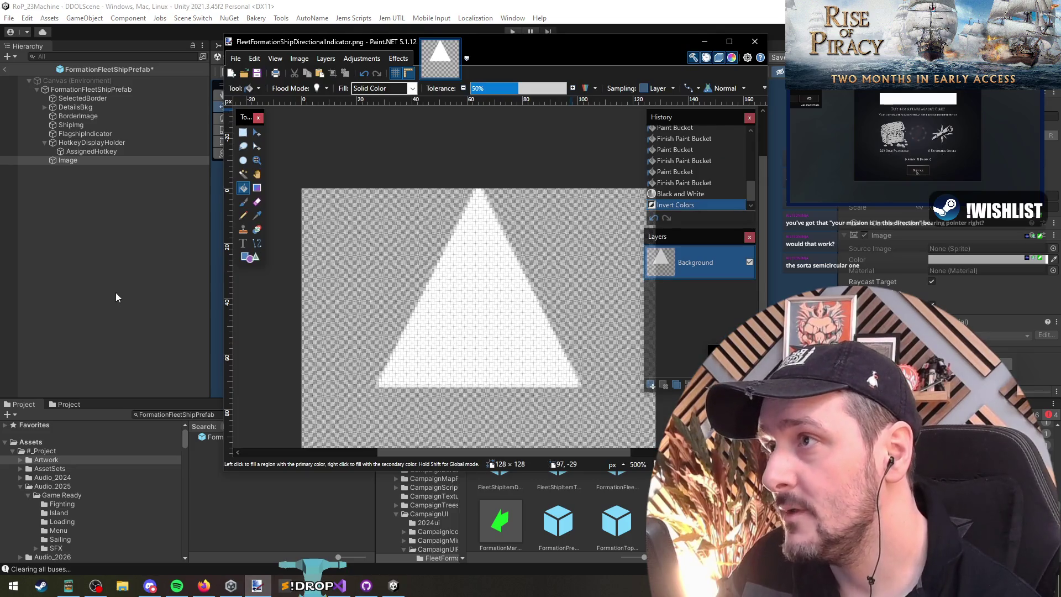
right_click(105, 234)
left_click(88, 182)
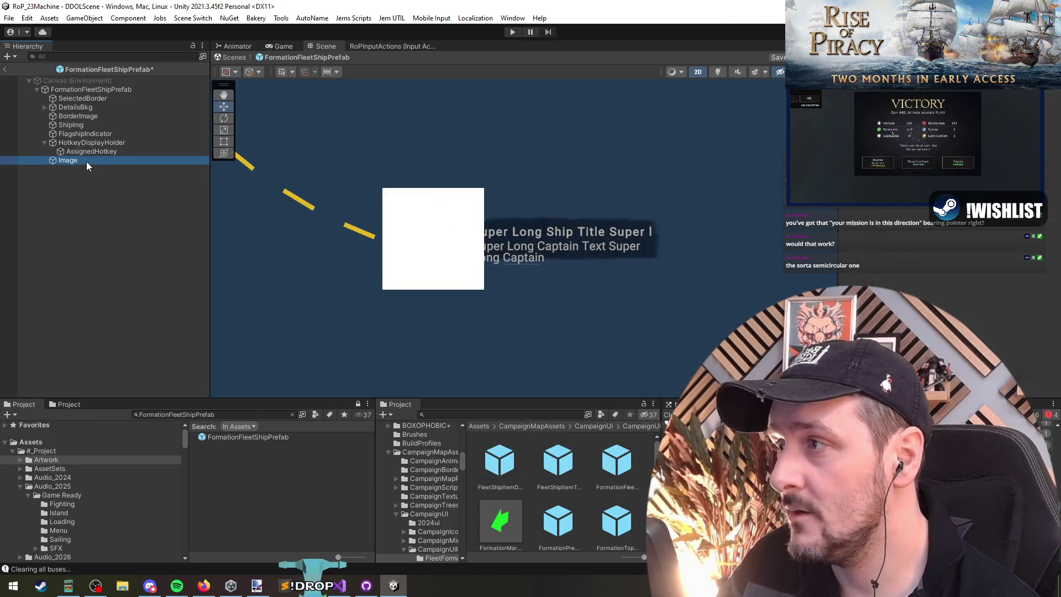
left_click(1053, 249)
type("direction")
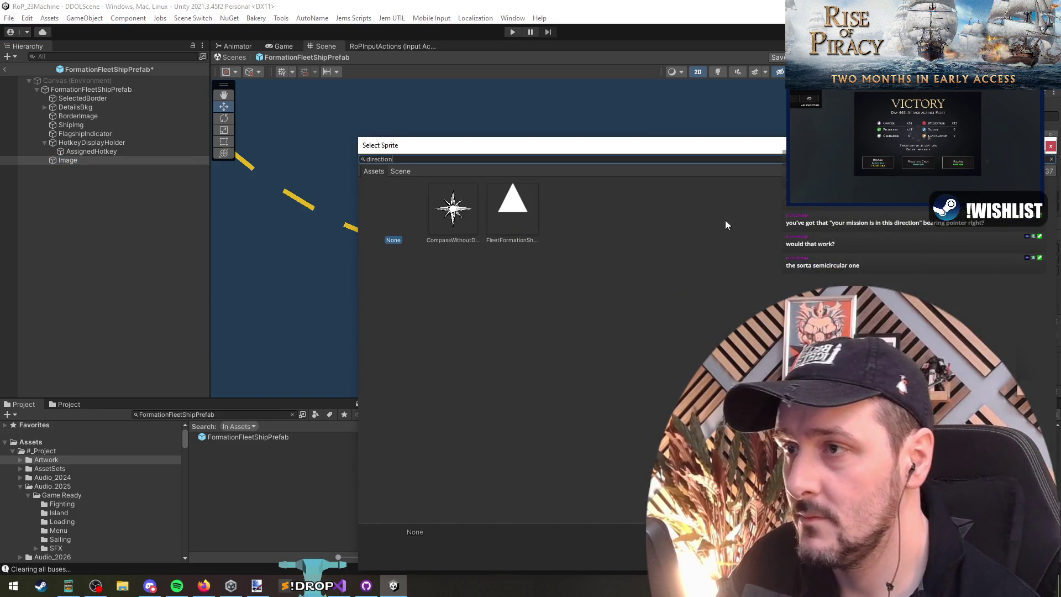
double_click(512, 202)
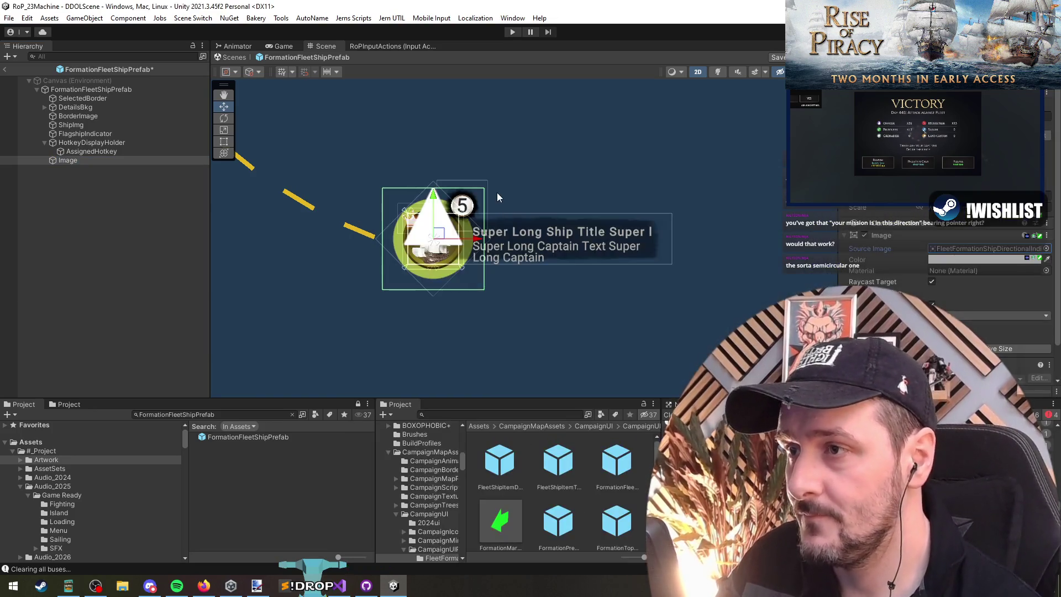
Step: Move the Image above SelectedBorder in the prefab hierarchy
left_click_drag(452, 203, 499, 235)
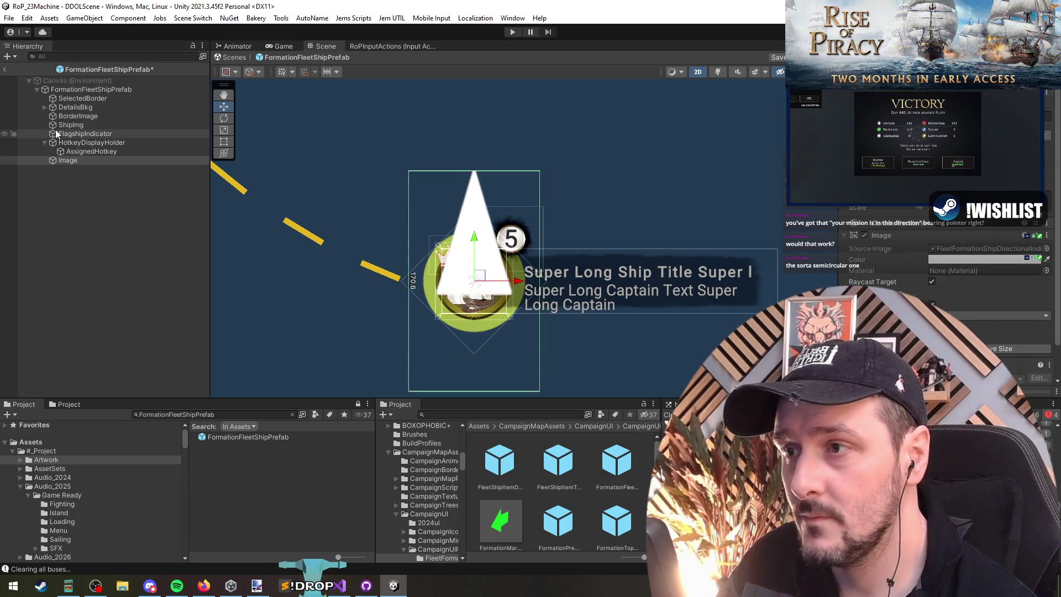
left_click(85, 160)
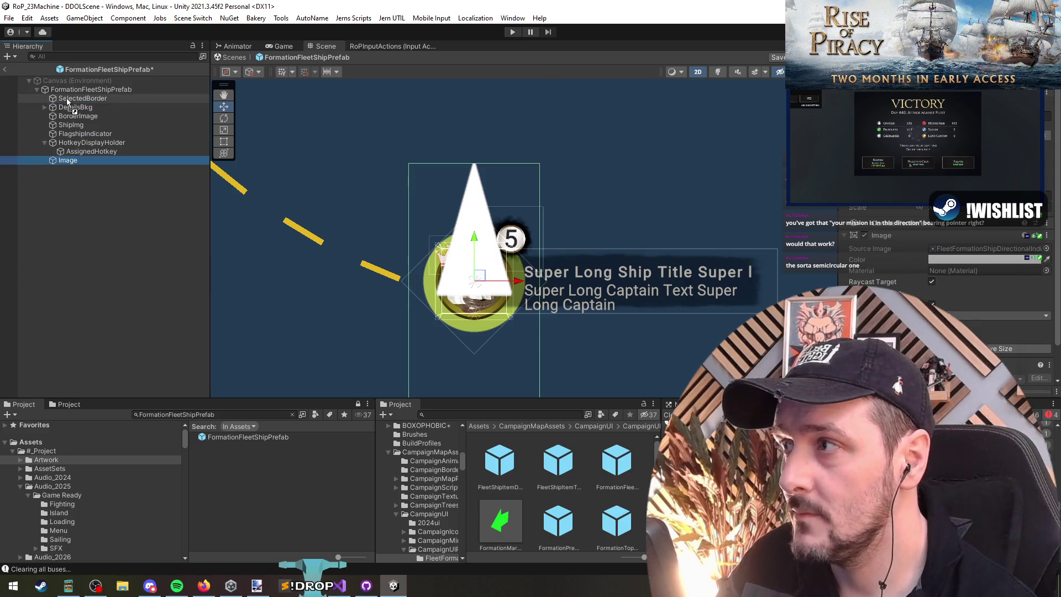
left_click_drag(66, 98, 68, 99)
scroll(491, 292, "up", 3)
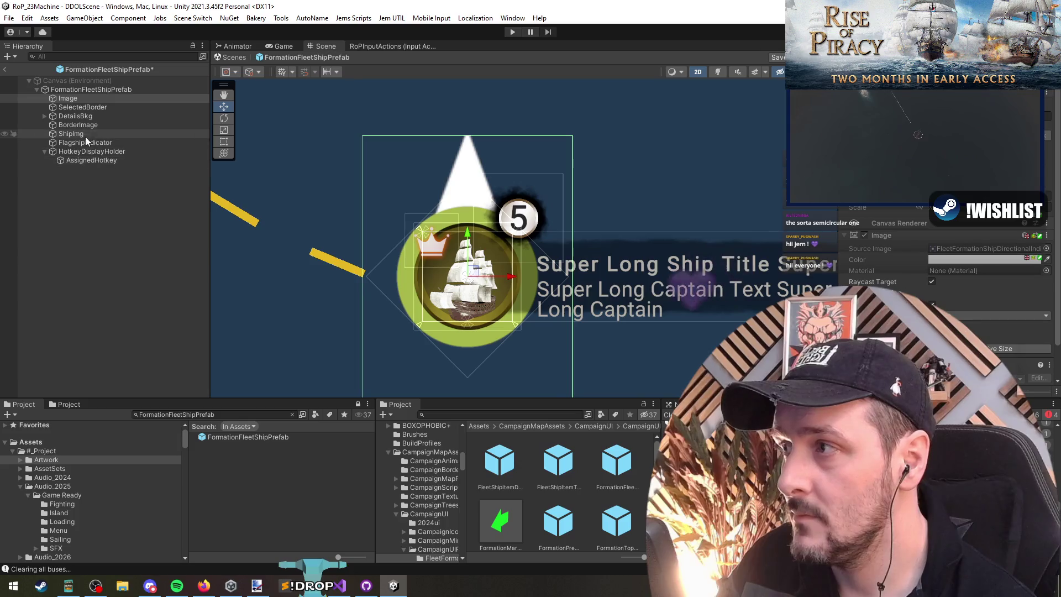
Step: Hide SelectedBorder and test-rotate the triangle, then undo the rotation
left_click(83, 107)
key("alt+shift+a")
key("alt+shift+a")
key("alt+shift+a")
key("Up")
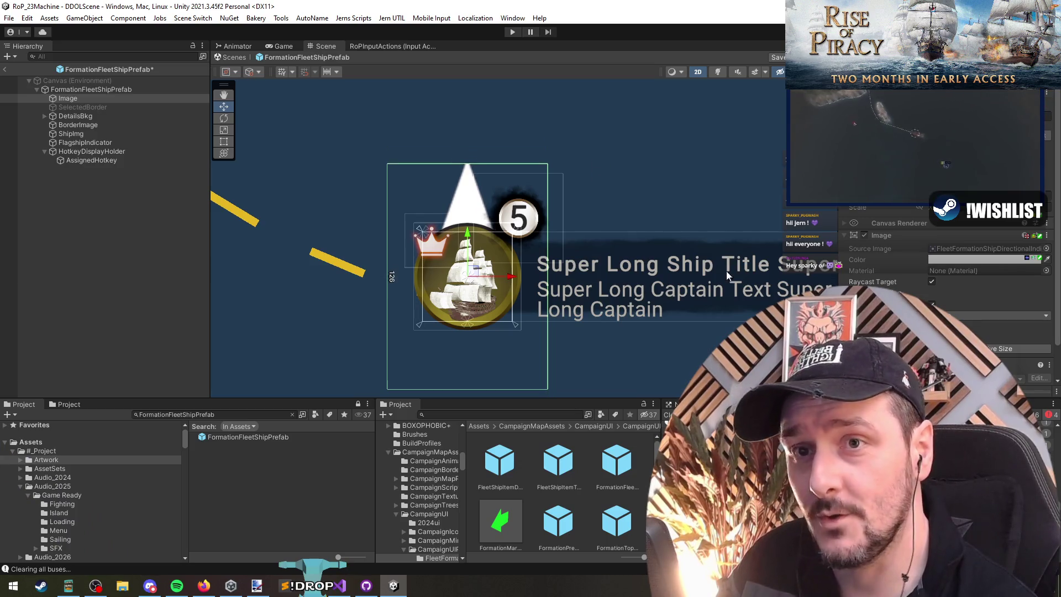
scroll(608, 255, "up", 2)
scroll(511, 252, "down", 2)
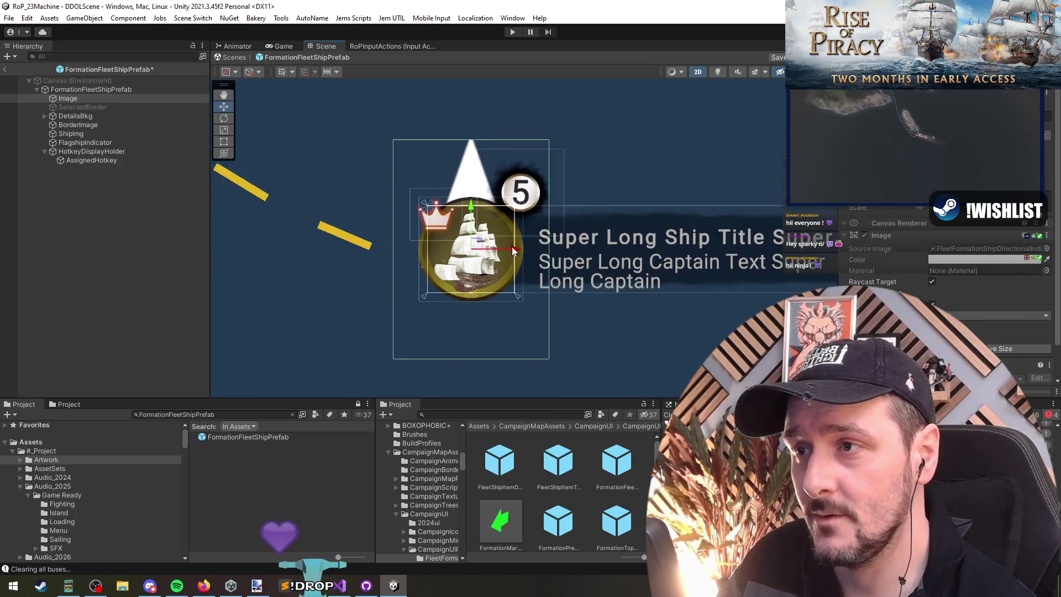
scroll(512, 252, "down", 2)
mouse_move(425, 169)
left_mouse_down()
mouse_move(409, 182)
mouse_move(421, 160)
mouse_move(729, 132)
left_mouse_up()
key("ctrl+z")
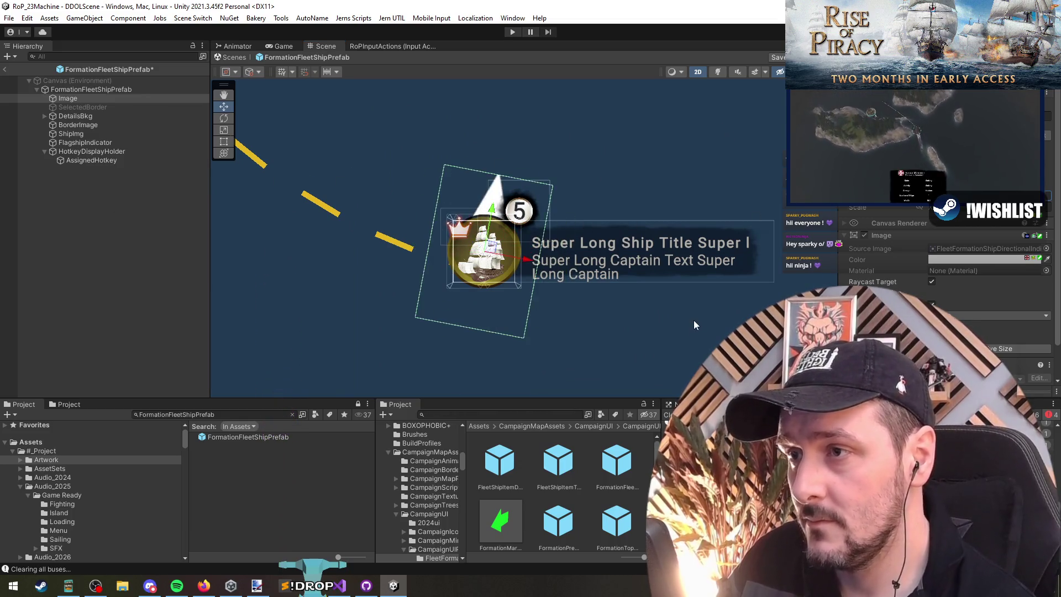
Step: Rename the Image object to DirectionalIndicator
left_click(110, 99)
type("D")
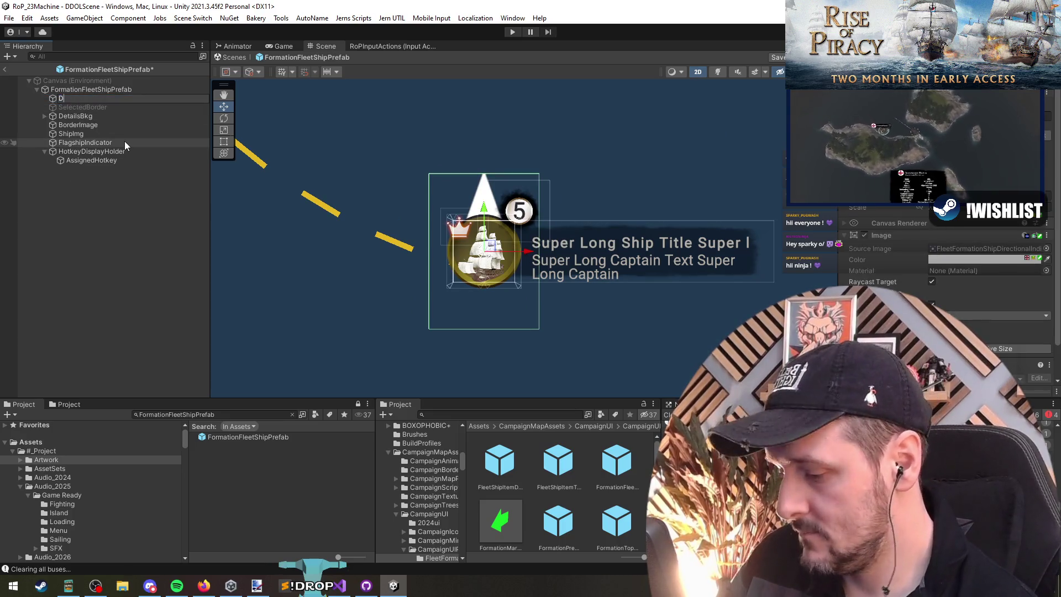
type("irectionalIndicator")
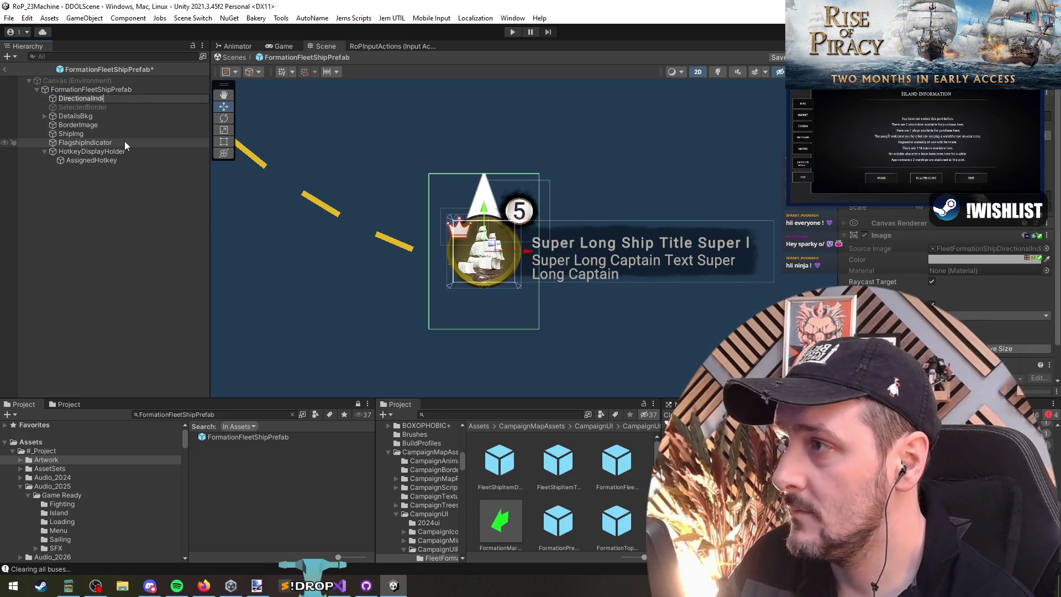
key("Return")
key("Down")
key("Down")
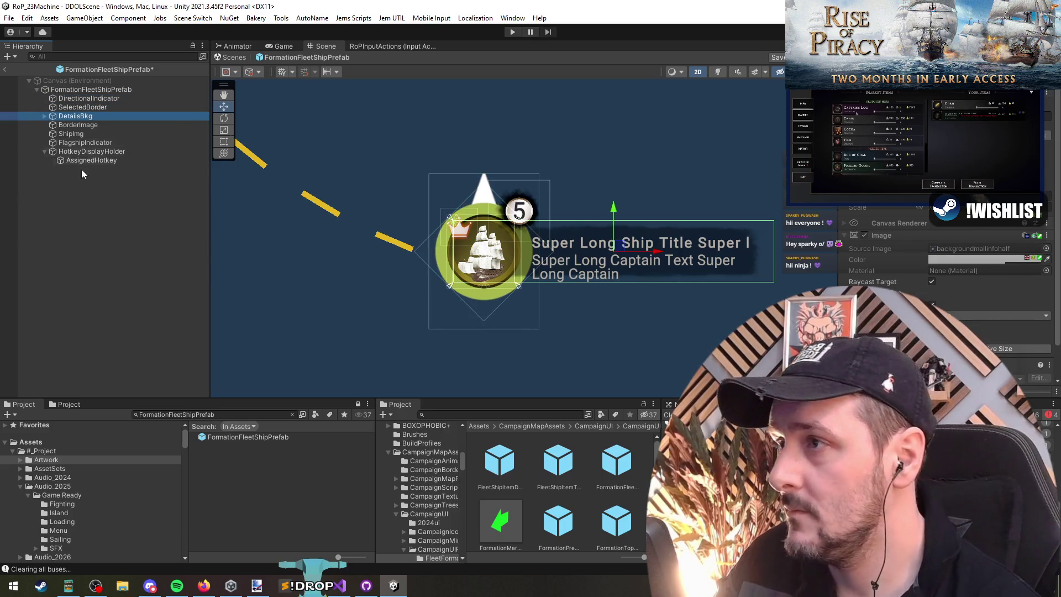
Step: Open the FormationDraggableController script from the prefab root in Visual Studio
left_click(126, 261)
left_click(91, 151)
left_click(91, 89)
left_click_drag(91, 89, 984, 244)
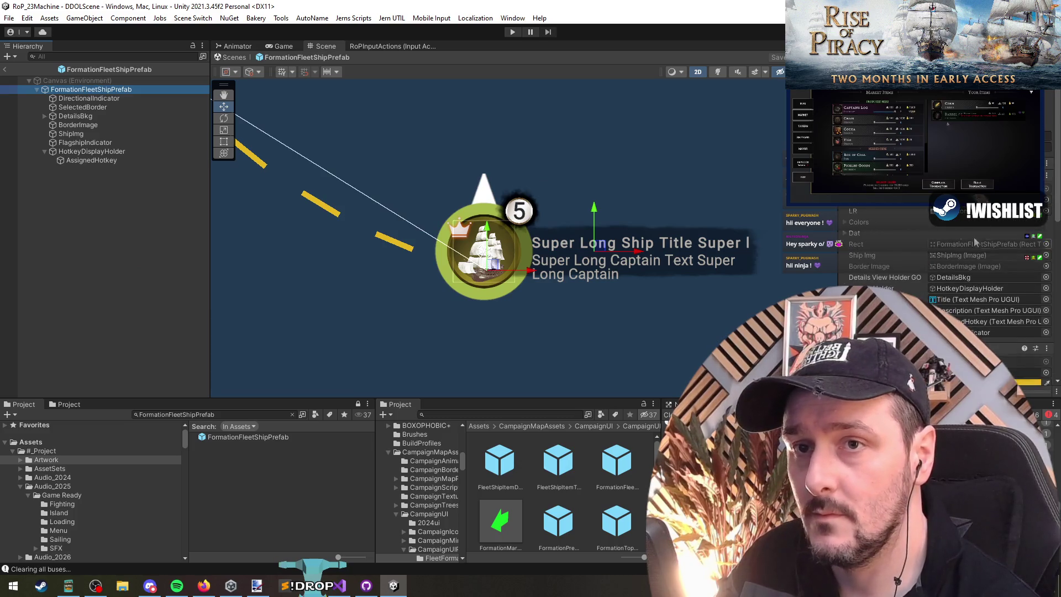
double_click(984, 199)
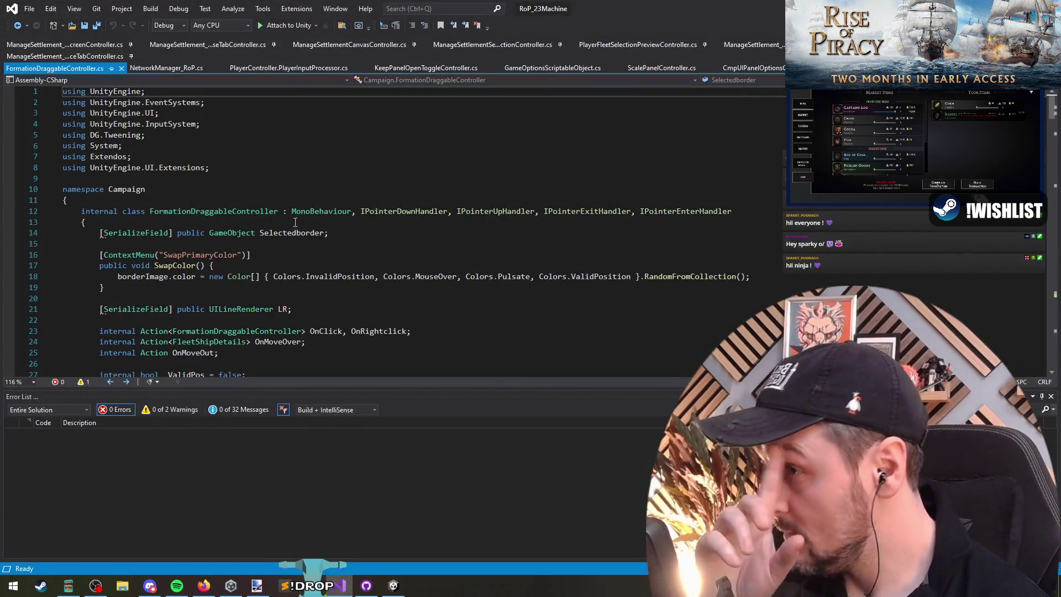
Step: Add IScrollHandler after IPointerEnterHandler in FormationDraggableController's class declaration on line 12
left_click(409, 212)
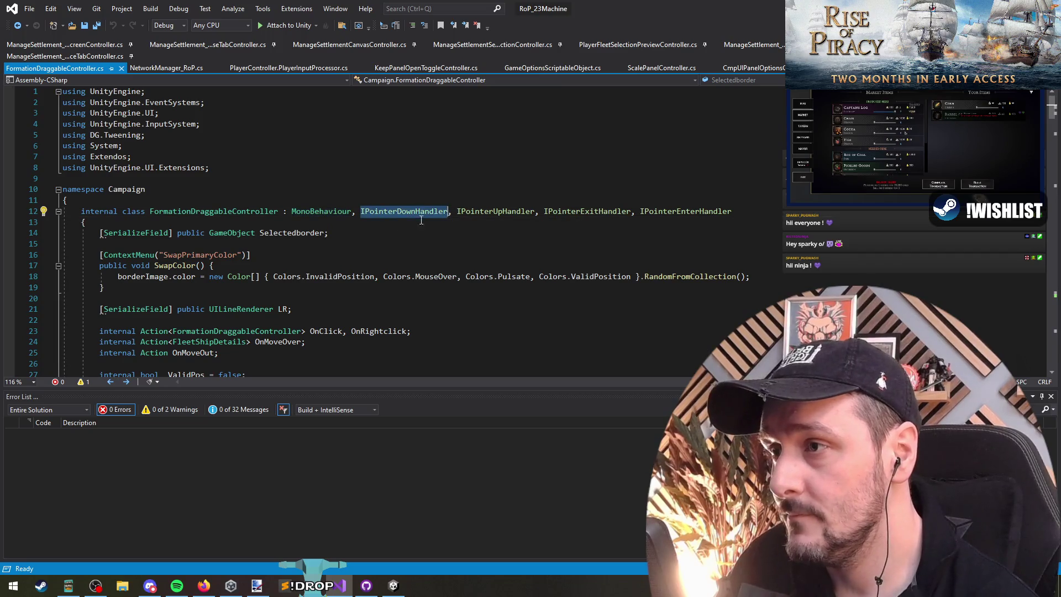
key("ctrl+F12")
left_click(177, 274)
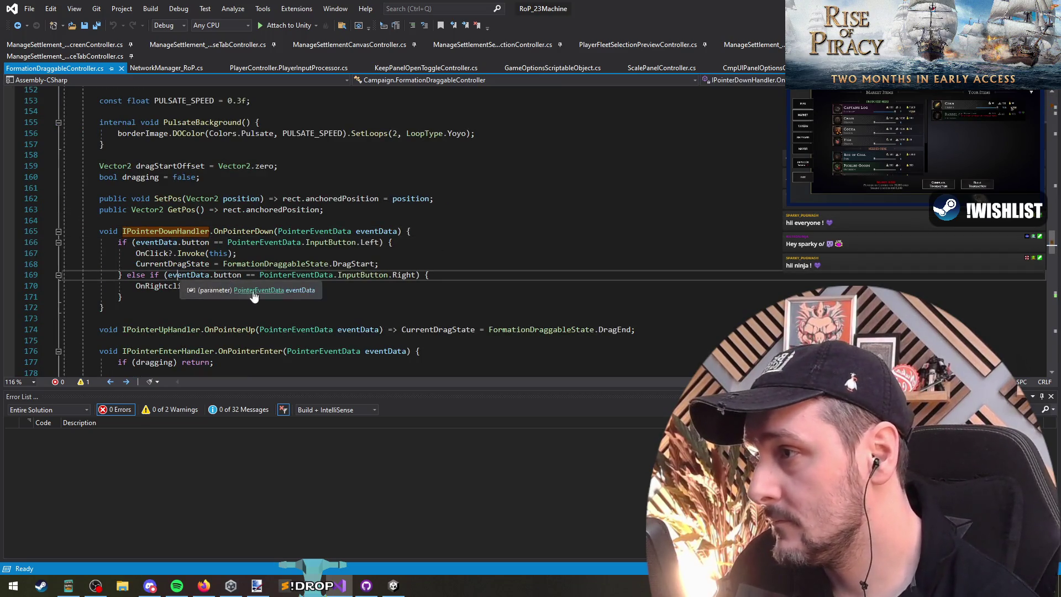
left_click(306, 290)
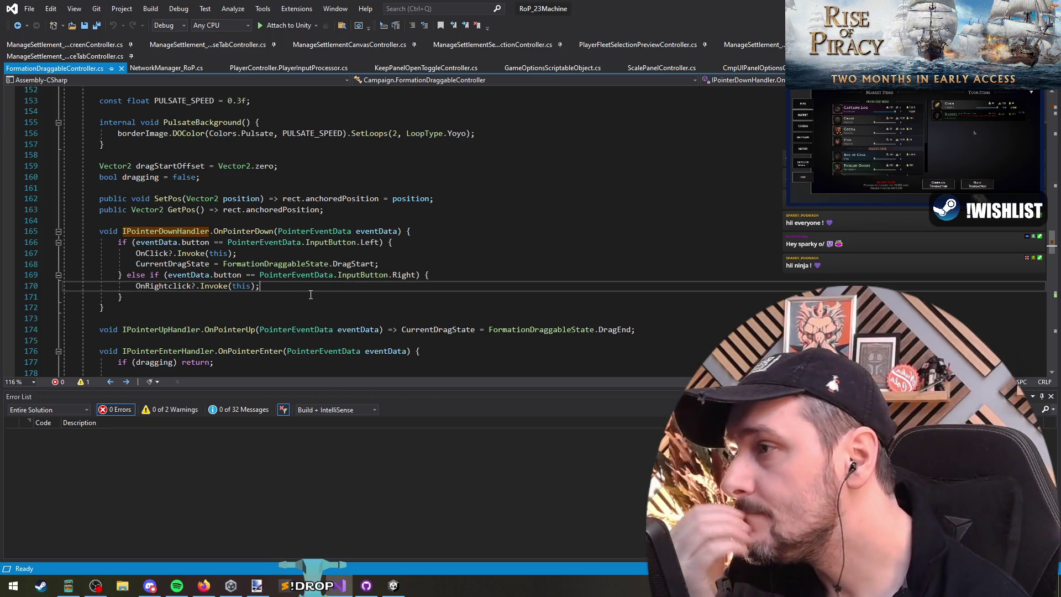
scroll(310, 295, "up", 20)
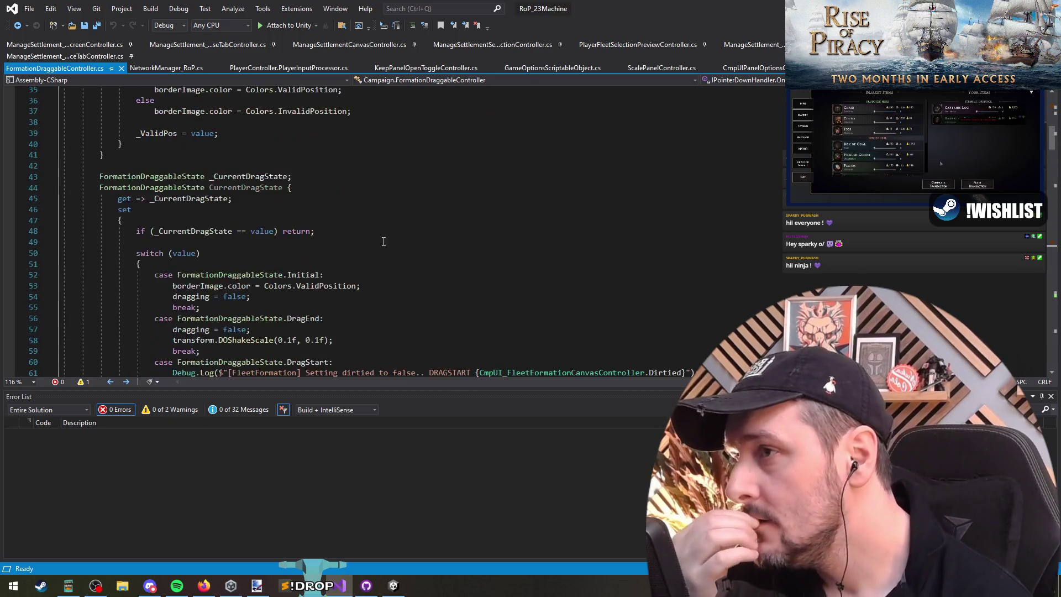
scroll(520, 178, "up", 4)
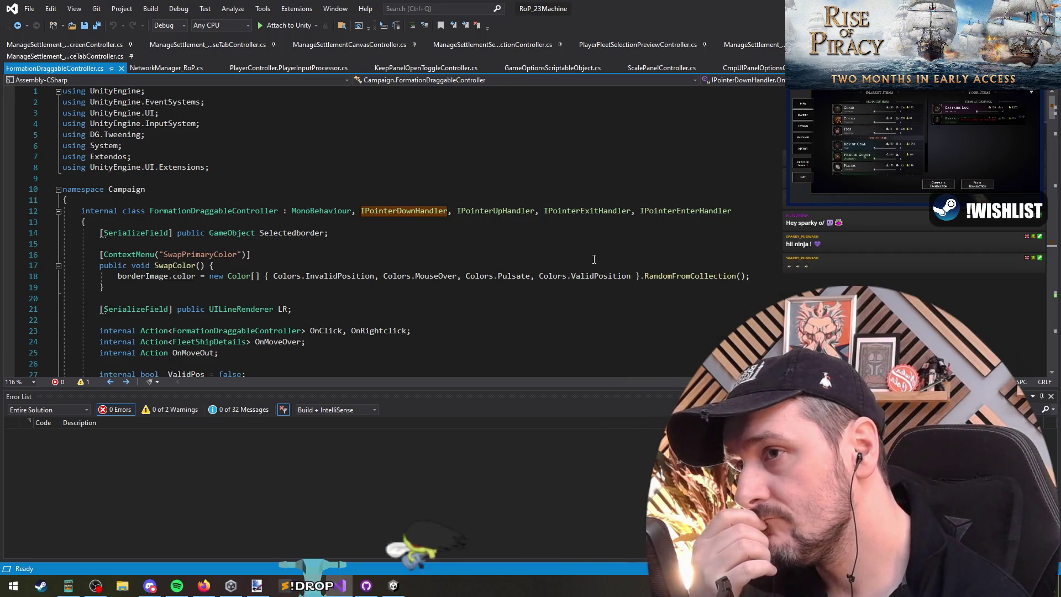
left_click(741, 209)
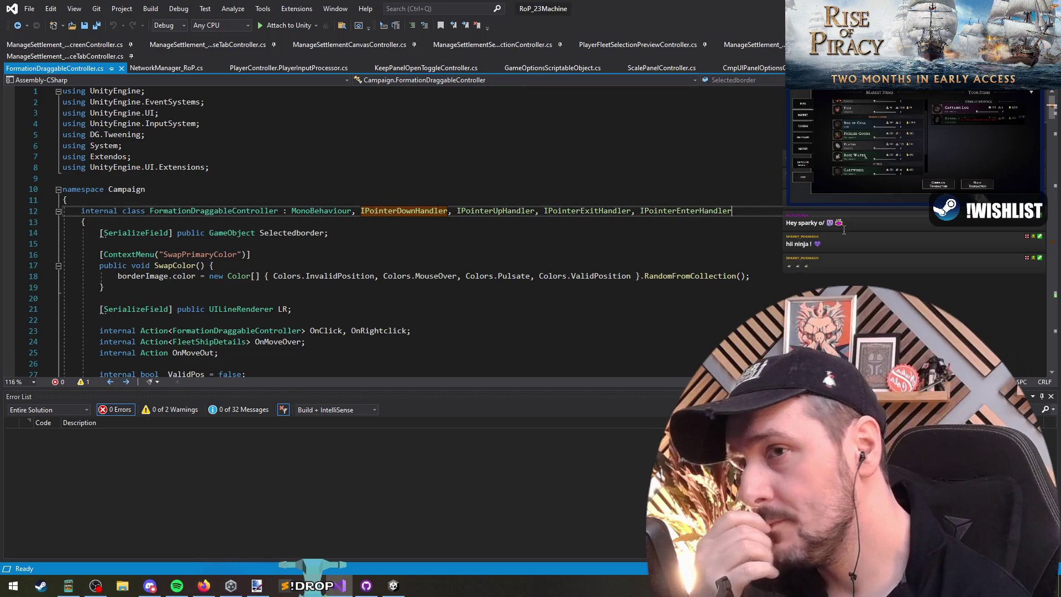
type(", IScrollHandler")
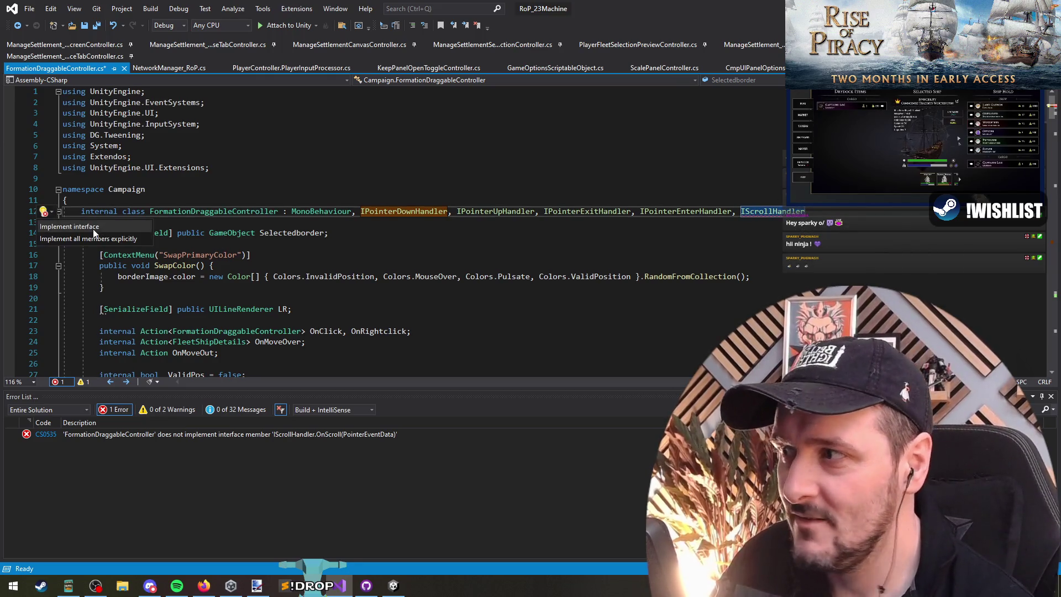
Step: Insert an empty IScrollHandler.OnScroll method below the OnPointerUp handler
left_click(113, 238)
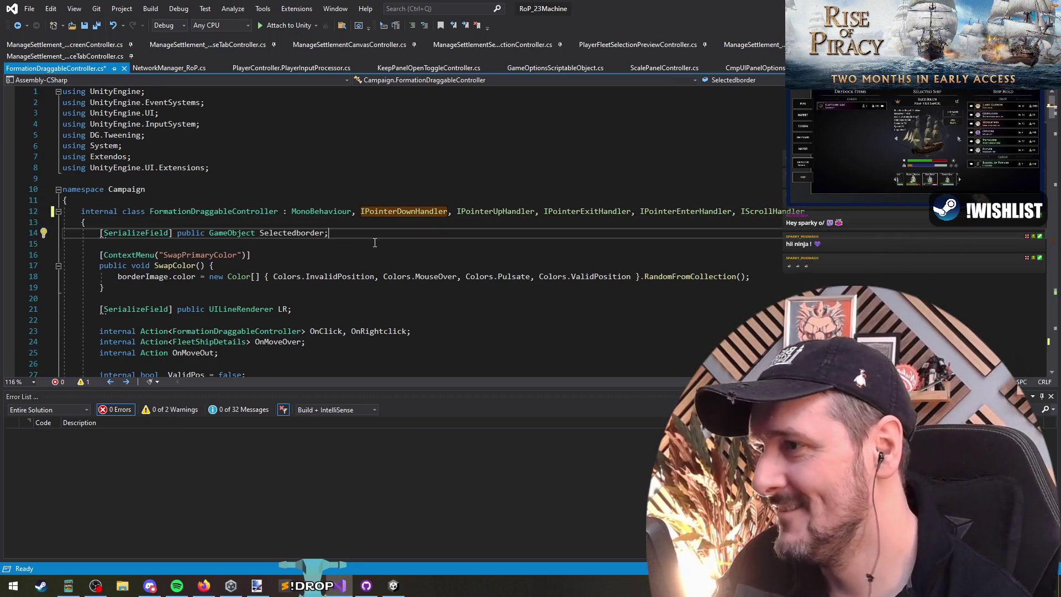
key("ctrl+z")
key("ctrl+z")
key("ctrl+z")
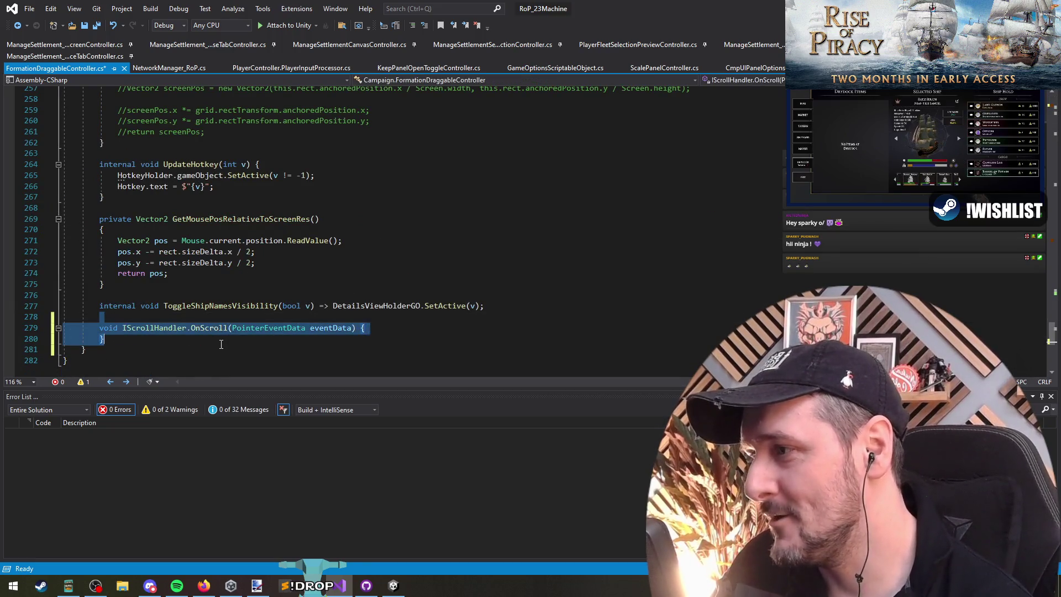
scroll(223, 345, "down", 12)
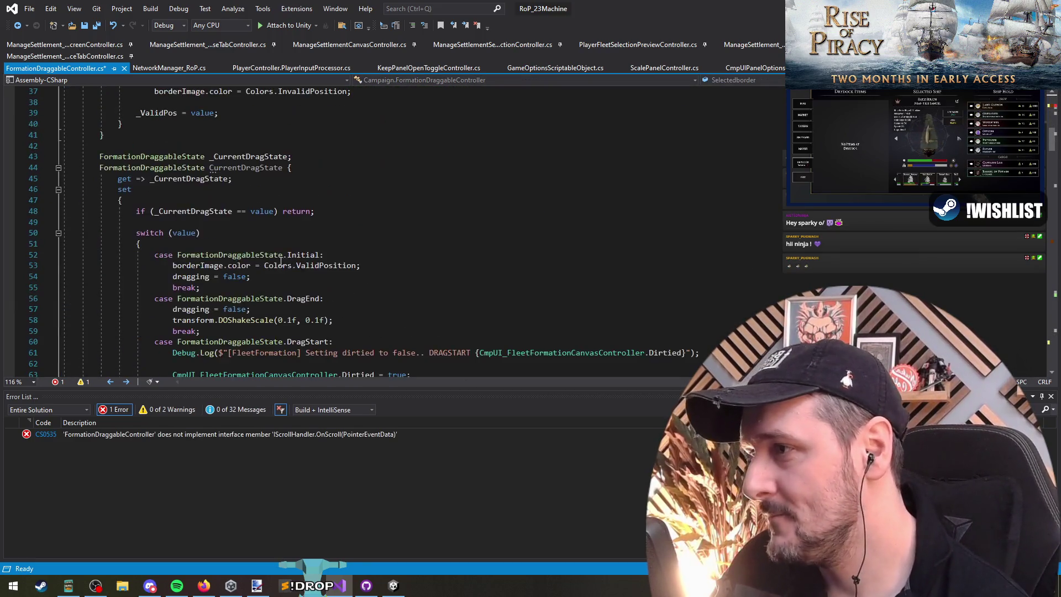
scroll(218, 309, "up", 4)
scroll(216, 293, "down", 5)
scroll(232, 265, "down", 12)
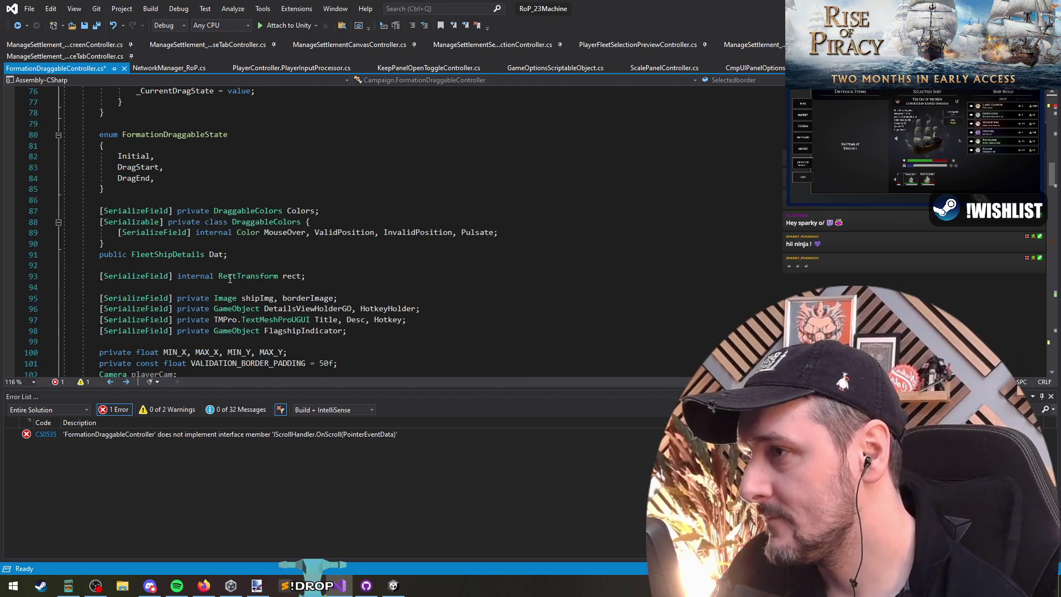
scroll(232, 275, "down", 20)
scroll(226, 262, "down", 7)
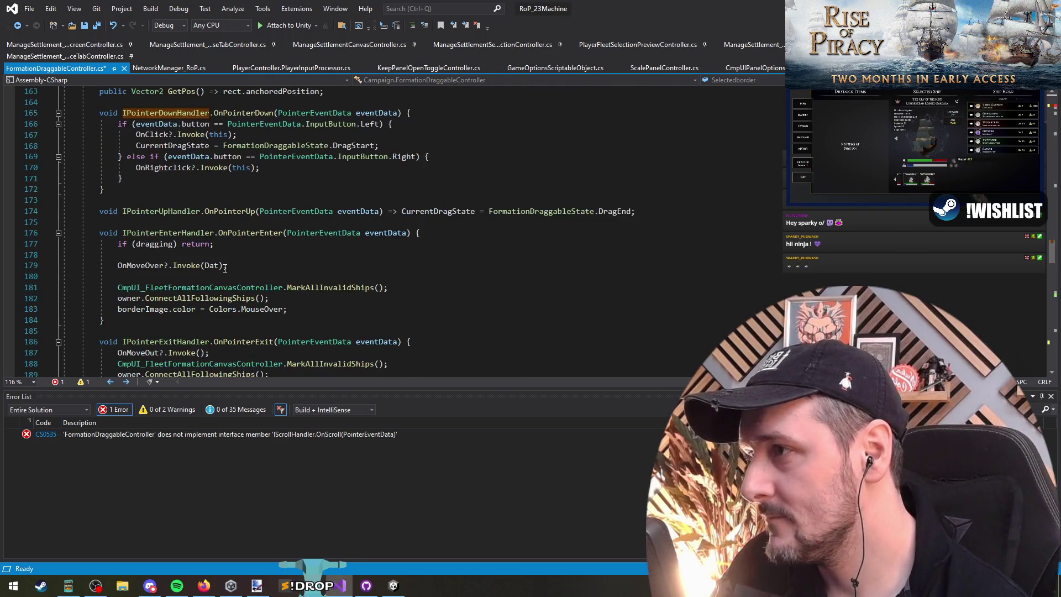
left_click(212, 218)
type("void IScrollHandler.OnScroll(PointerEventData eventData) { }")
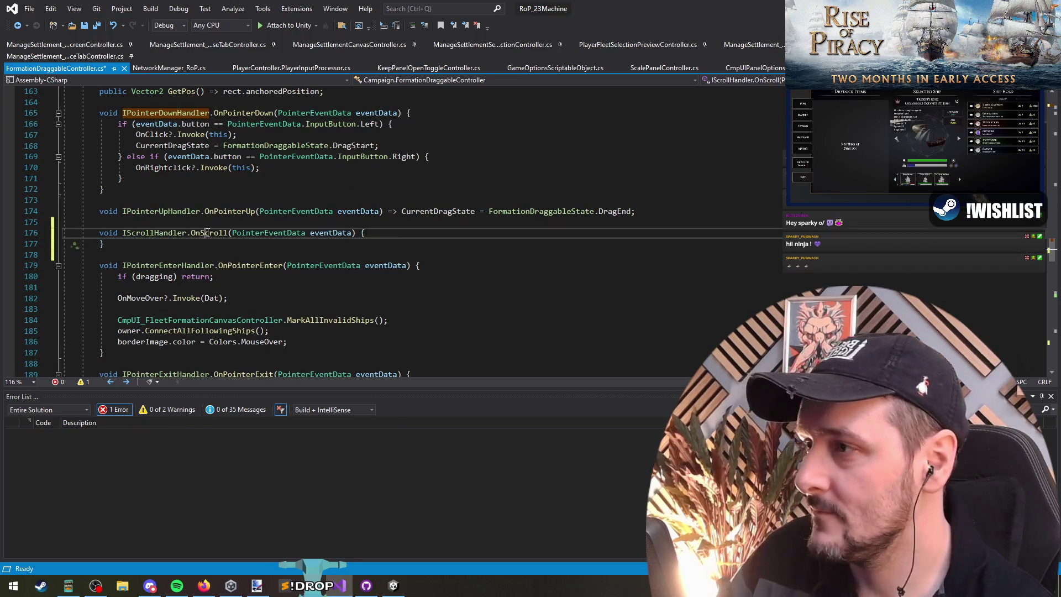
Step: Copy the scroll-forwarding line from ScrollWheelDetectorController's IScrollHandler.OnScroll implementation
right_click(207, 232)
left_click(257, 343)
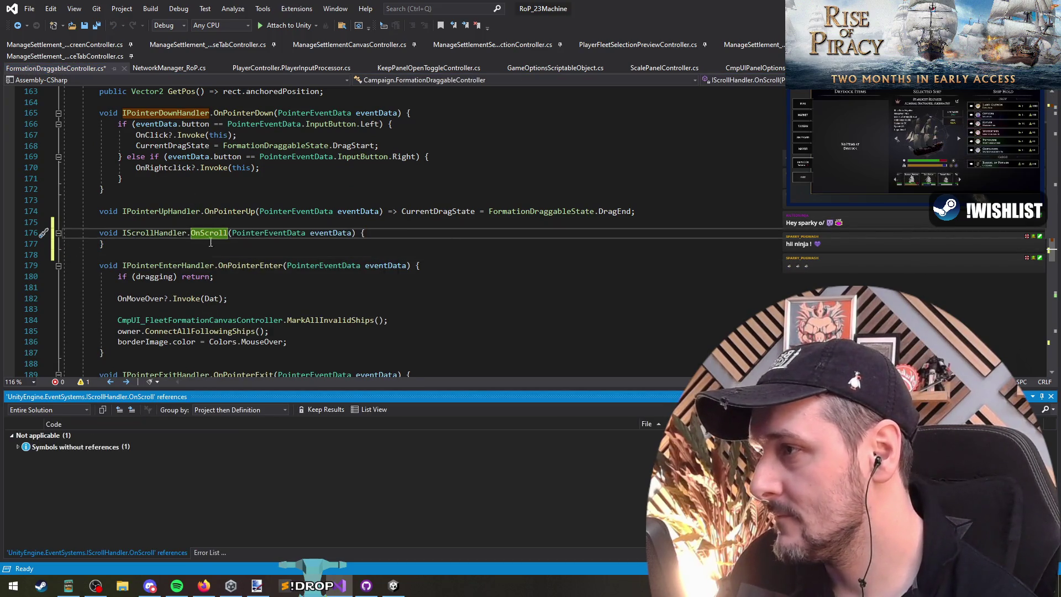
left_click(472, 234)
key("Return")
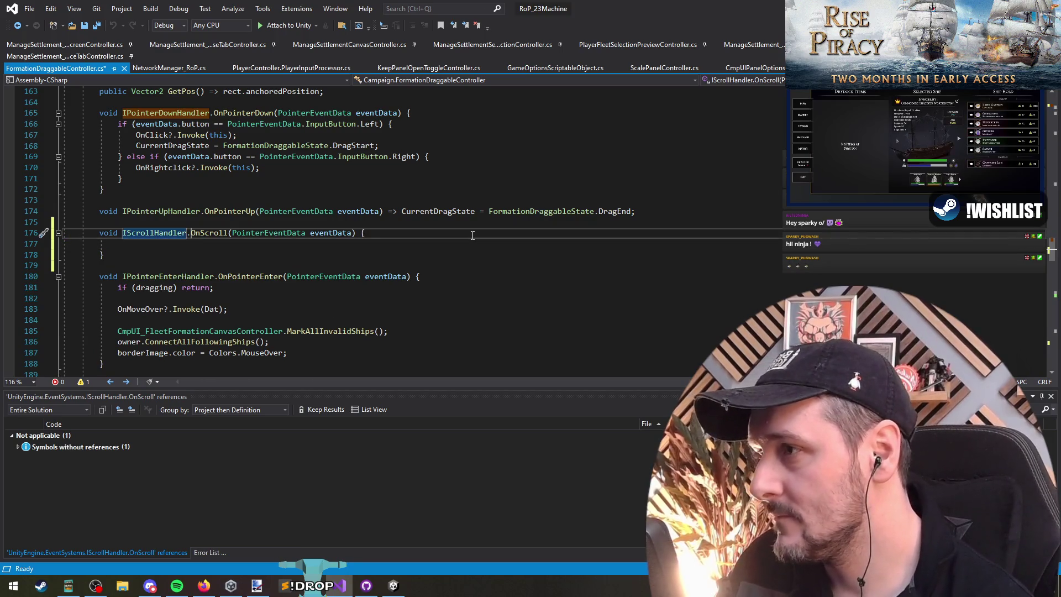
key("ctrl+shift+Left")
key("ctrl+shift+Left")
key("ctrl+shift+f")
key("Return")
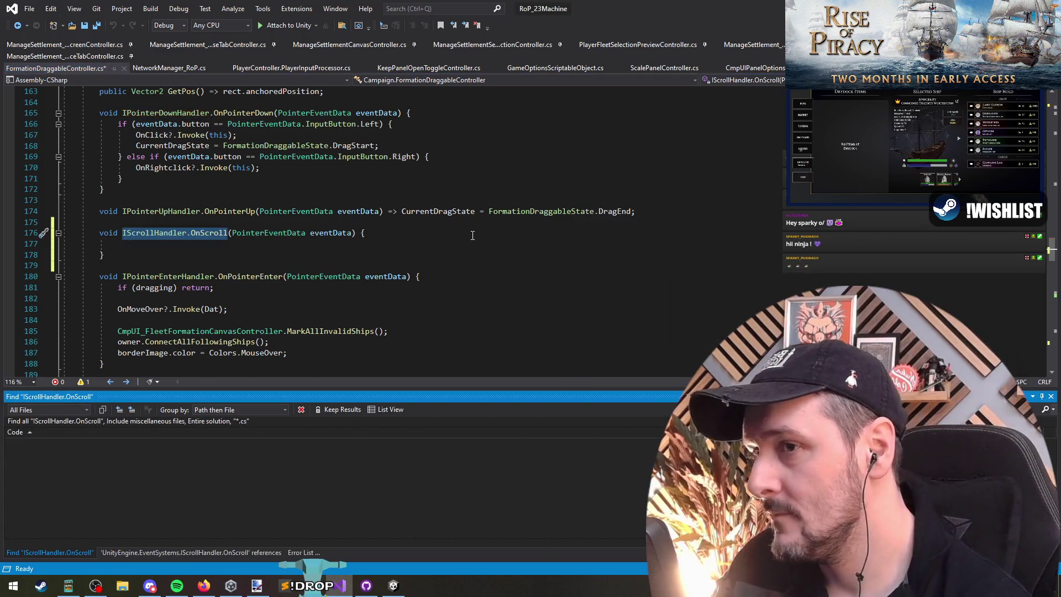
double_click(159, 476)
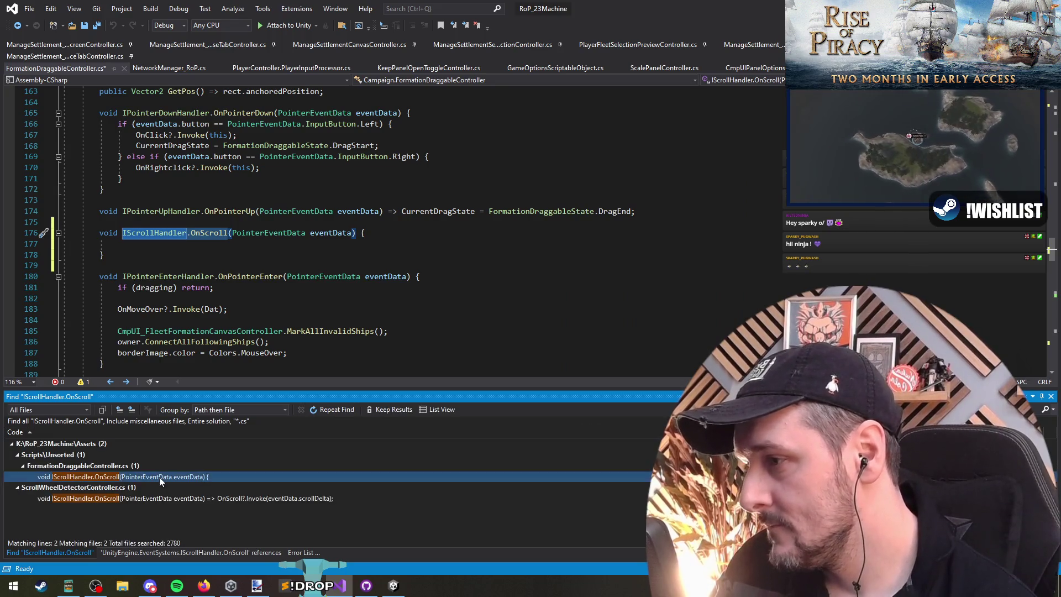
double_click(171, 497)
triple_click(461, 169)
key("ctrl+c")
Step: Make the OnScroll method body OnScroll?.Invoke(eventData.scrollDelta); and delete the duplicated signature
left_click(55, 67)
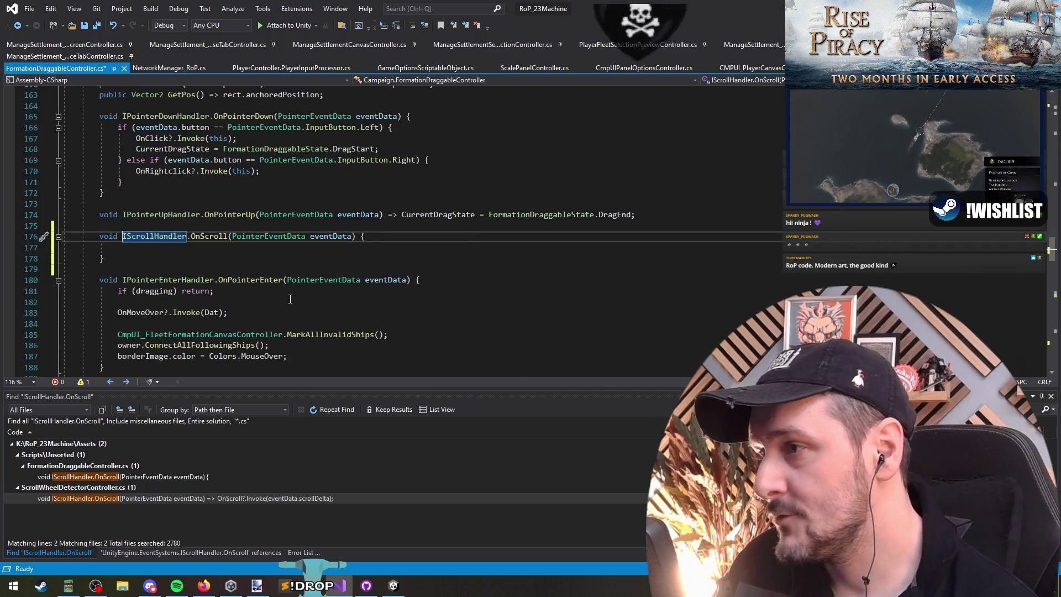
left_click(214, 247)
key("ctrl+v")
key("BackSpace")
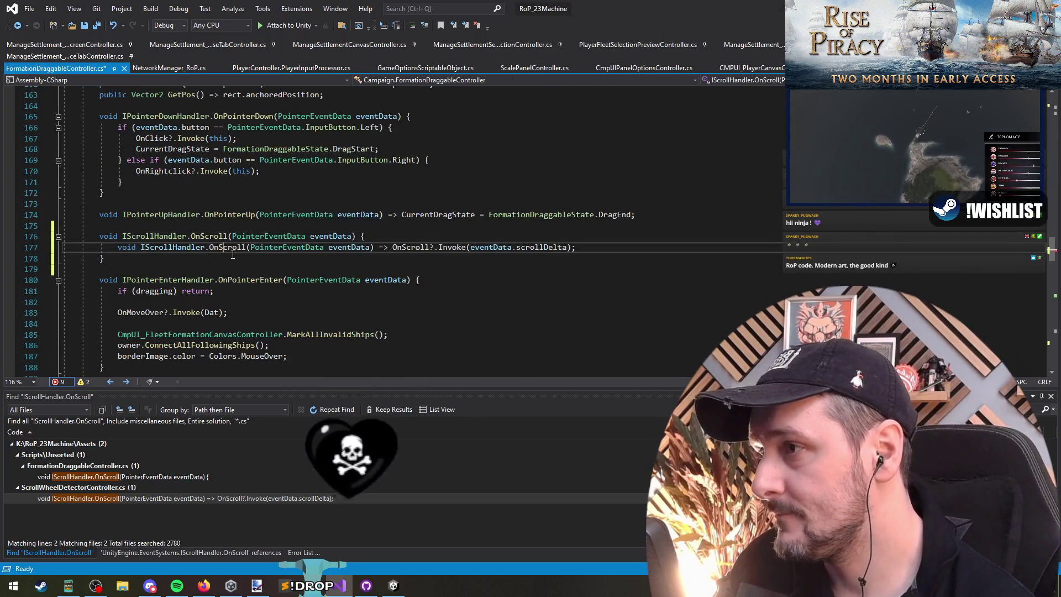
left_click(392, 247)
key("shift+Home")
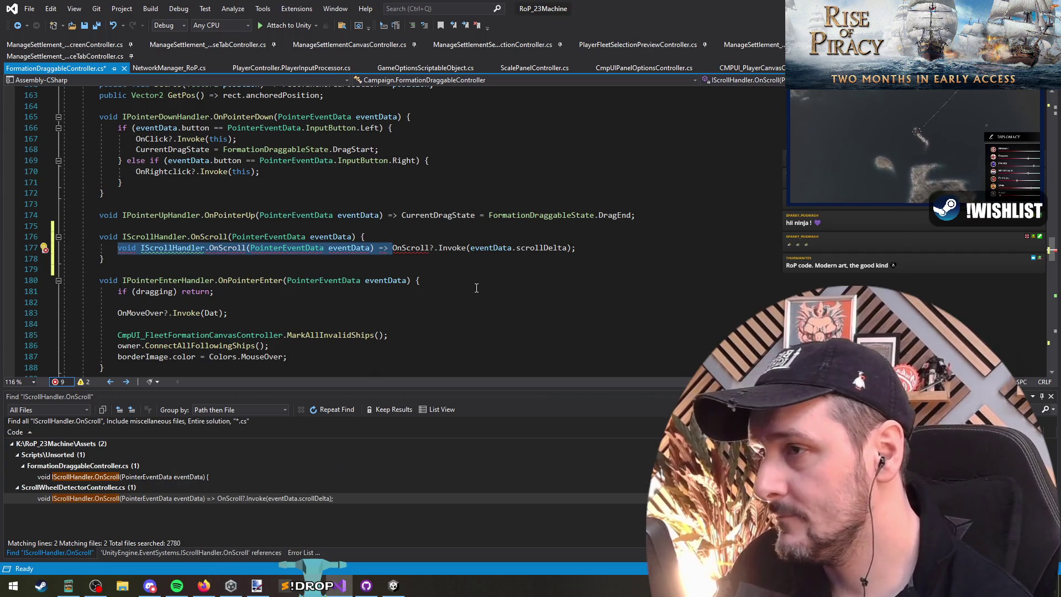
key("Delete")
key("ctrl+shift+Right")
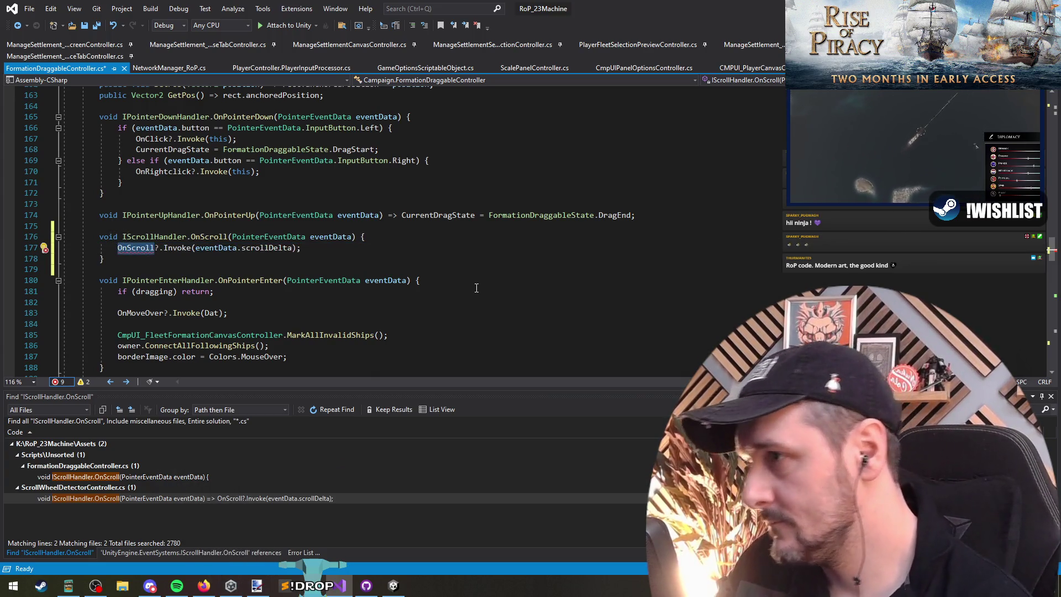
key("End")
key("Return")
key("Return")
Step: Save FormationDraggableController.cs and return to the field declarations
key("ctrl+s")
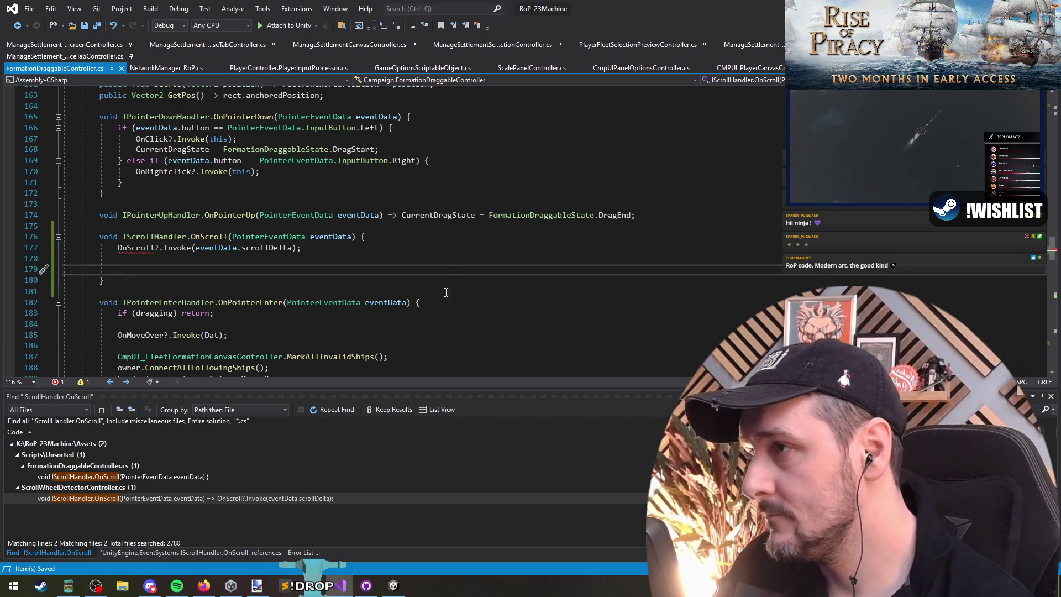
scroll(445, 296, "up", 20)
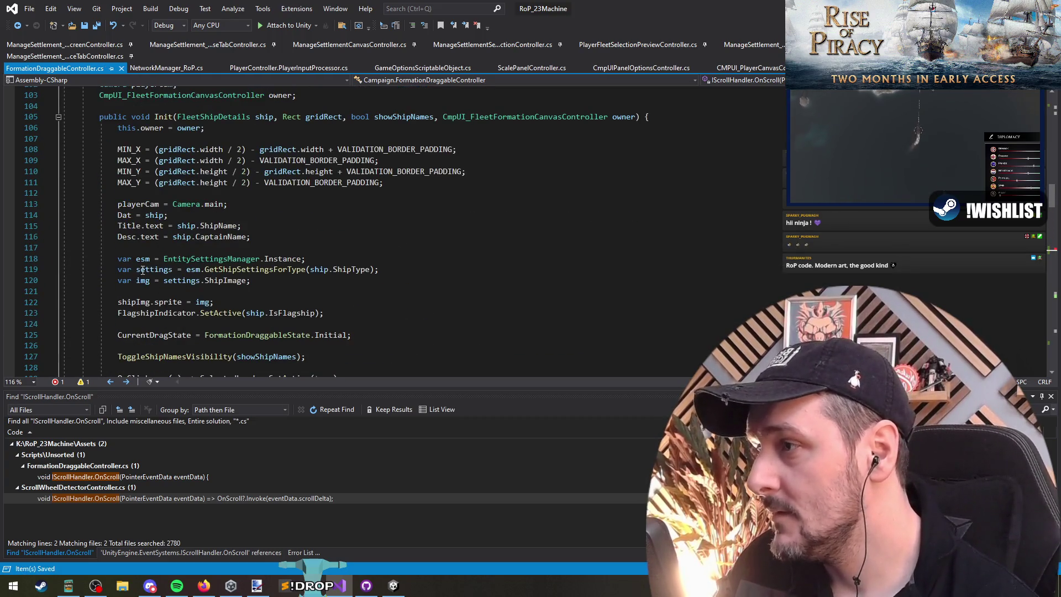
scroll(174, 236, "up", 8)
scroll(227, 326, "up", 20)
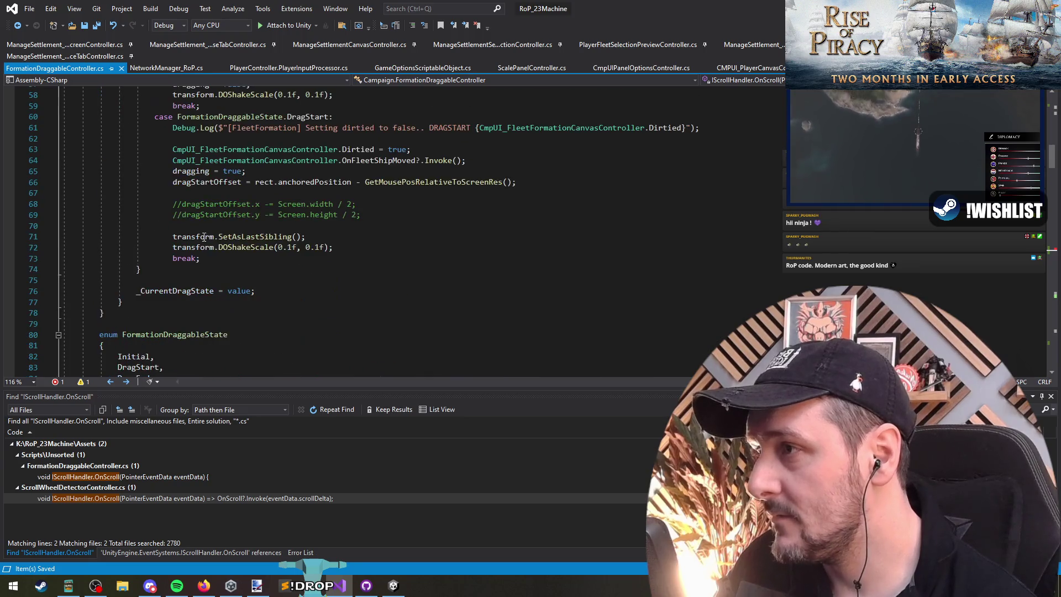
scroll(216, 295, "down", 2)
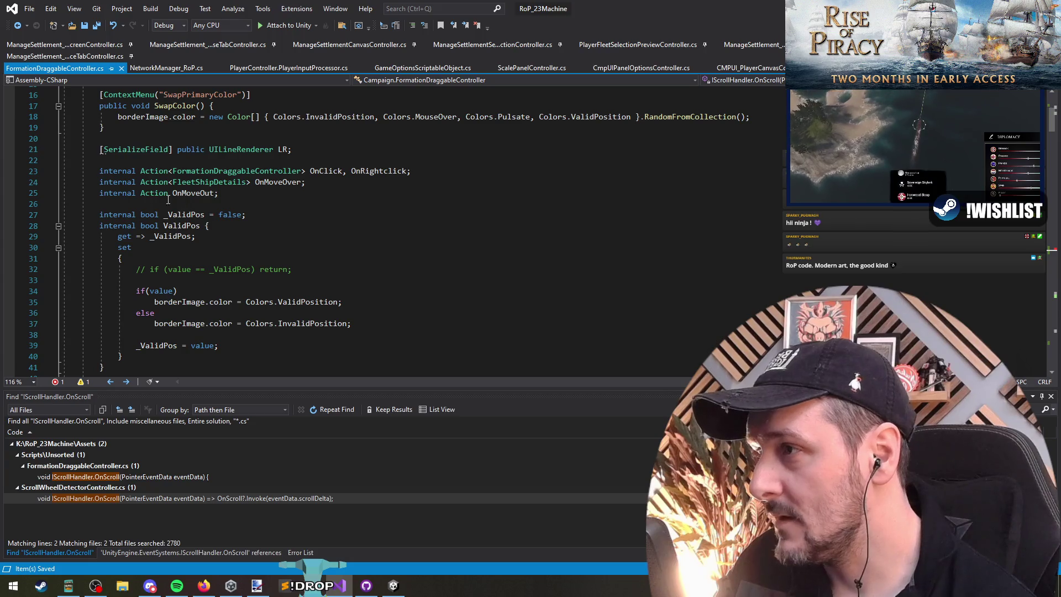
Step: Rename the OnRightclick field to OnRightClick across all its references
left_click(407, 171)
type(", OnScr")
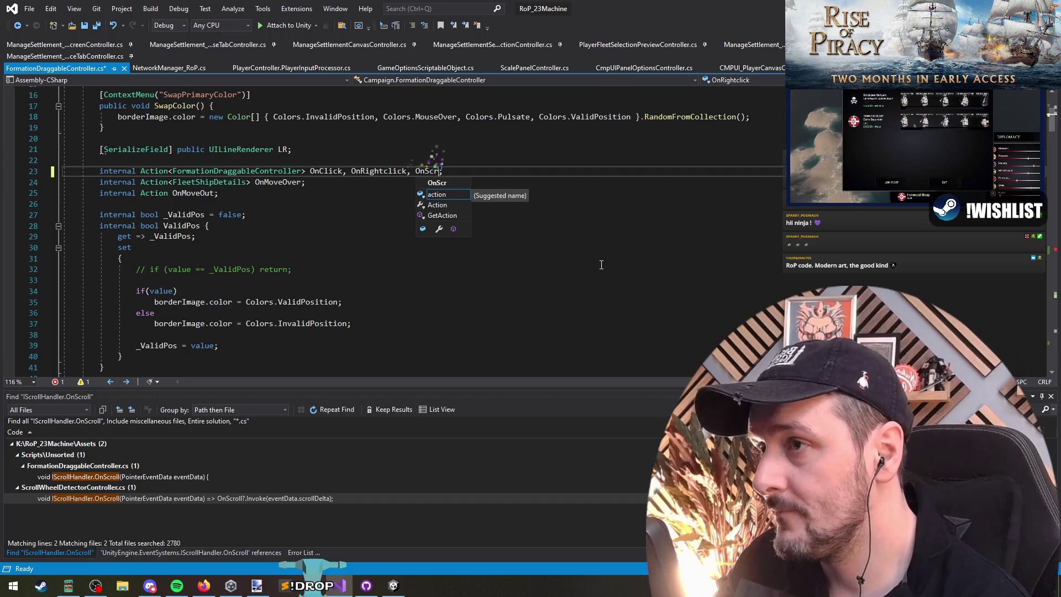
type("oll")
right_click(371, 172)
left_click(398, 276)
double_click(389, 172)
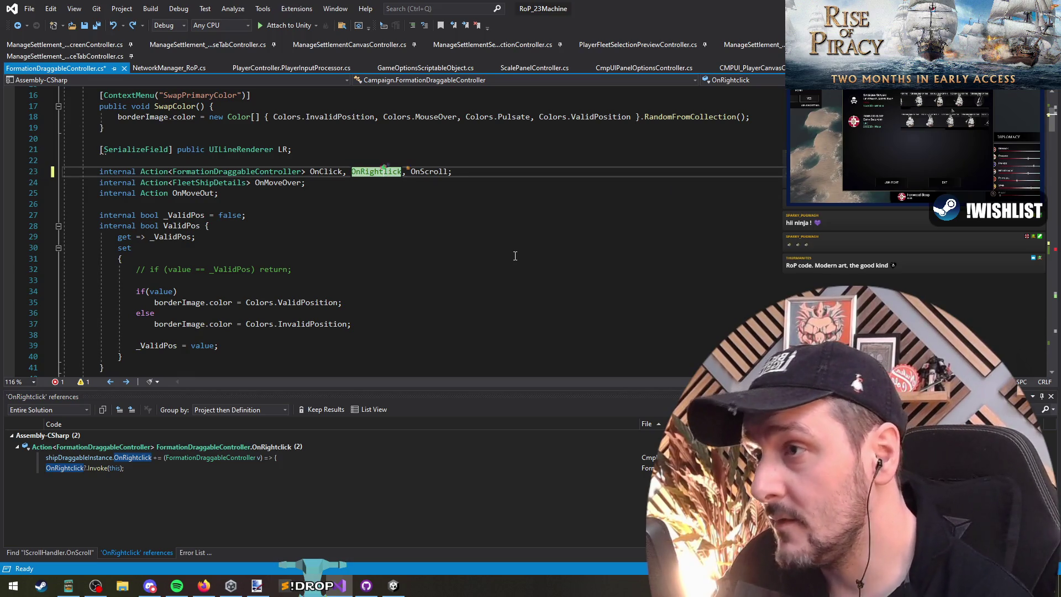
type("C")
key("Return")
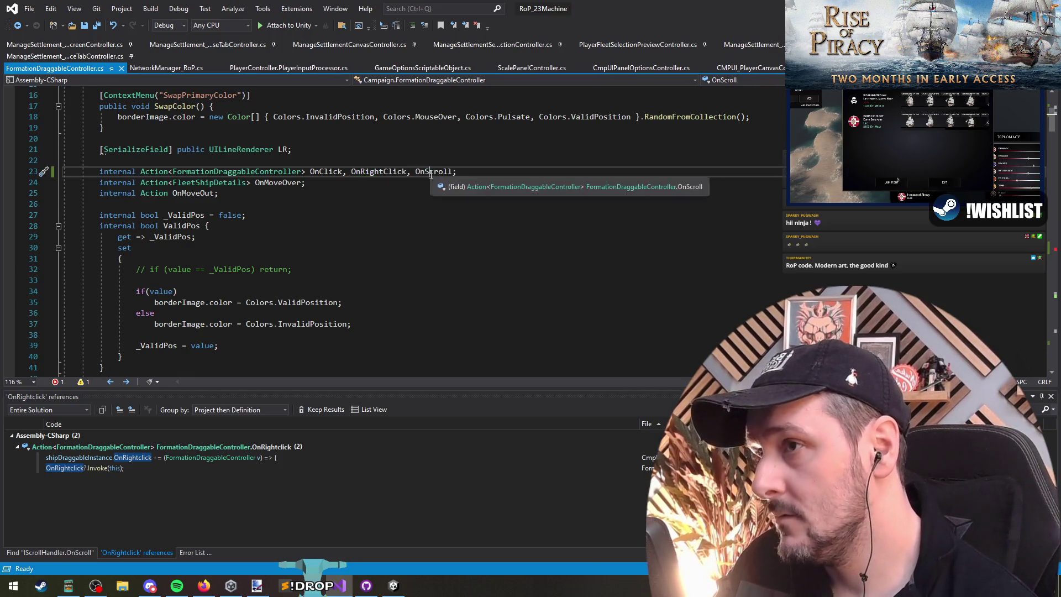
Step: Remove the empty lines inside the OnScroll scroll handler
left_click(433, 173)
key("ctrl+shift+Down")
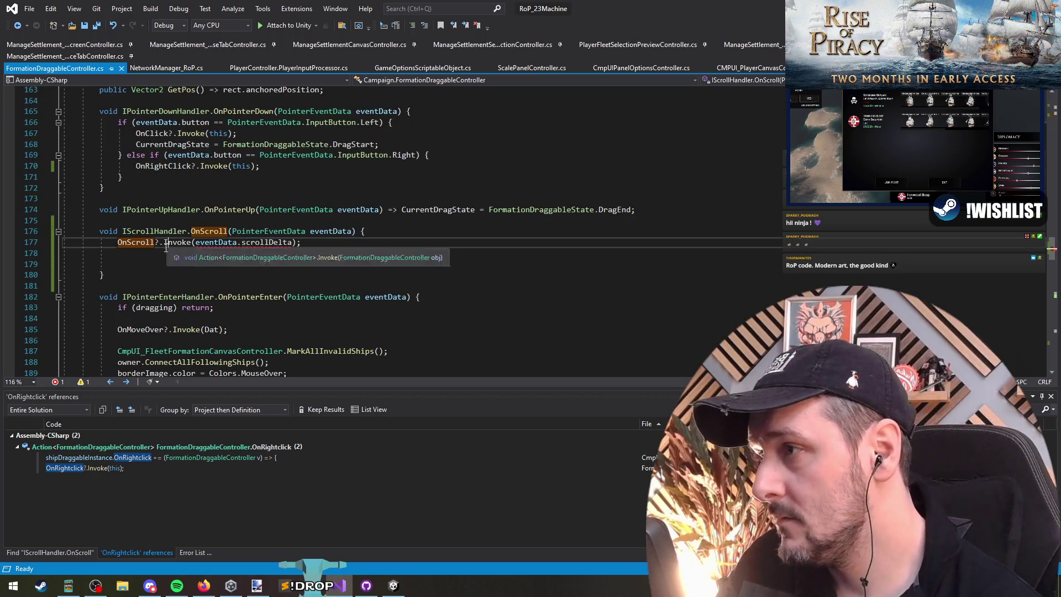
left_click(138, 252)
key("ctrl+shift+l")
key("ctrl+shift+l")
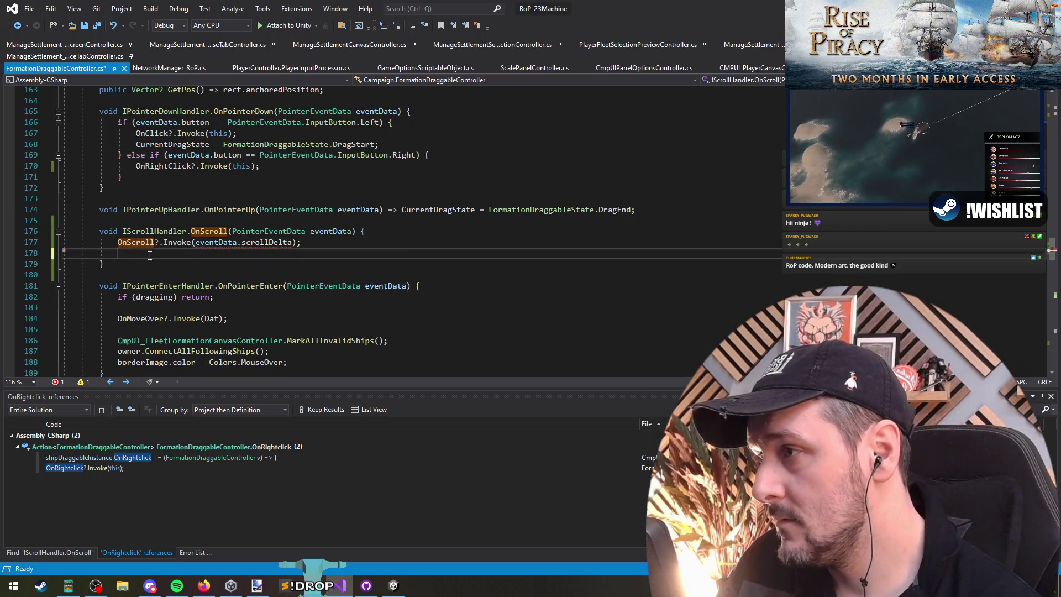
left_click(136, 242)
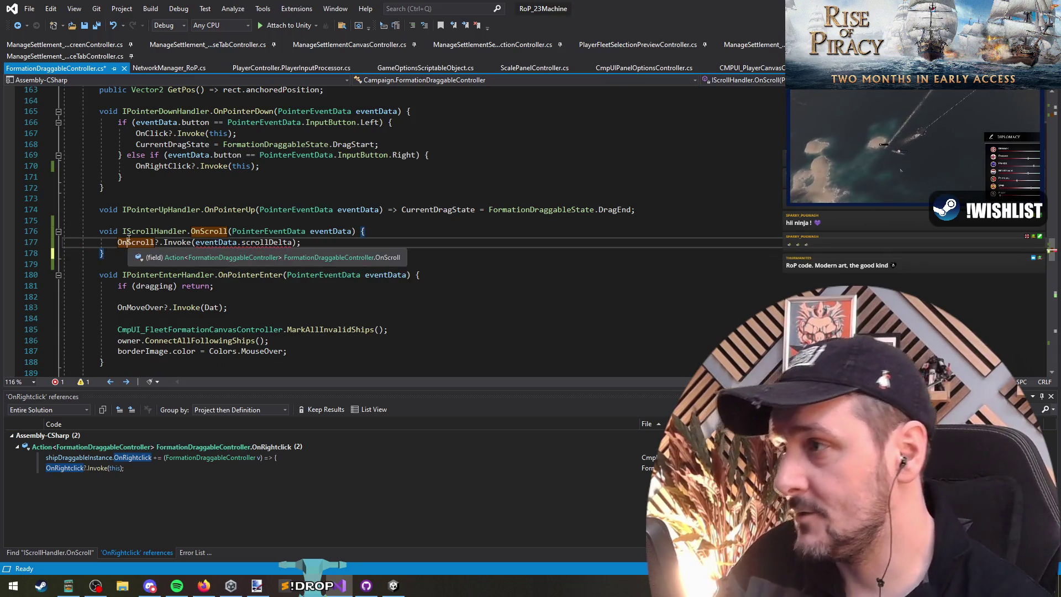
key("F12")
Step: Duplicate the OnMoveOut declaration onto line 24 as Action<Vector2>, removing the stray OnScroll text
left_click(416, 234)
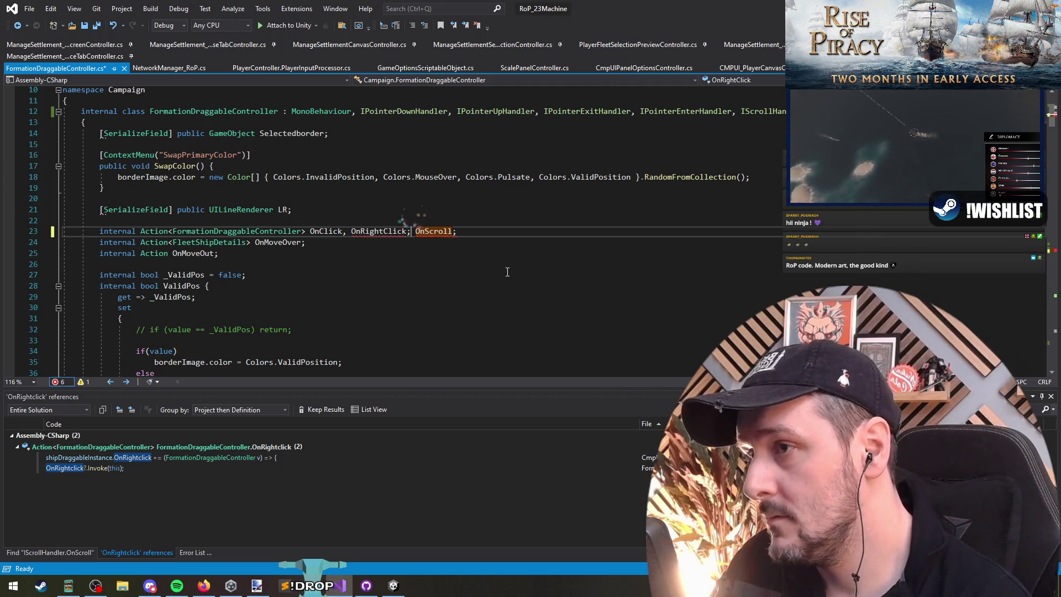
key("Return")
key("Return")
key("Up")
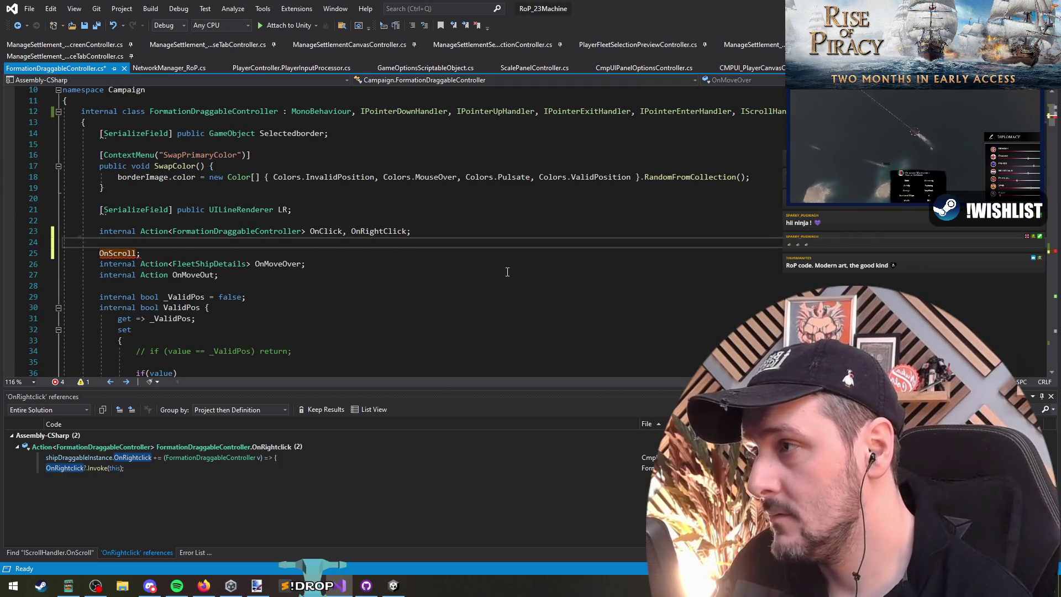
key("Down")
key("Down")
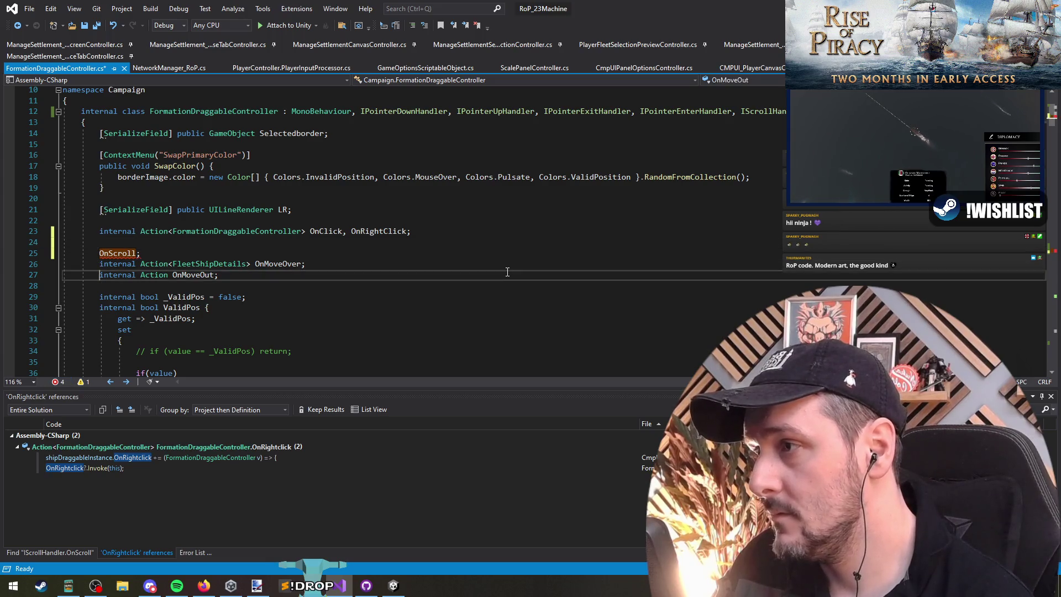
key("Up")
key("Up")
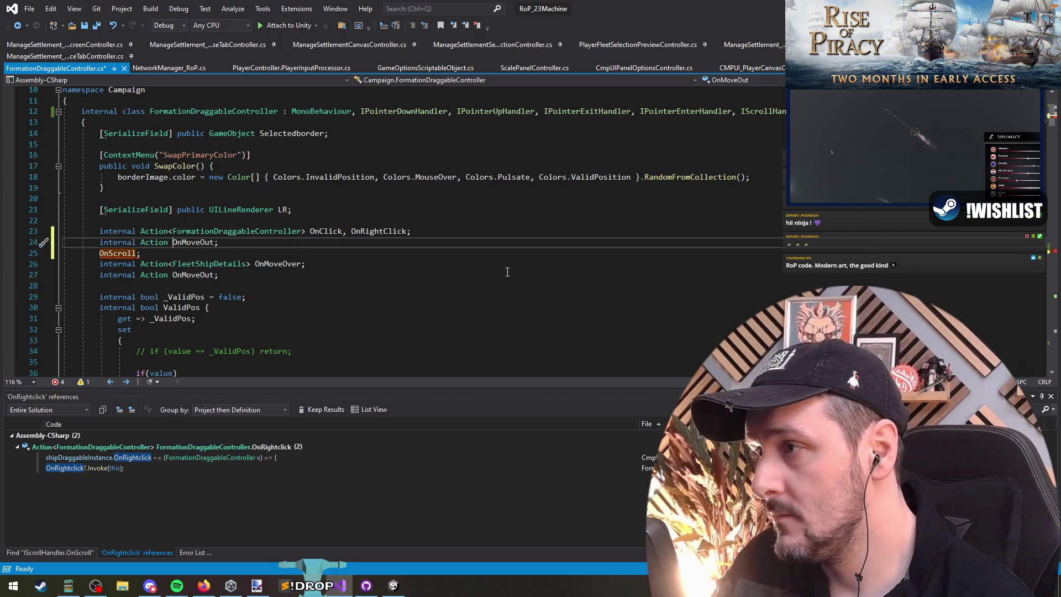
type("ector2>")
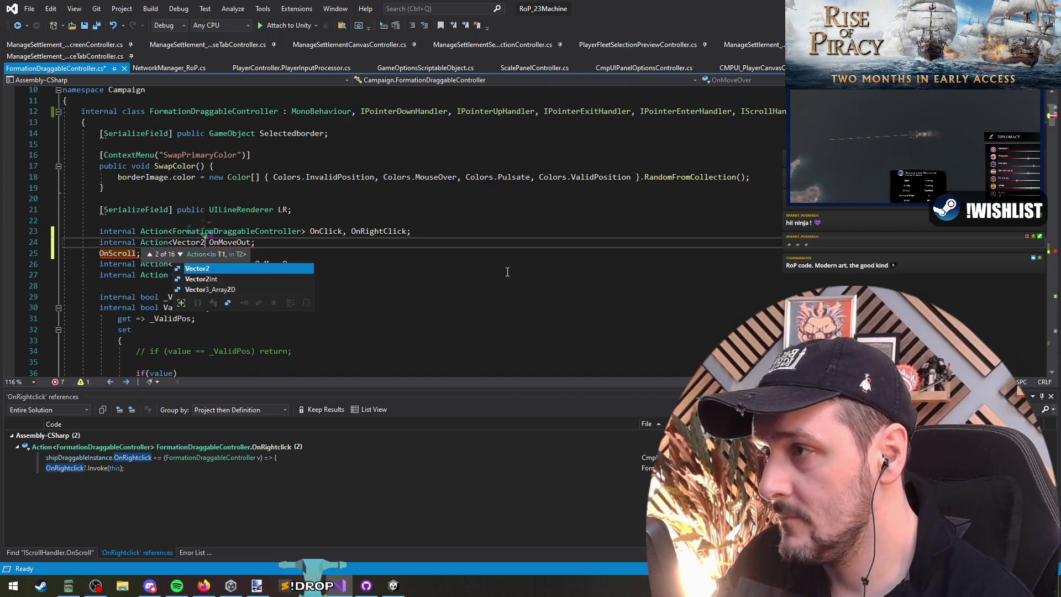
key("shift+End")
key("Delete")
key("shift+Home")
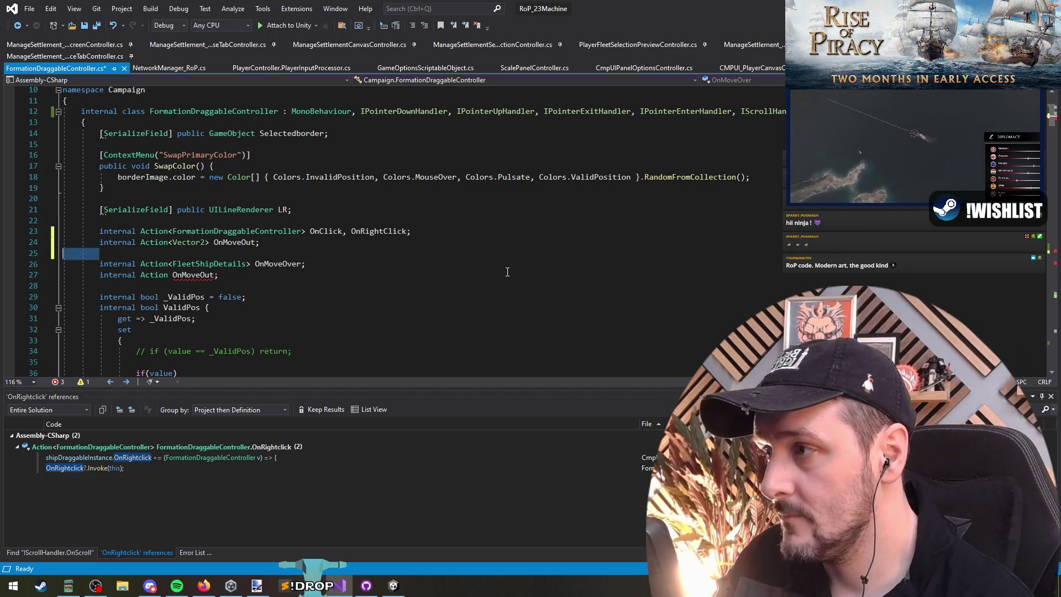
key("BackSpace")
key("BackSpace")
Step: Rename the copied field so line 24 reads internal Action<Vector2> OnScroll; and save
key("Left")
key("ctrl+shift+Left")
type("OnScroll")
key("Down")
key("ctrl+s")
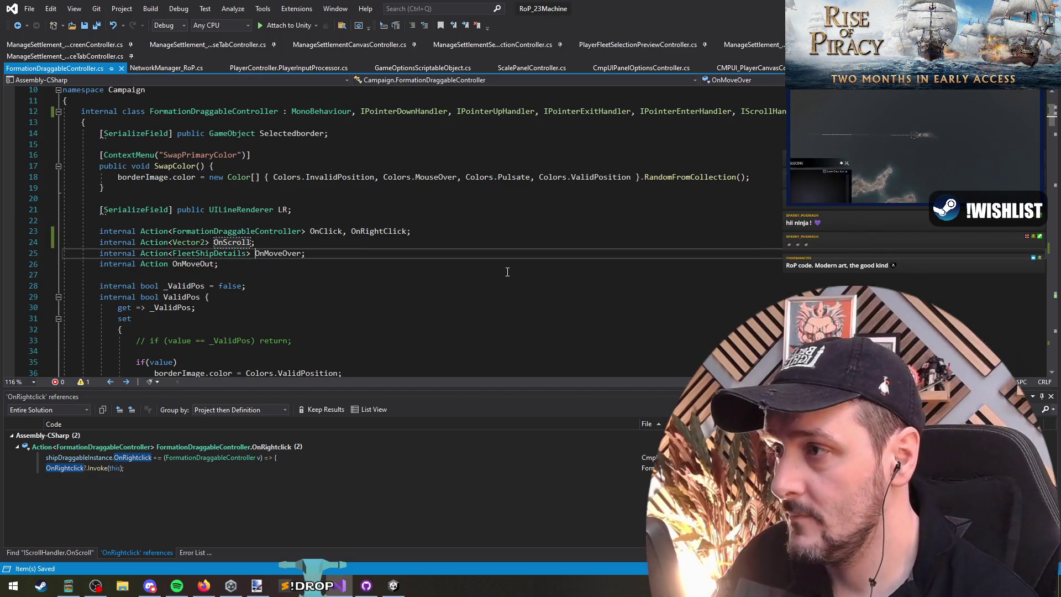
key("Page_Down")
key("Page_Down")
key("Page_Down")
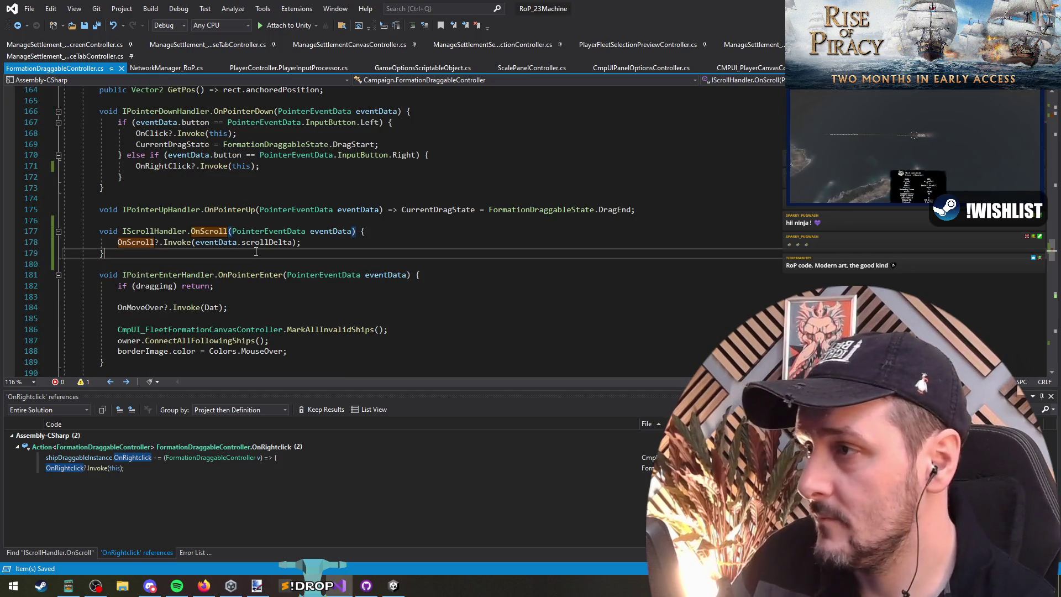
Step: Duplicate the shipDraggableInstance.OnRightClick handler block in the canvas controller
double_click(184, 460)
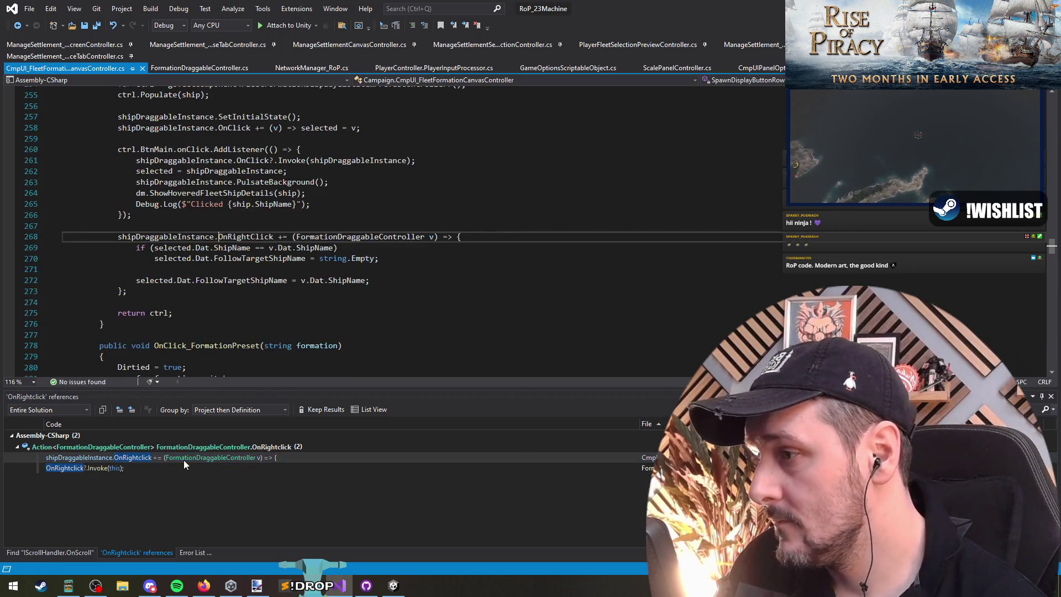
left_click(143, 299)
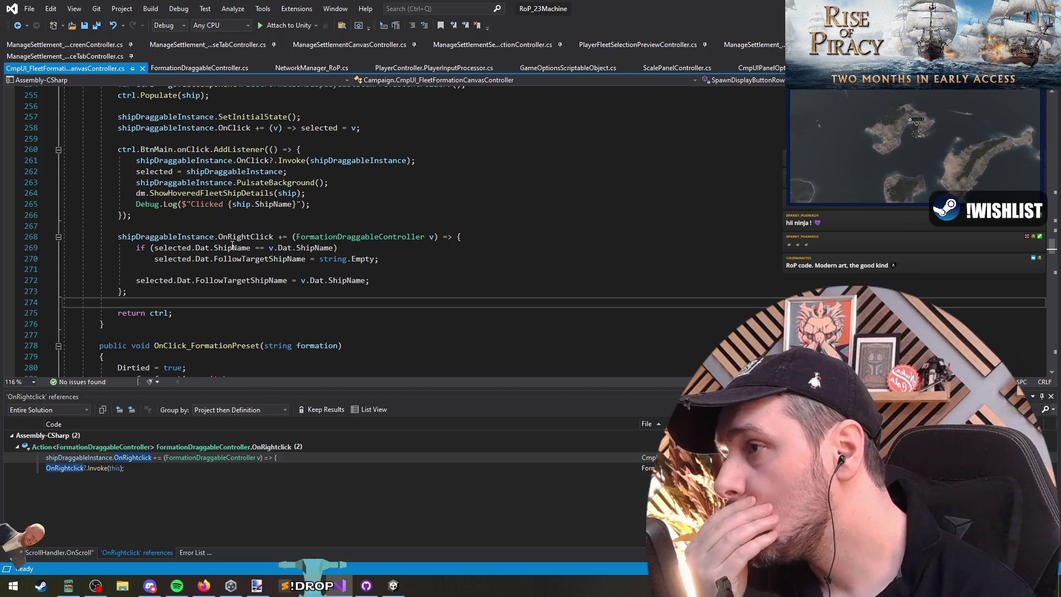
key("Return")
key("Return")
key("Up")
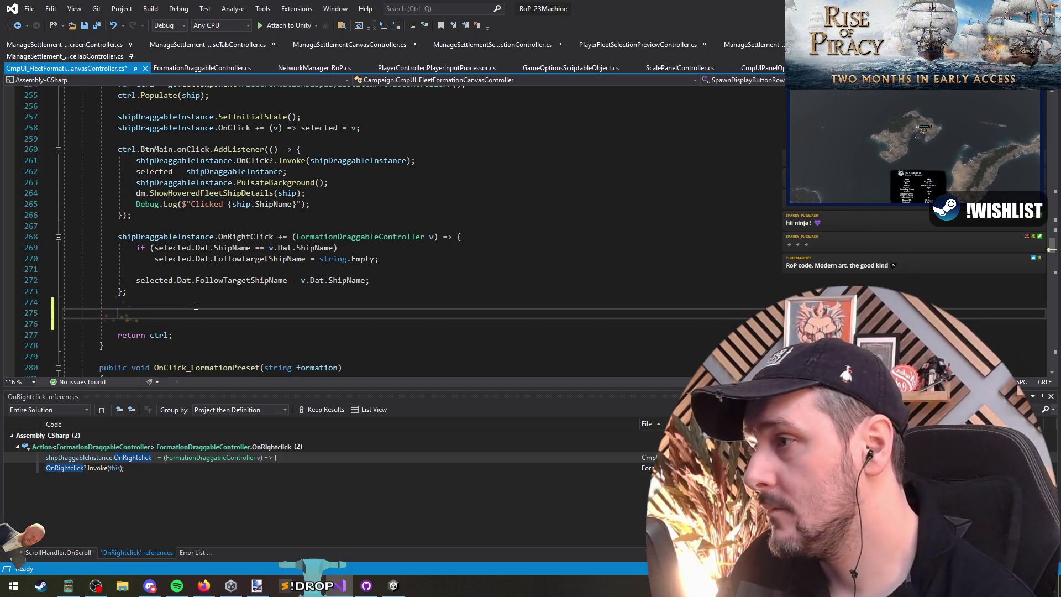
key("shift+Up")
key("shift+Up")
key("shift+Up")
key("ctrl+v")
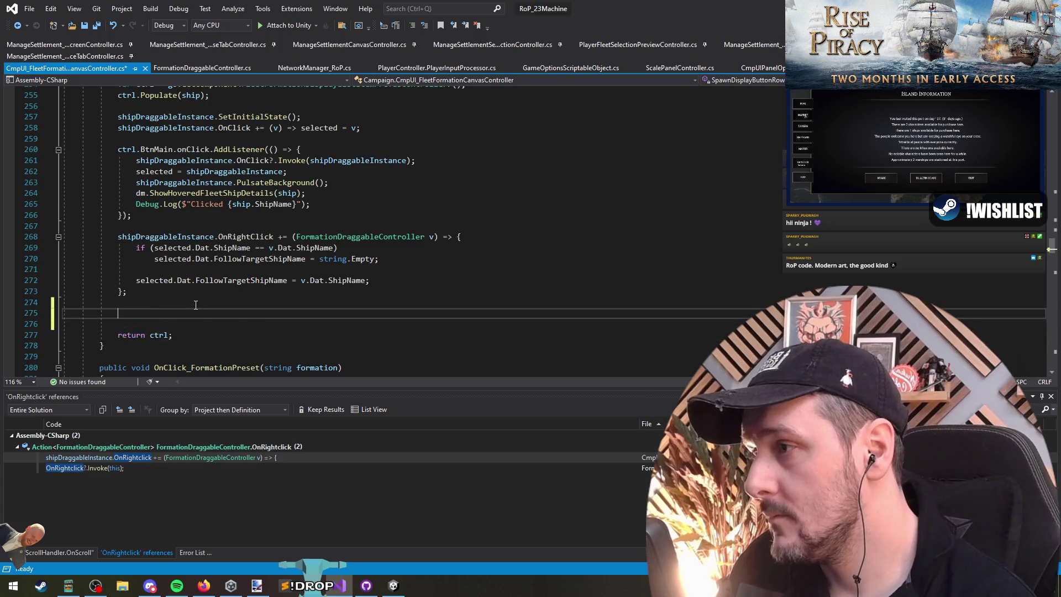
key("Up")
key("Up")
key("Up")
Step: Change the copy to subscribe OnScroll with a (Vector2 dir) lambda parameter
double_click(249, 284)
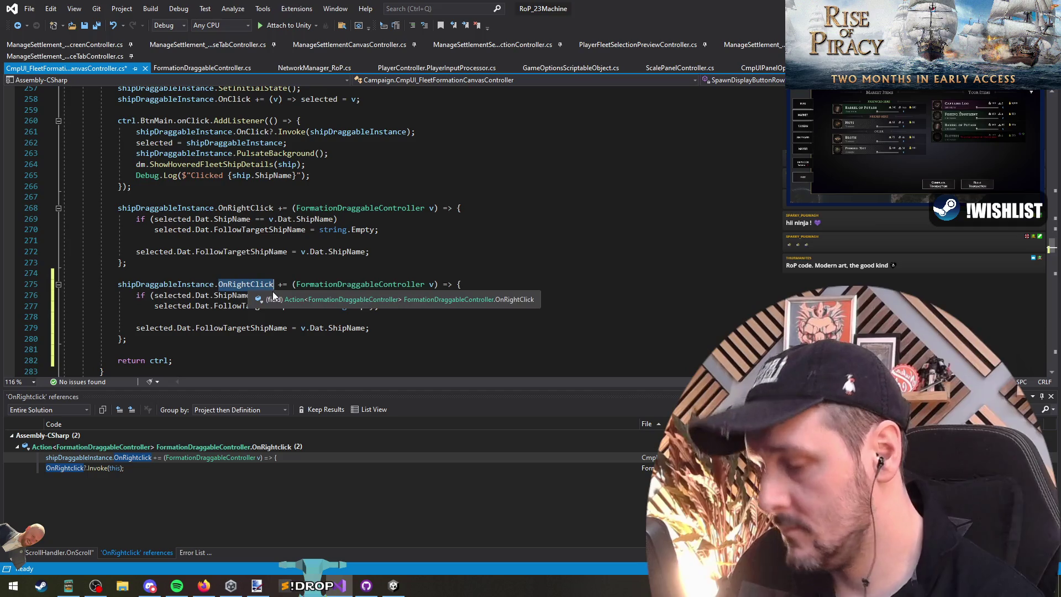
type("onscrol")
key("Tab")
key("ctrl+Right")
key("ctrl+Right")
key("ctrl+Right")
key("ctrl+shift+Right")
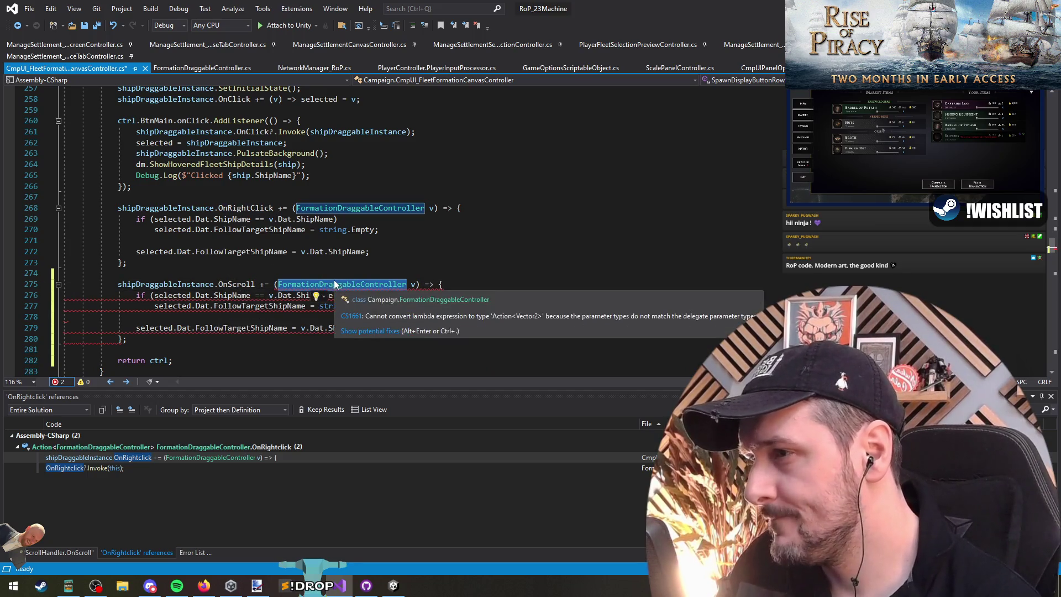
scroll(186, 241, "up", 6)
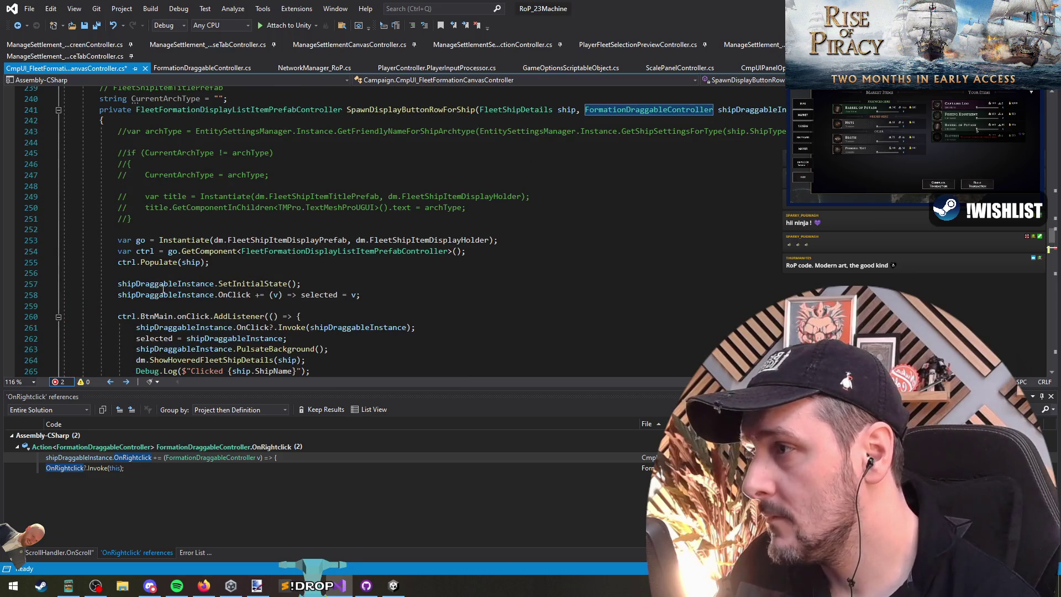
scroll(341, 249, "down", 7)
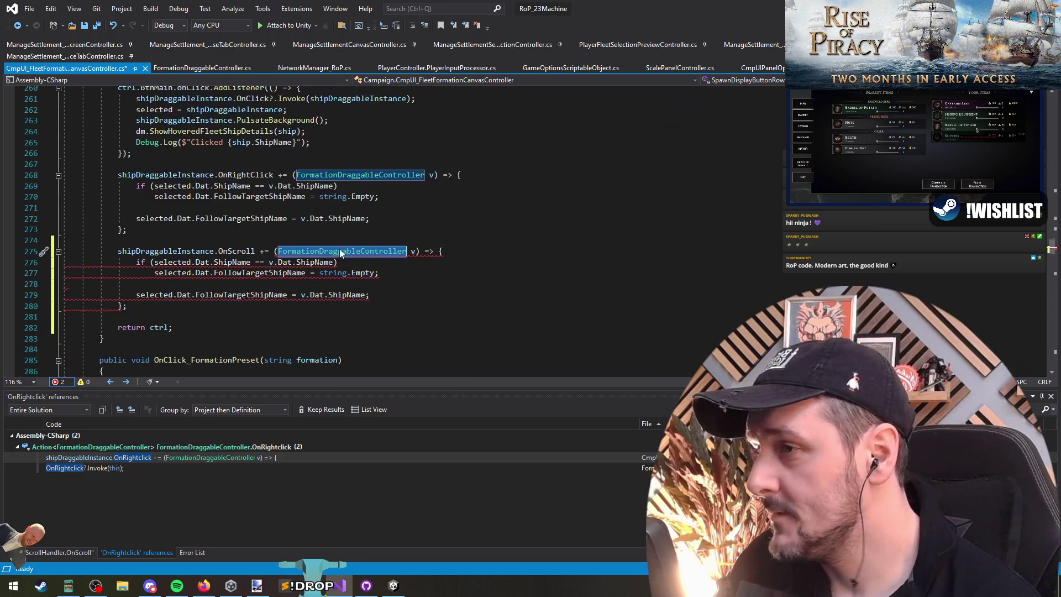
key("Delete")
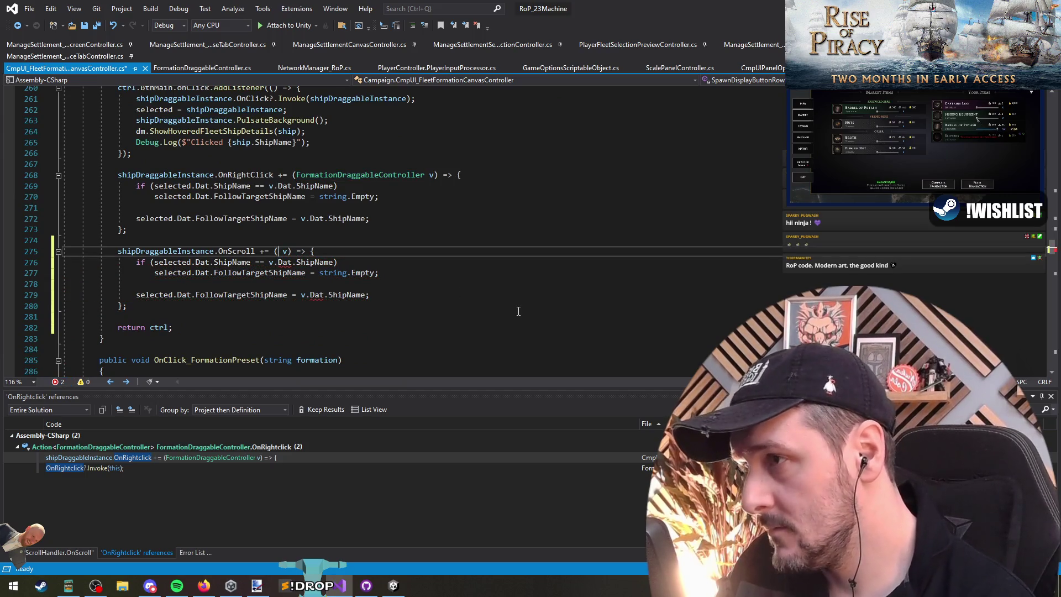
type("Vector2 ")
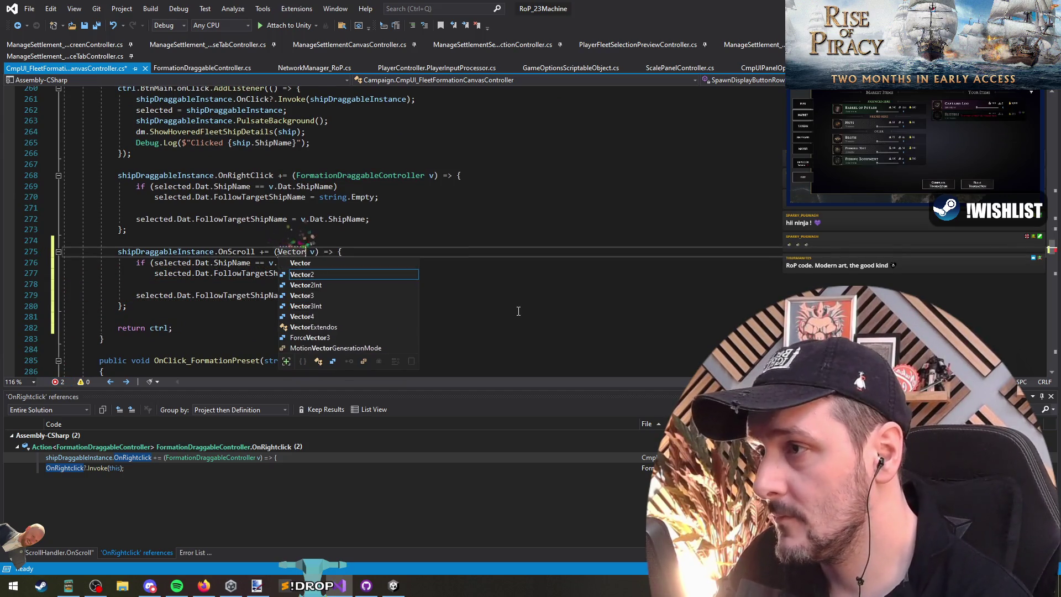
type("dir")
key("Down")
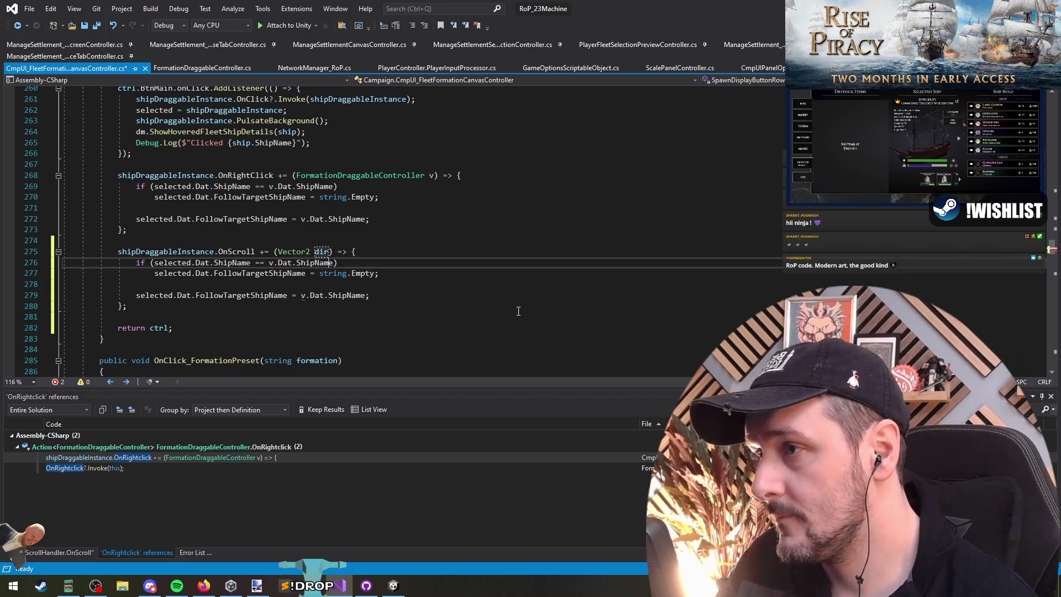
Step: Start the handler body with an if(dir.y > 0) check on the scroll direction
key("Up")
key("End")
key("Return")
type("if(dir.")
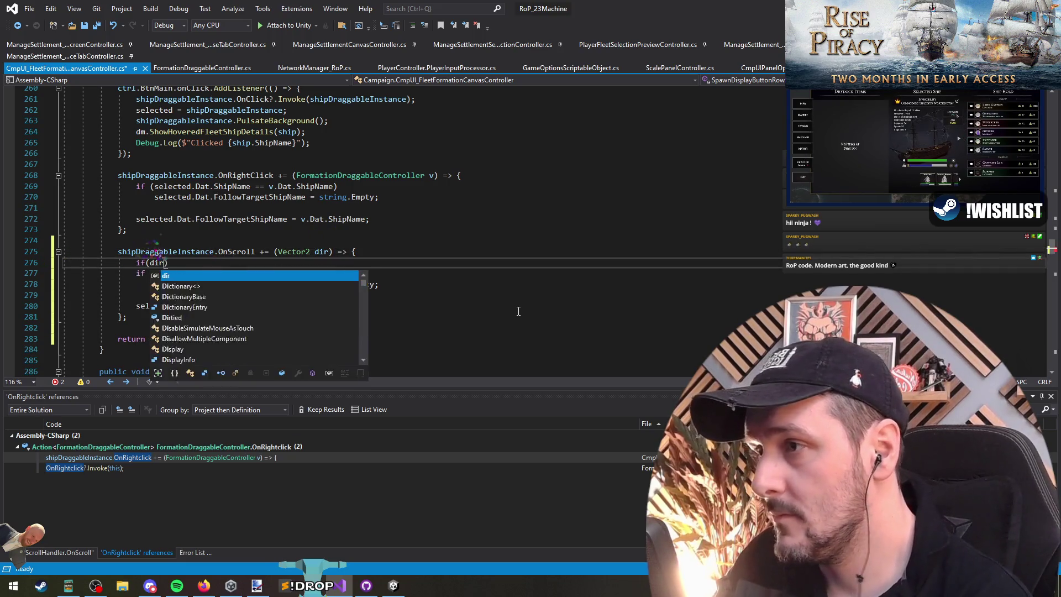
type("y")
key("Escape")
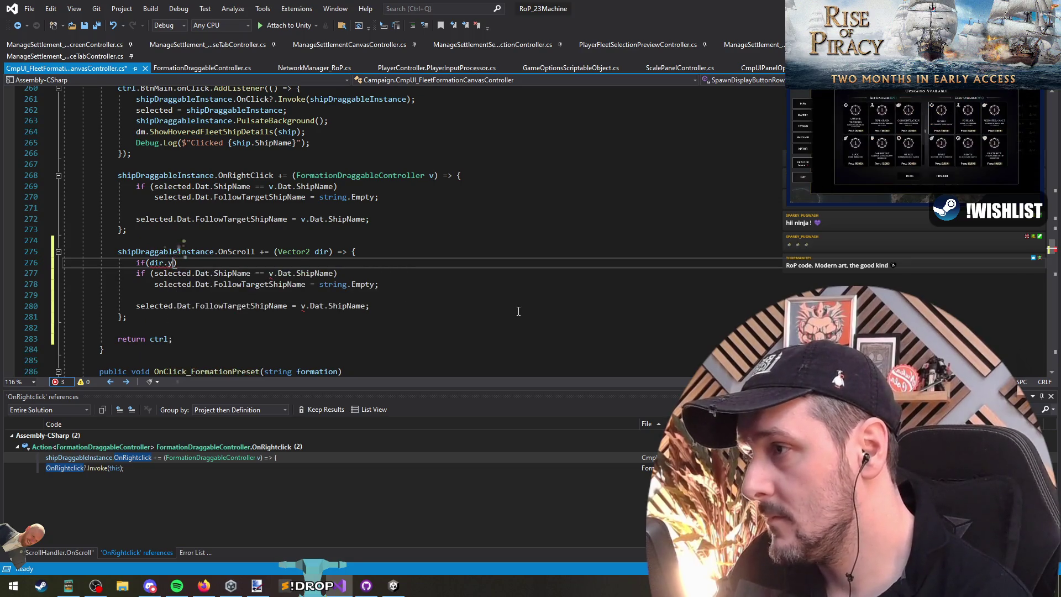
key("End")
key("Return")
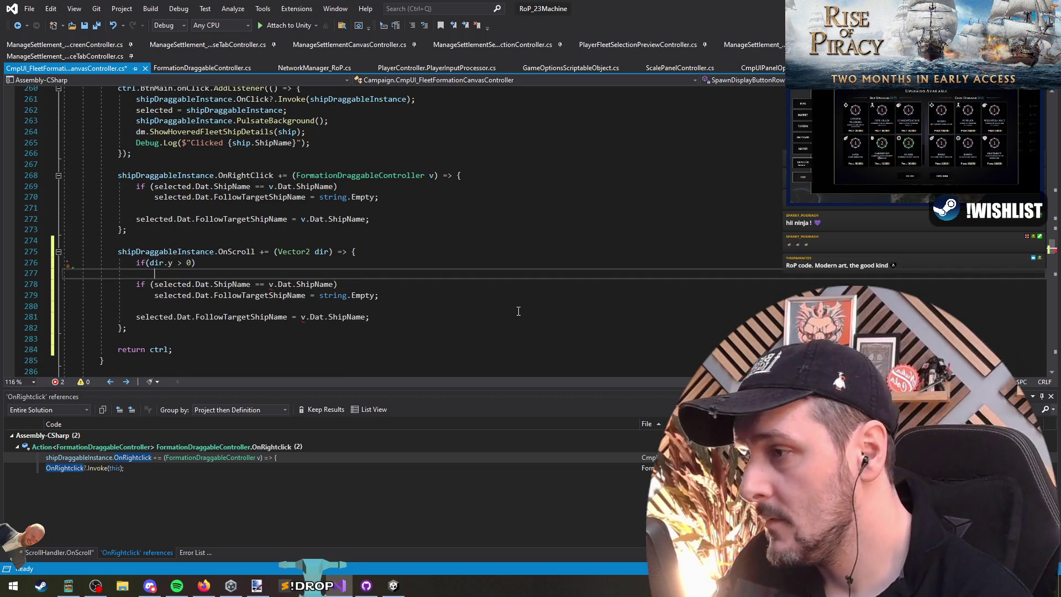
key("ctrl+minus")
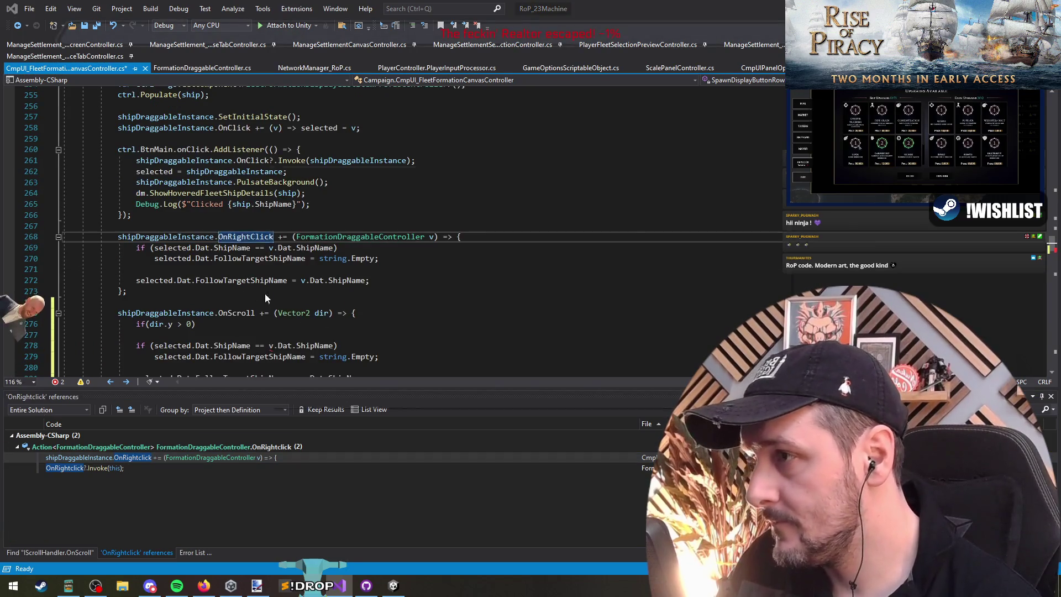
Step: Search the solution for IScrollHandler.OnScroll and open the ScrollWheelDetectorController match
key("ctrl+minus")
left_click_drag(200, 231, 124, 232)
key("ctrl+shift+f")
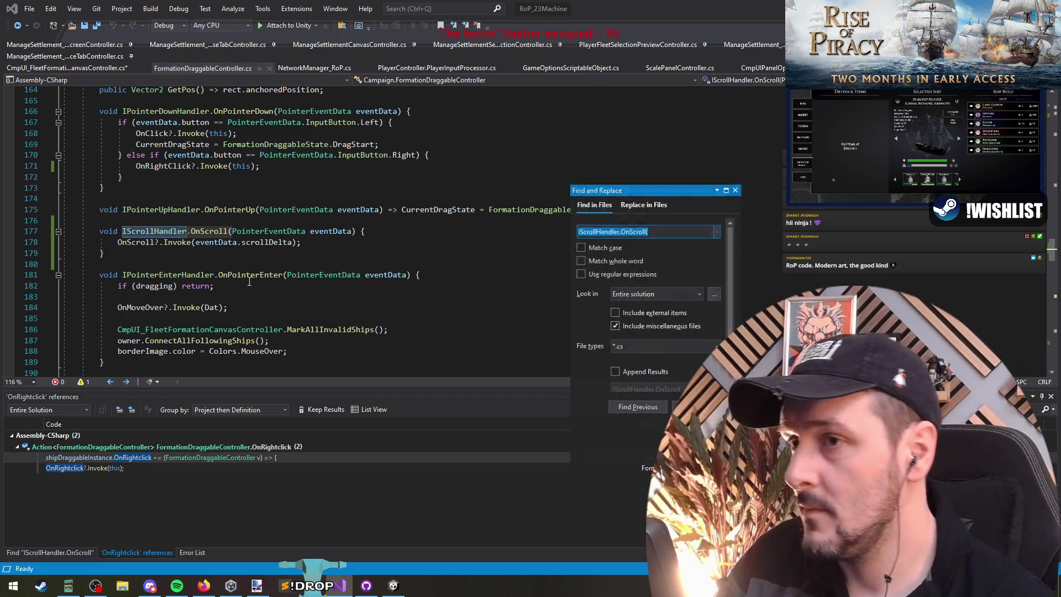
key("Return")
double_click(187, 497)
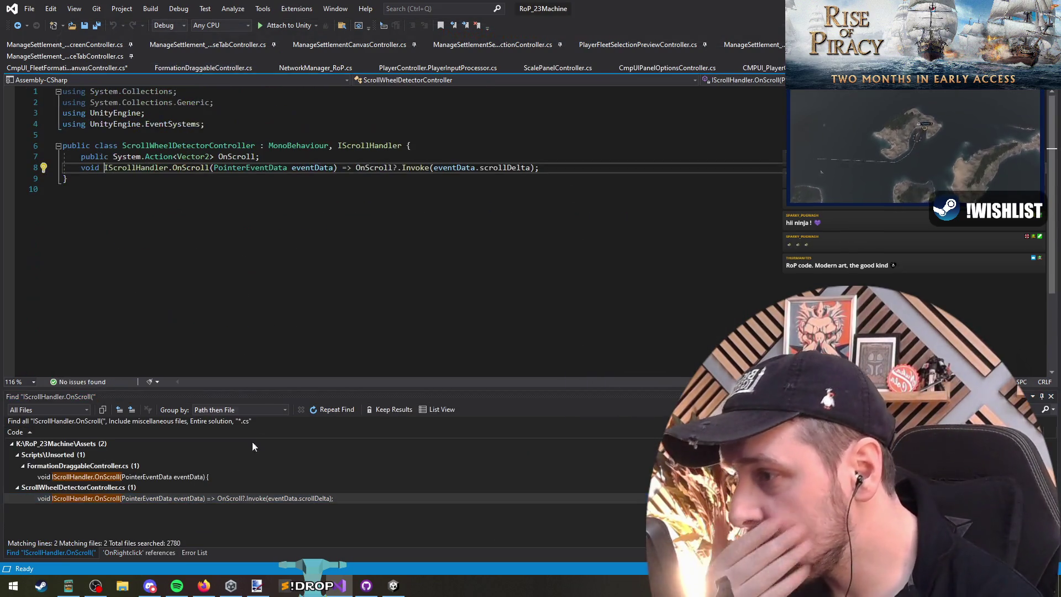
Step: List references to ScrollWheelDetectorController's OnScroll and follow ShipPreviewMembers' OnScroll definition
right_click(365, 168)
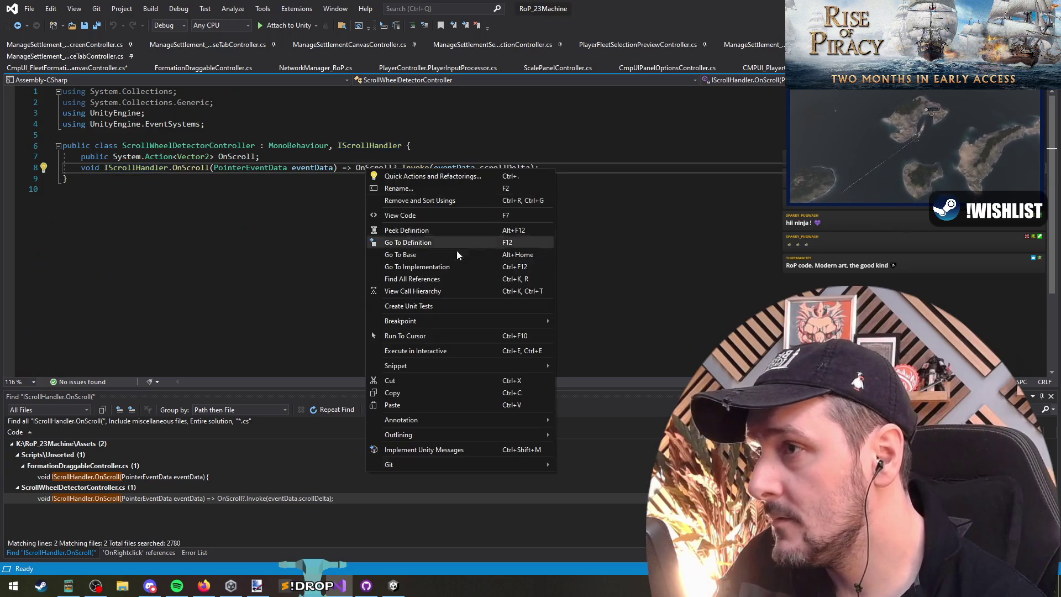
left_click(433, 280)
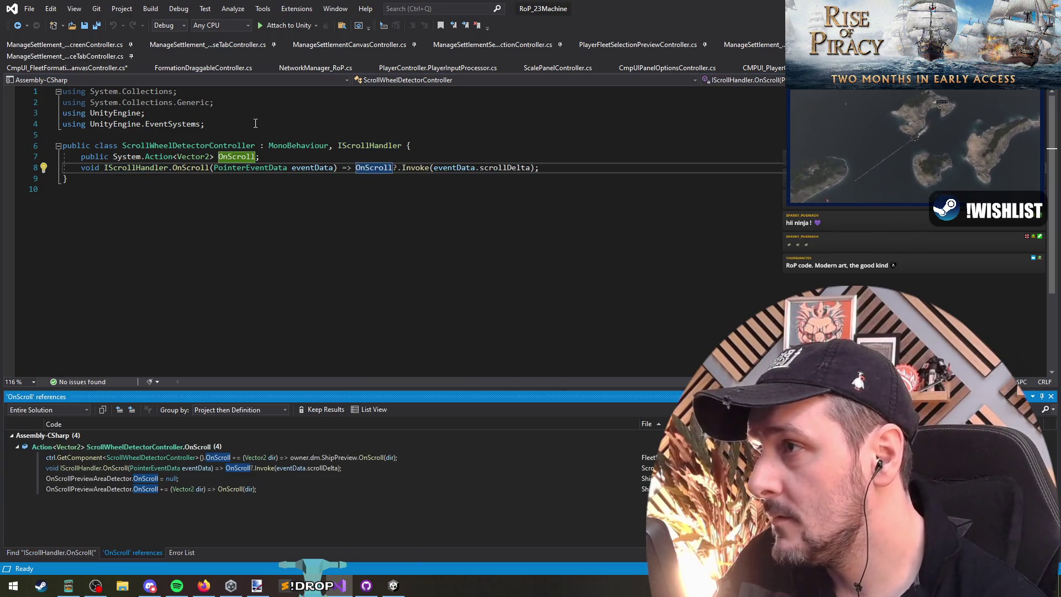
double_click(273, 457)
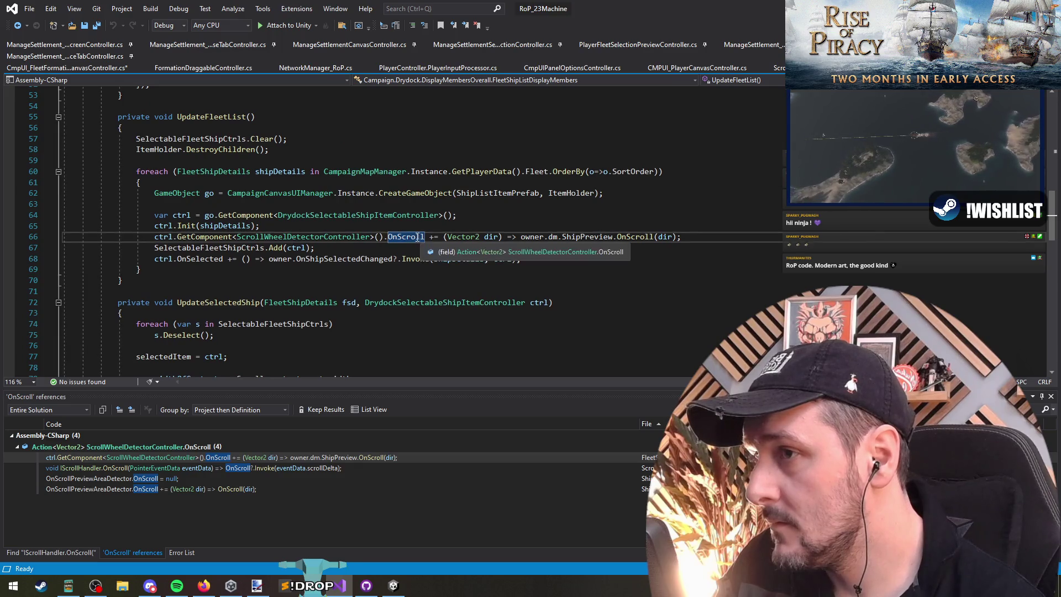
left_click(634, 236)
key("F12")
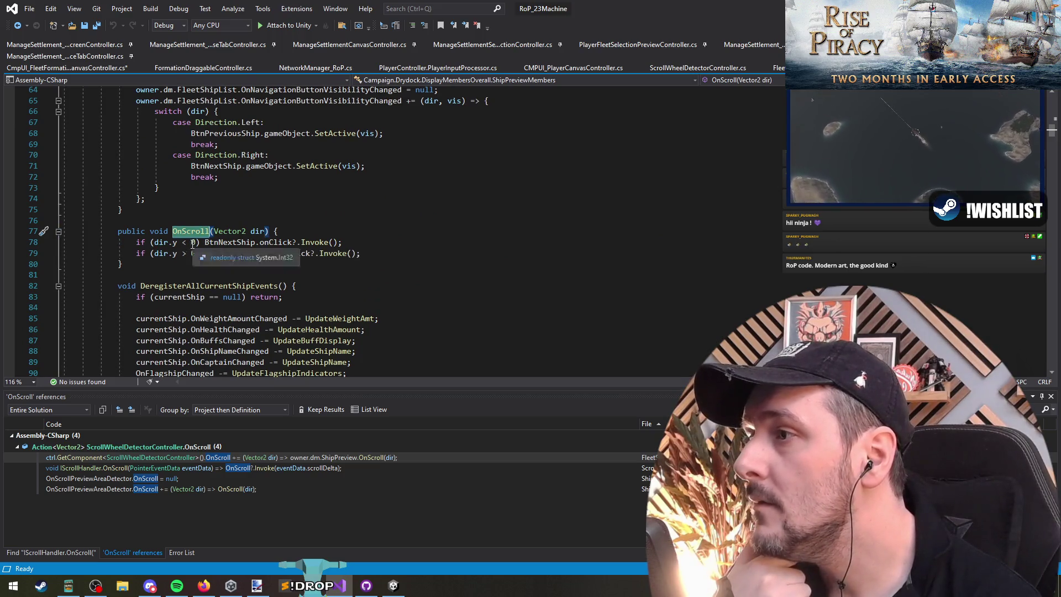
key("ctrl+Tab")
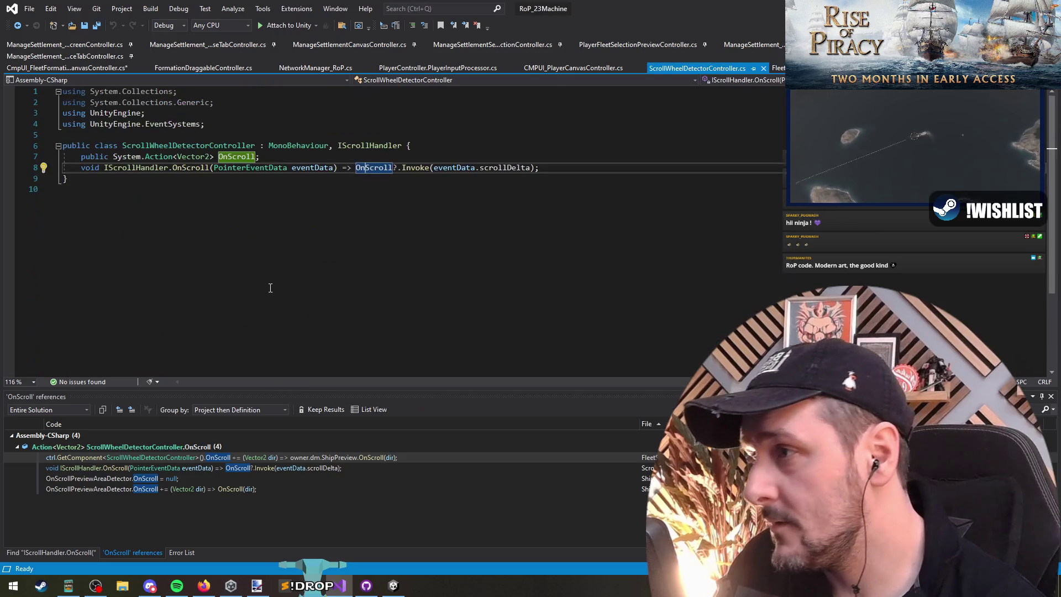
key("ctrl+Tab")
key("ctrl+Tab")
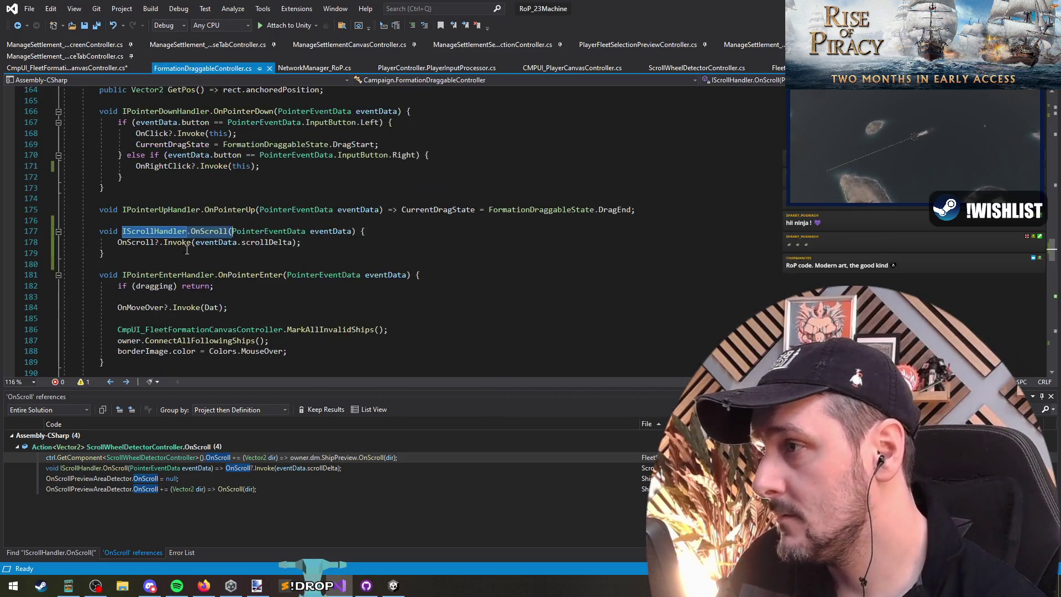
Step: Find all references to FormationDraggableController.OnScroll, ending at the canvas's OnScroll subscription
left_click(341, 239)
left_click(200, 231)
key("ctrl+Tab")
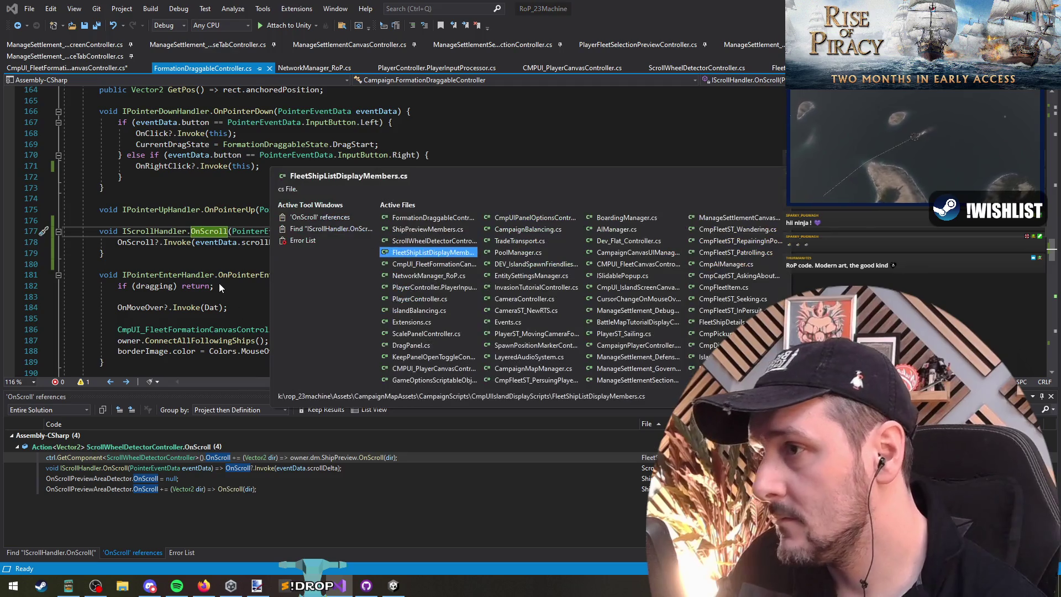
key("Escape")
scroll(198, 251, "up", 20)
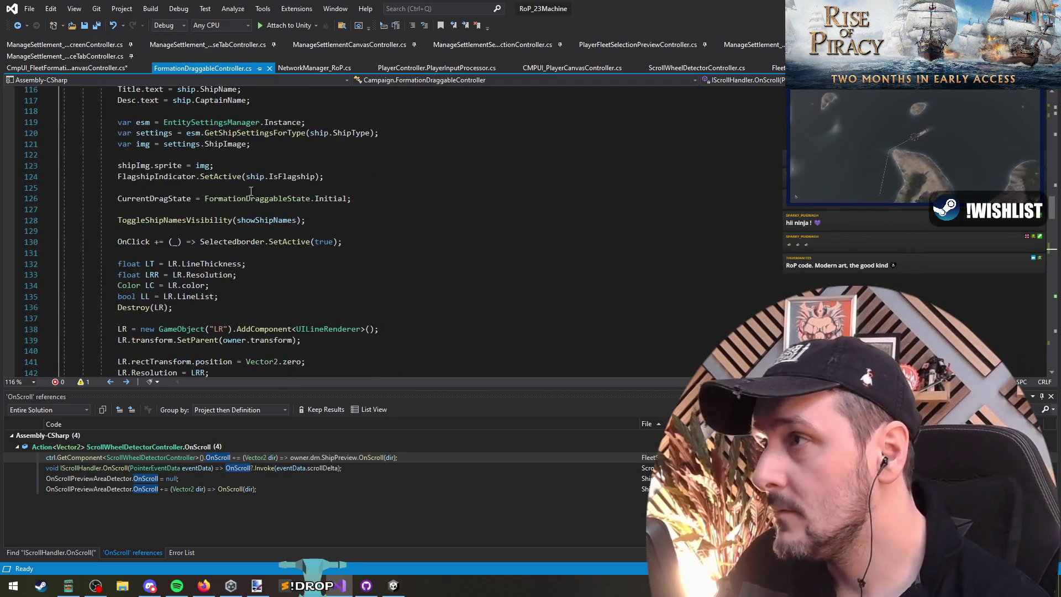
scroll(280, 274, "down", 4)
scroll(280, 274, "down", 1)
left_click(232, 145)
right_click(340, 148)
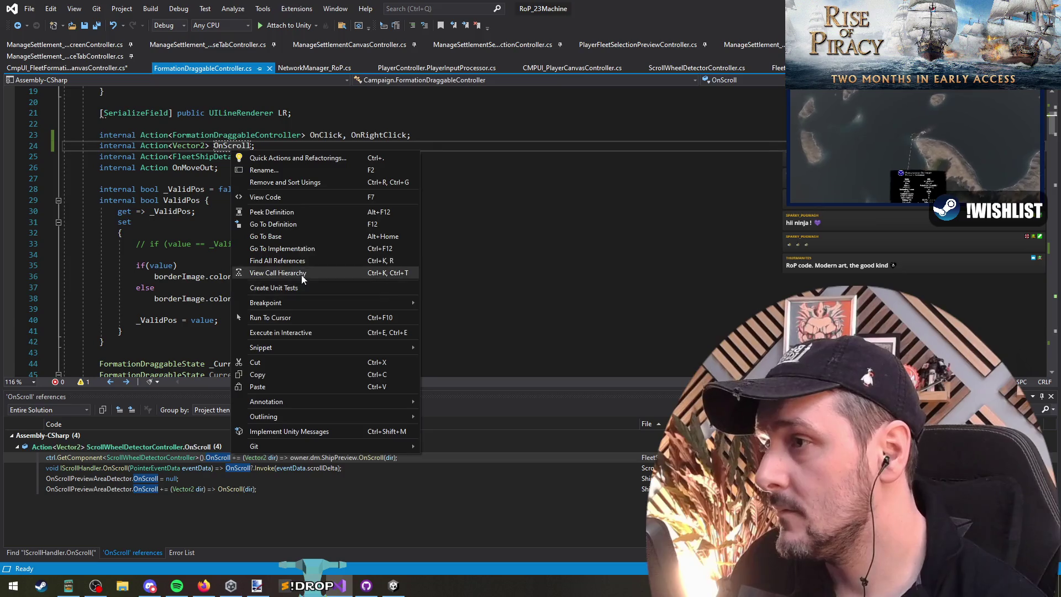
left_click(370, 260)
left_click(167, 459)
left_click(173, 470)
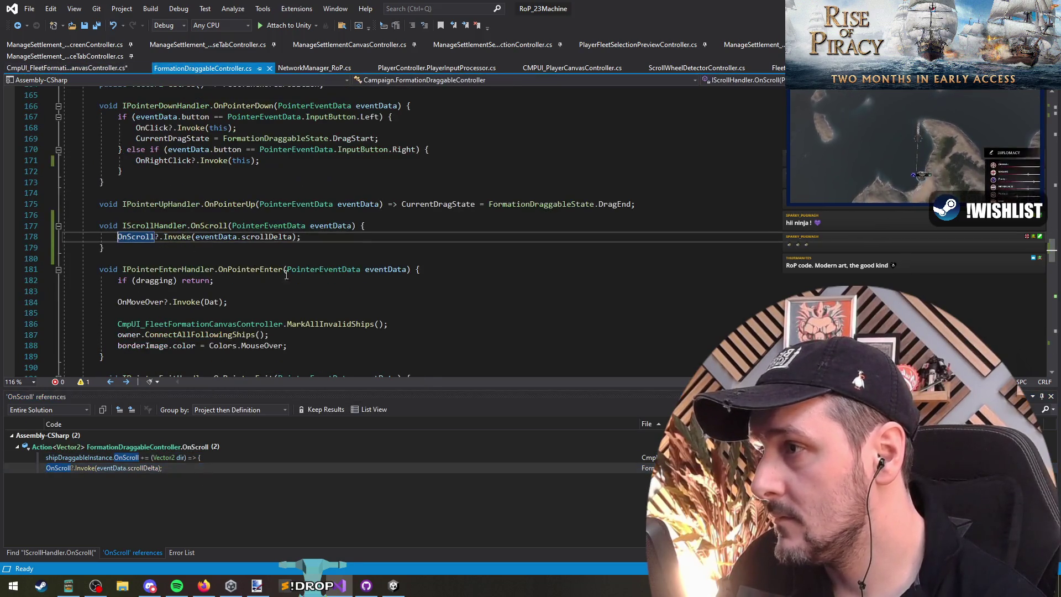
left_click(177, 458)
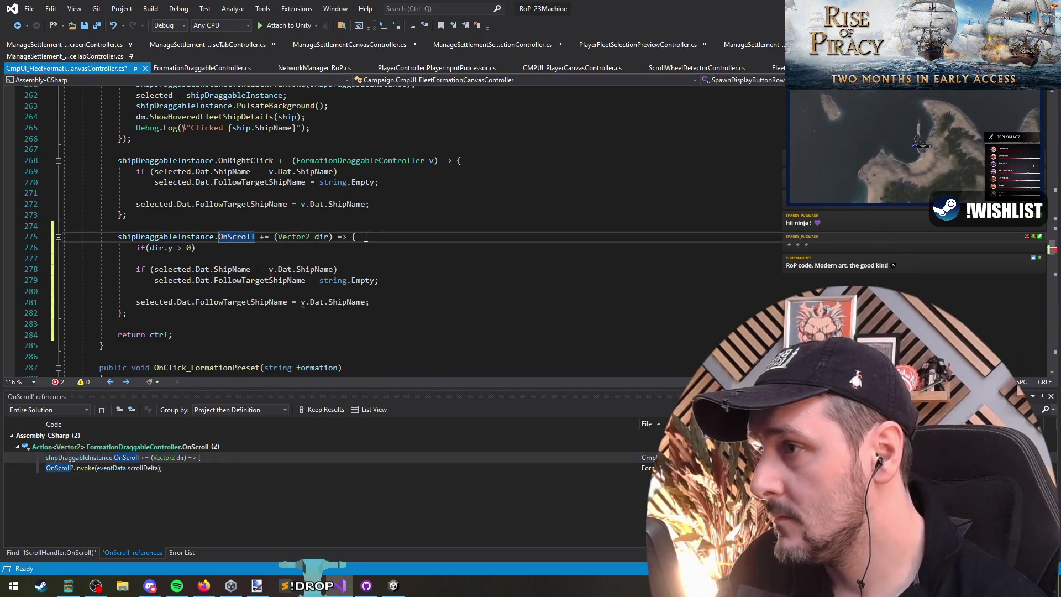
Step: Duplicate the if (dir.y > 0) line and change the copy into a dir.y < 0 branch
left_click(370, 255)
key("shift+Home")
key("ctrl+c")
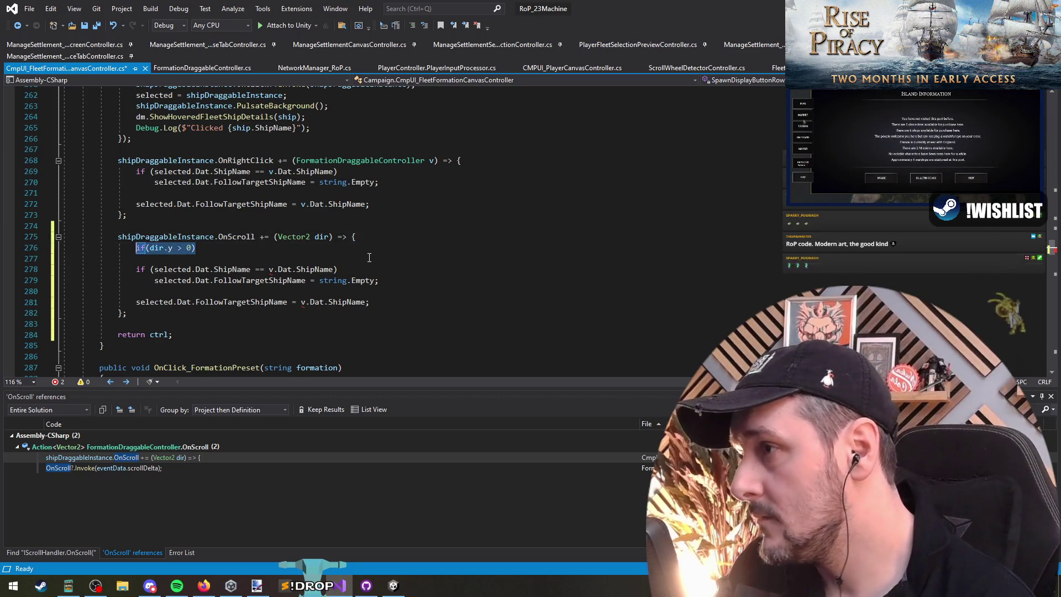
key("End")
key("Return")
key("ctrl+v")
key("shift+Tab")
key("Return")
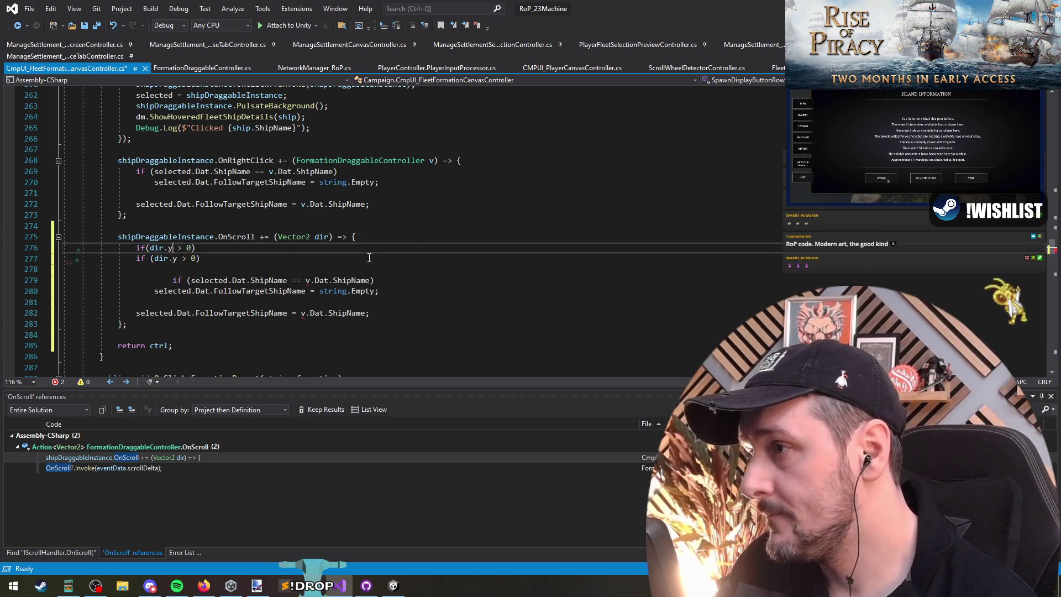
type("<")
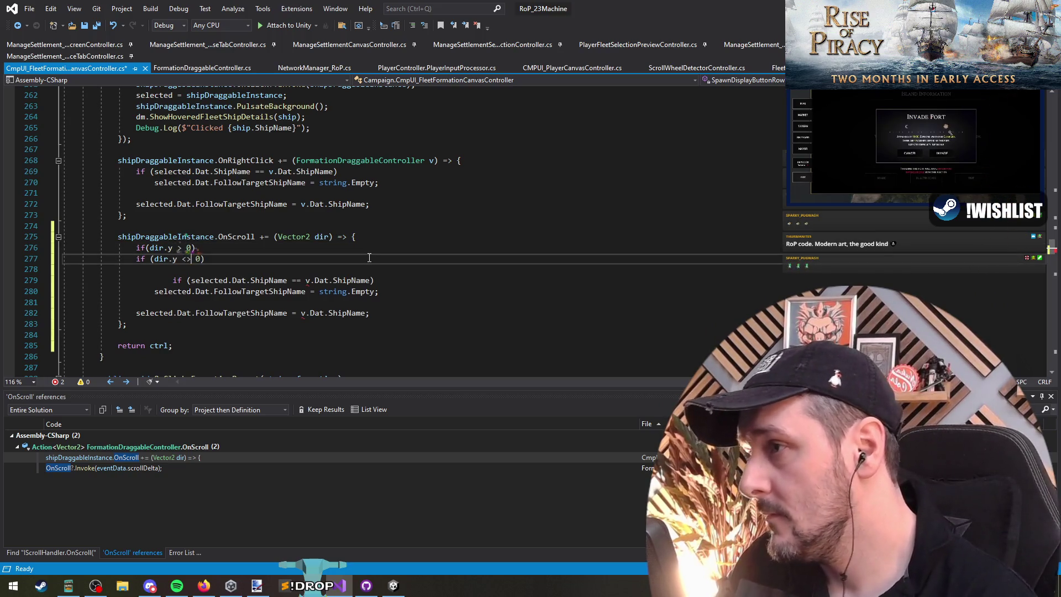
Step: Under the dir.y > 0 branch, write the statement selected.Dat.FleetShipRotation; using IntelliSense suggestions
key("Up")
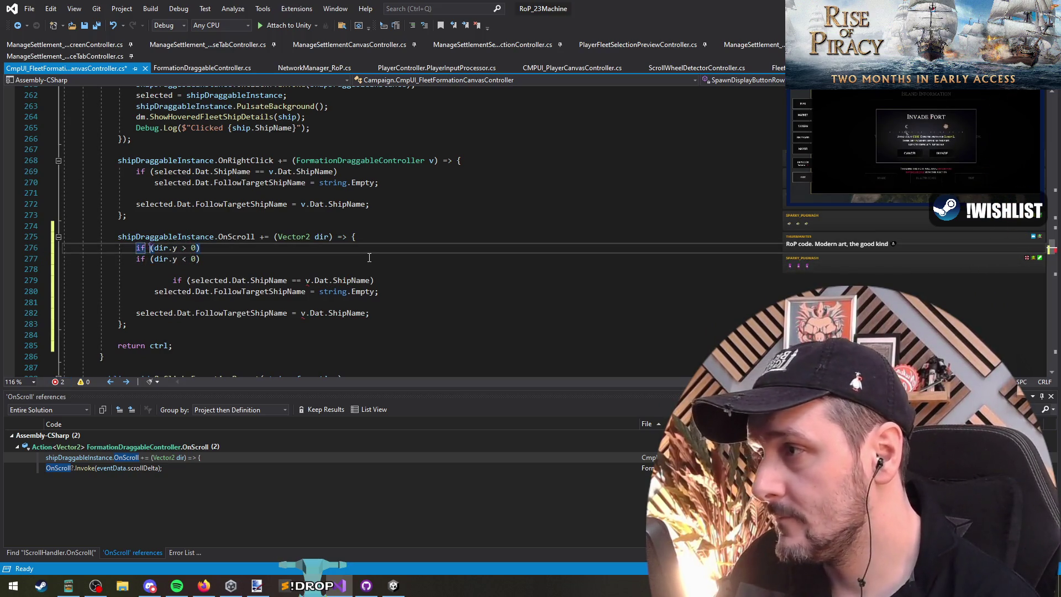
key("Return")
key("Return")
key("Up")
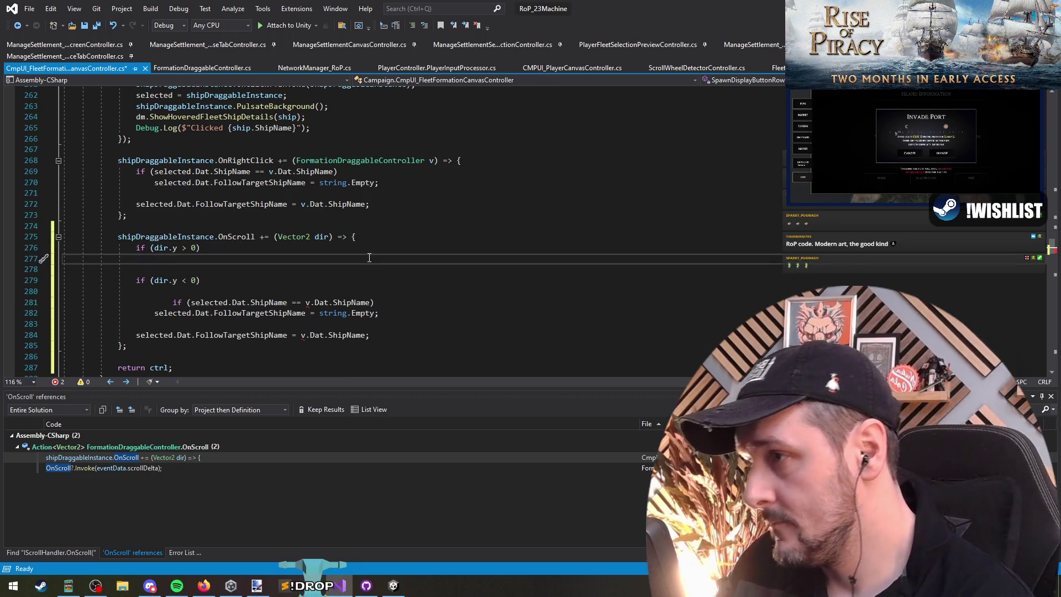
key("Down")
key("Down")
key("Down")
key("ctrl+shift+Right")
key("ctrl+shift+Right")
key("ctrl+shift+Right")
key("Up")
key("Up")
key("Up")
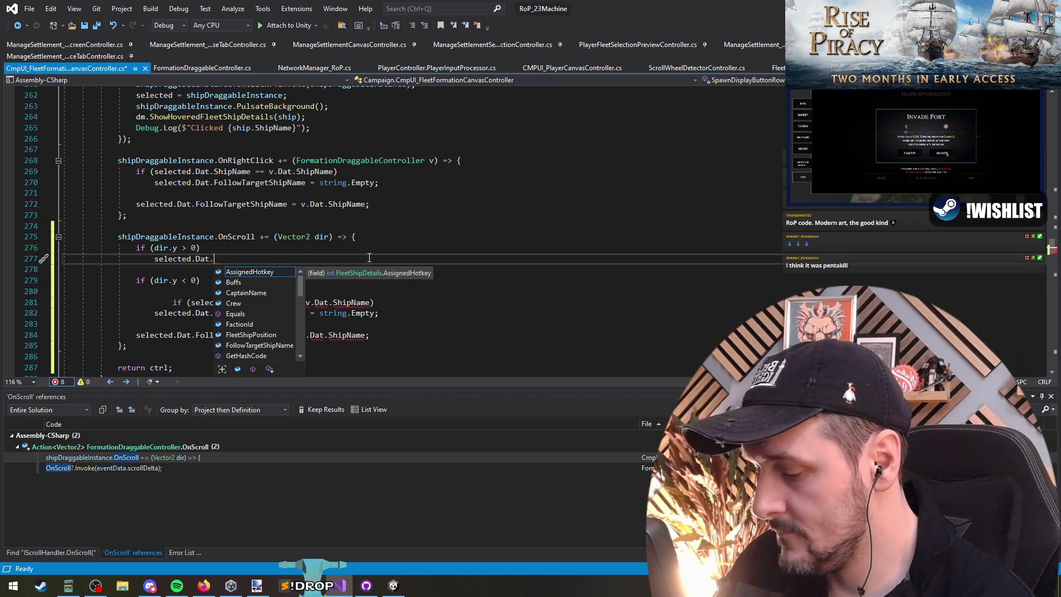
key("BackSpace")
type(".")
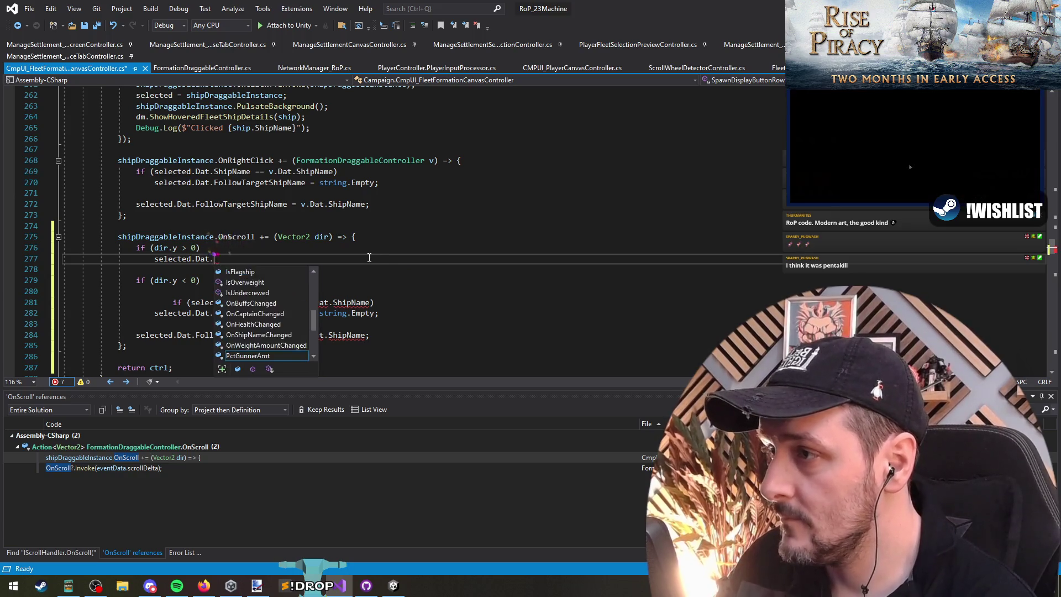
type("pos")
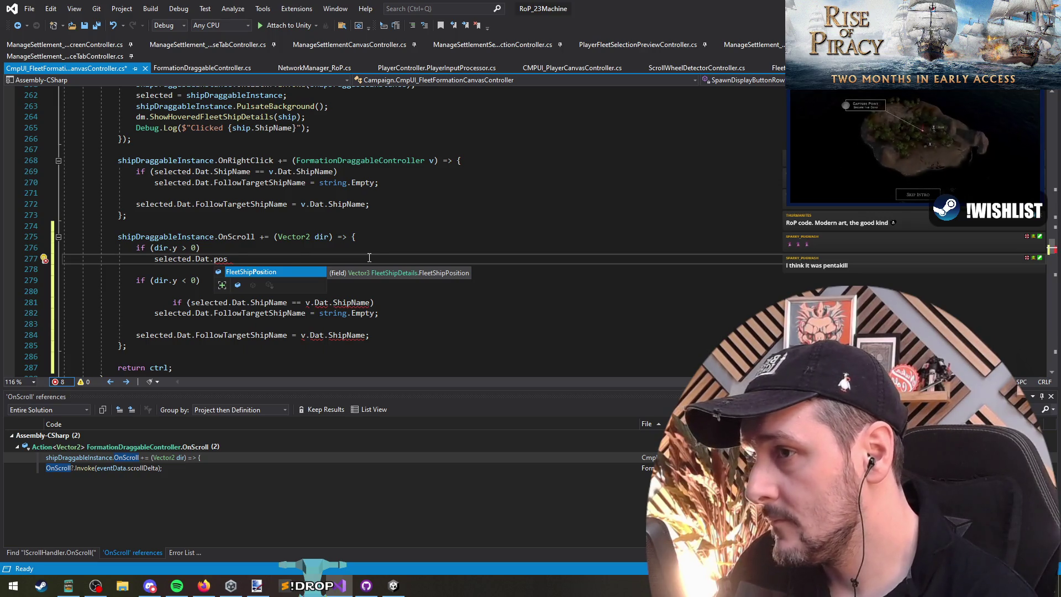
key("Tab")
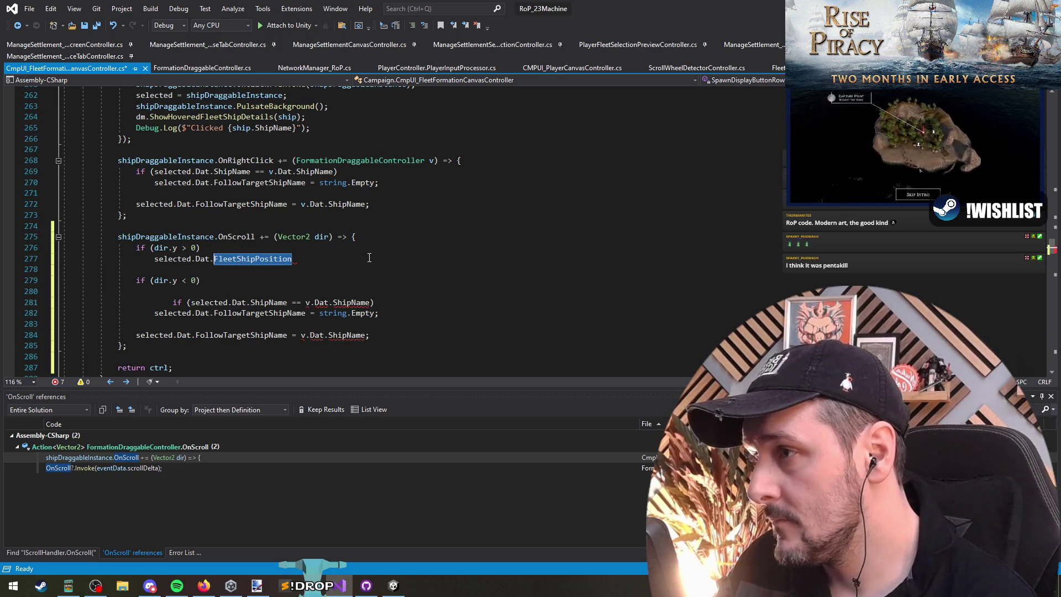
type("FleetShipRotation;")
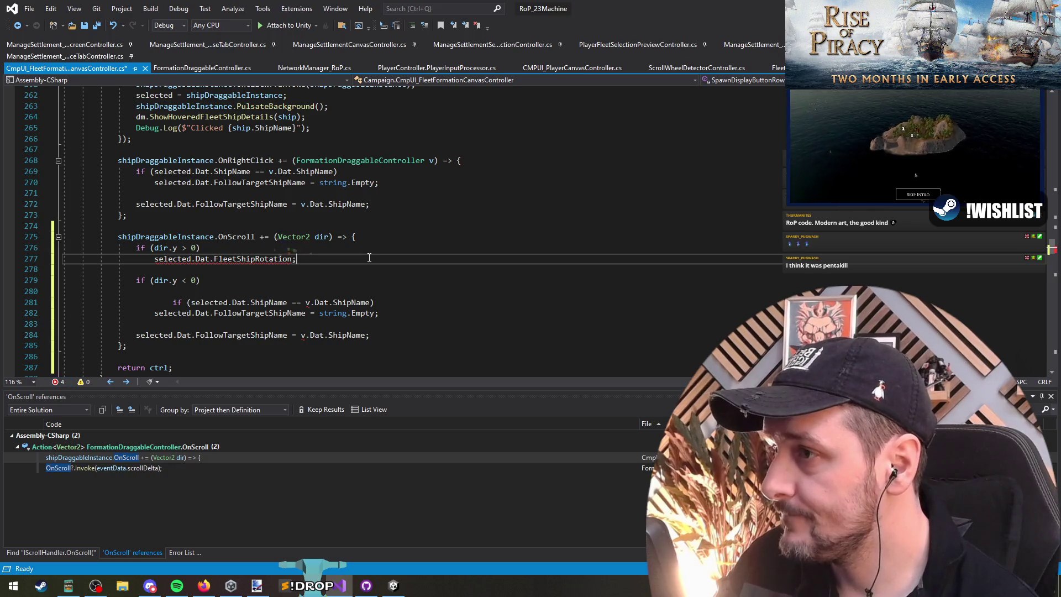
left_click_drag(292, 259, 155, 258)
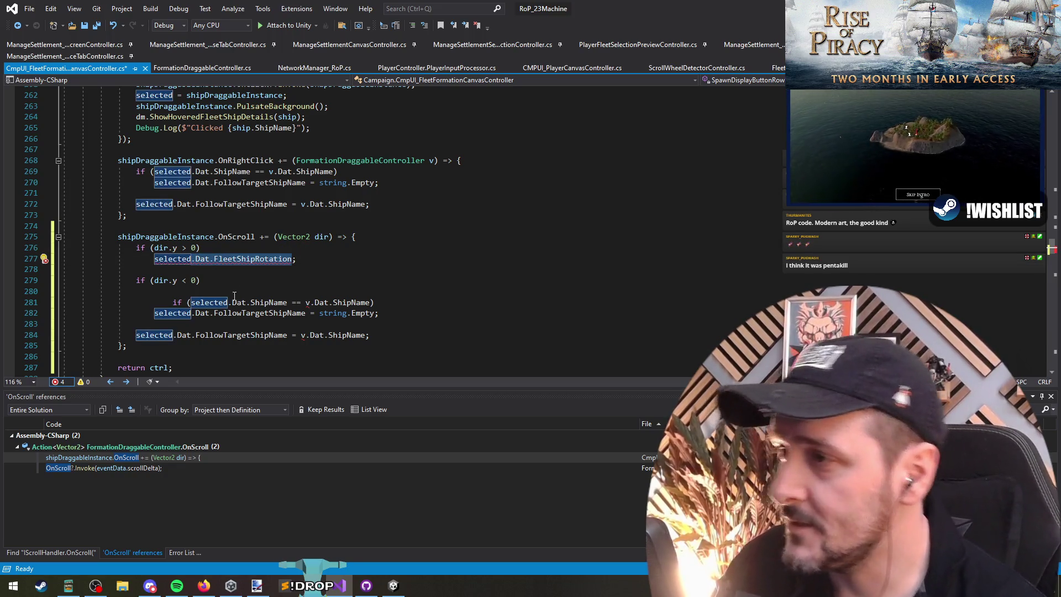
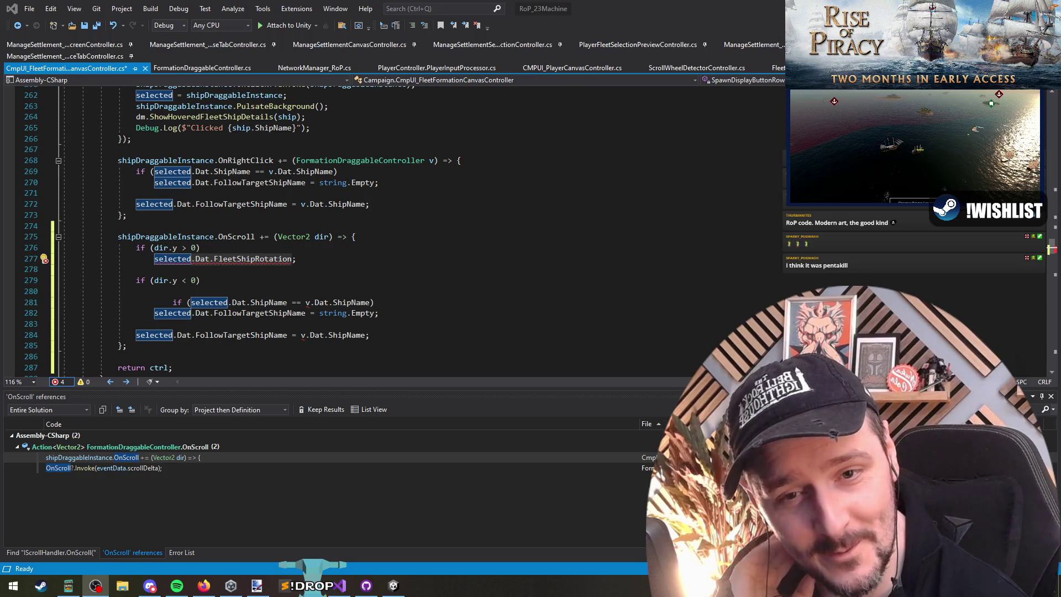
Step: On the dir.y > 0 line, make FleetShipRotation add 90f with '+= 90f'
key("Up")
key("Up")
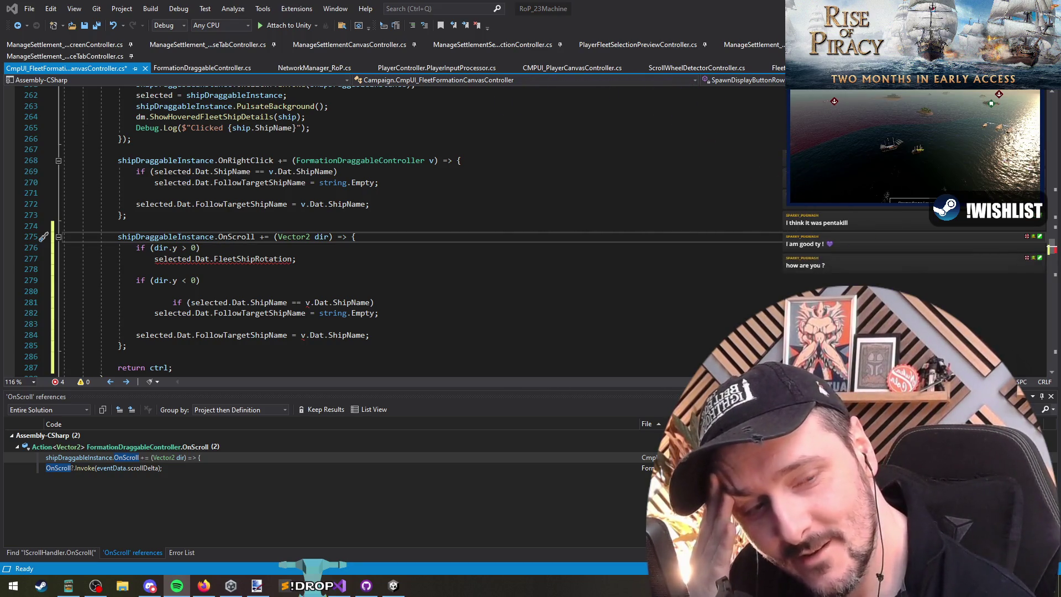
left_click(330, 275)
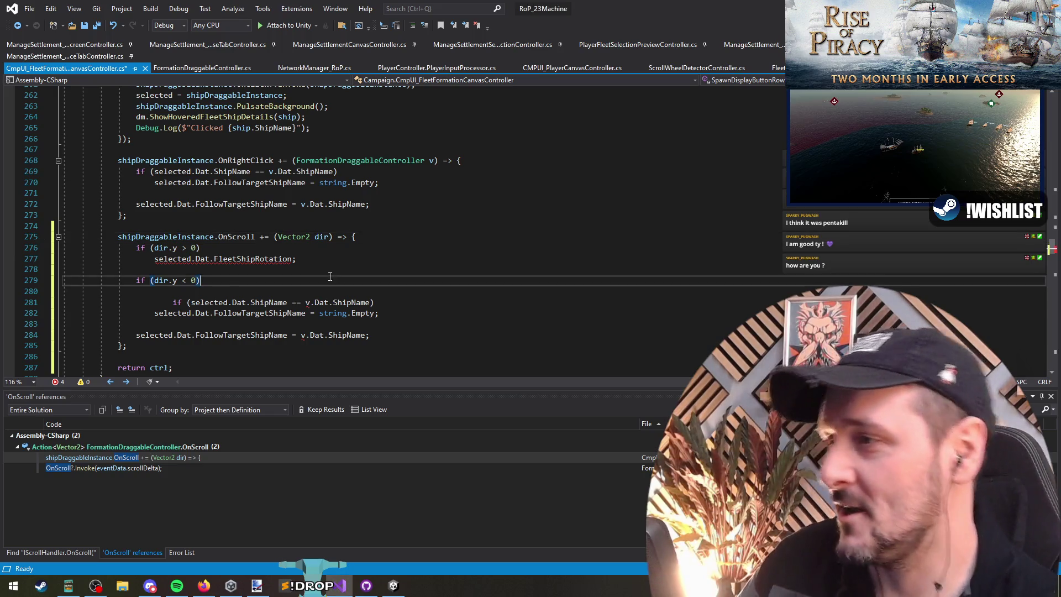
key("Down")
key("Down")
key("Return")
key("Up")
key("Up")
key("Up")
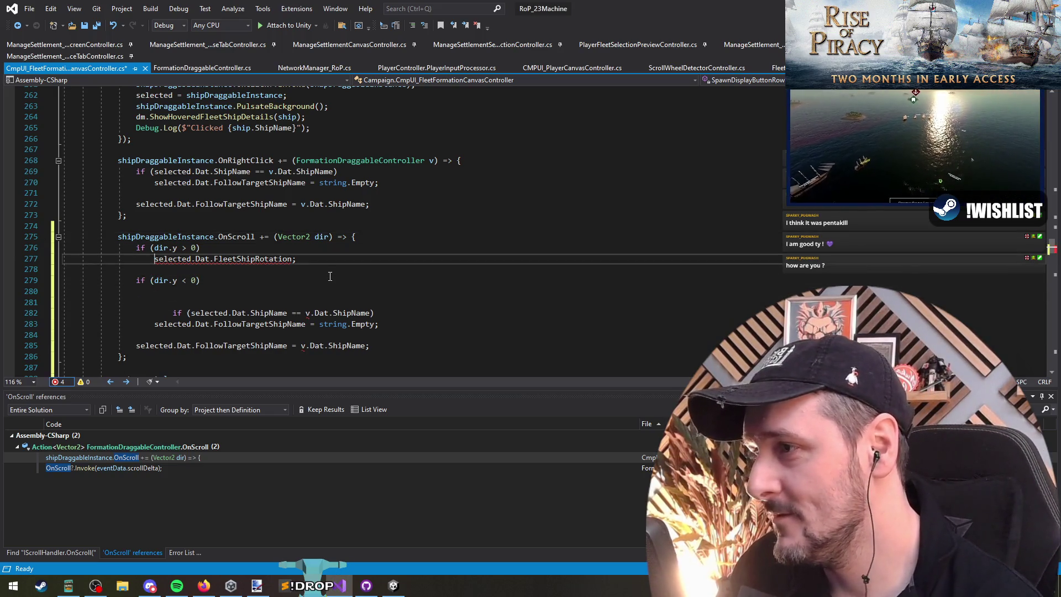
key("End")
key("Left")
type("+= ")
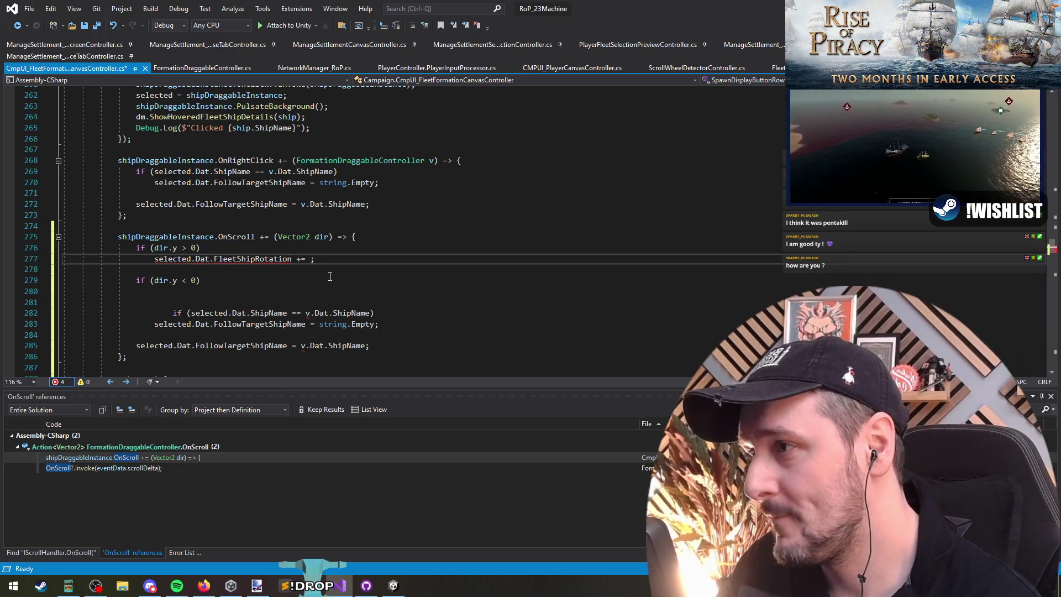
type("90f")
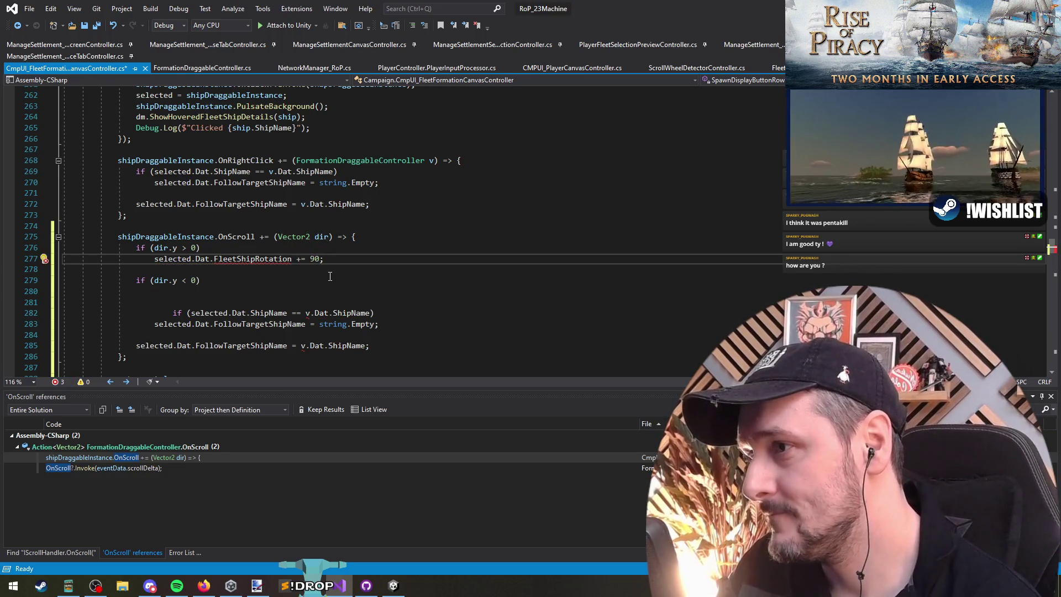
key("BackSpace")
key("End")
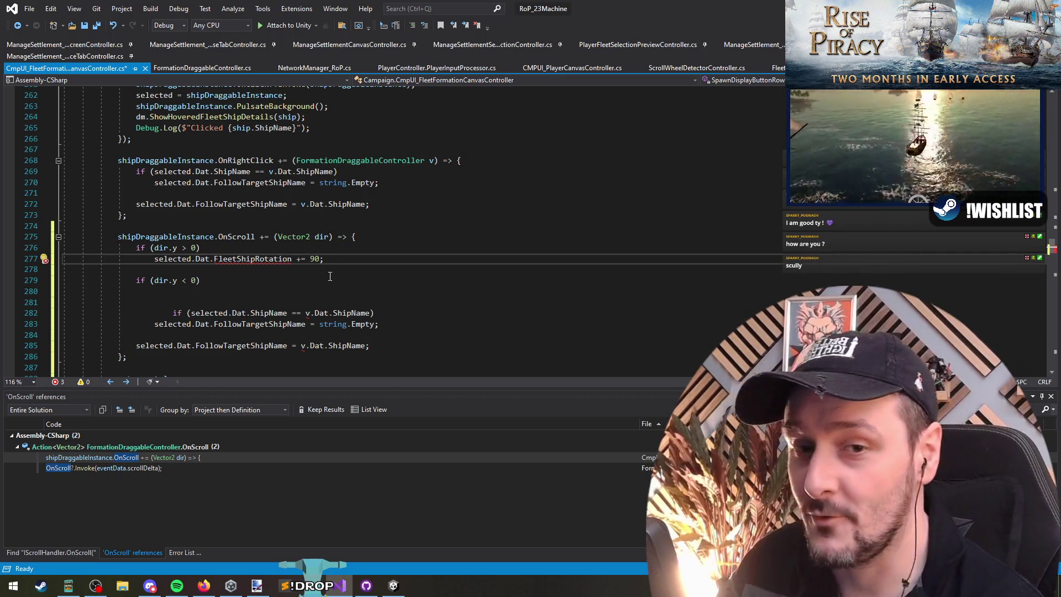
type("f")
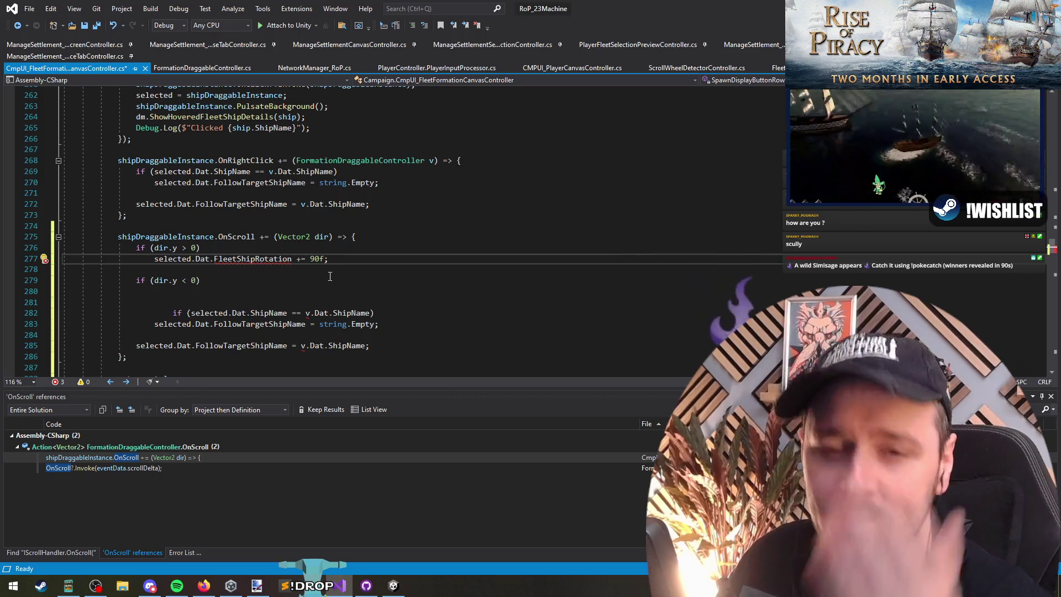
Step: Copy the rotation line into the dir.y < 0 branch and delete the leftover follow-target code
key("shift+Home")
key("shift+Up")
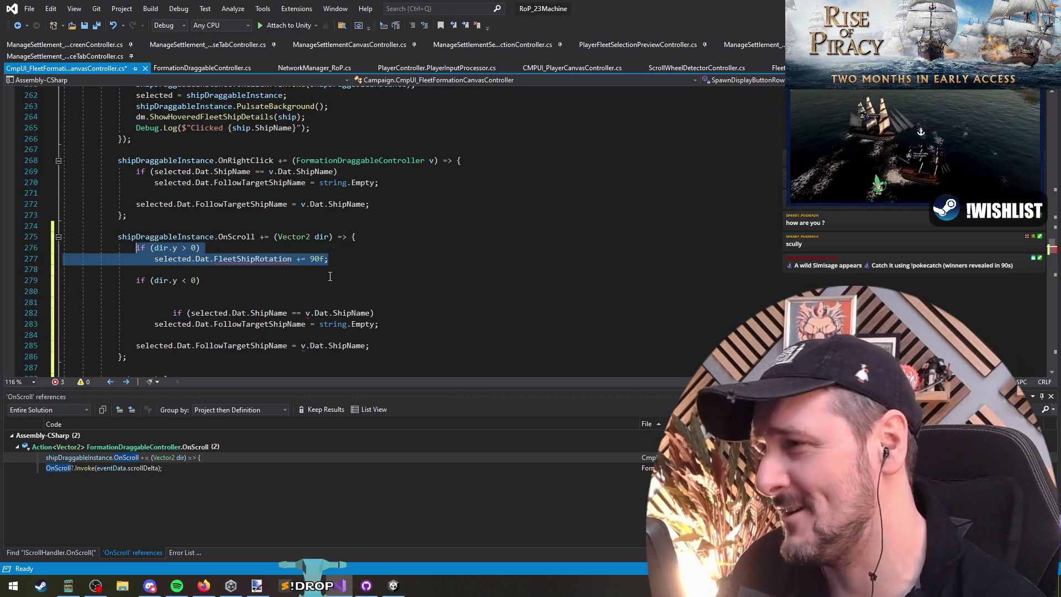
key("Down")
key("Down")
key("Down")
key("ctrl+c")
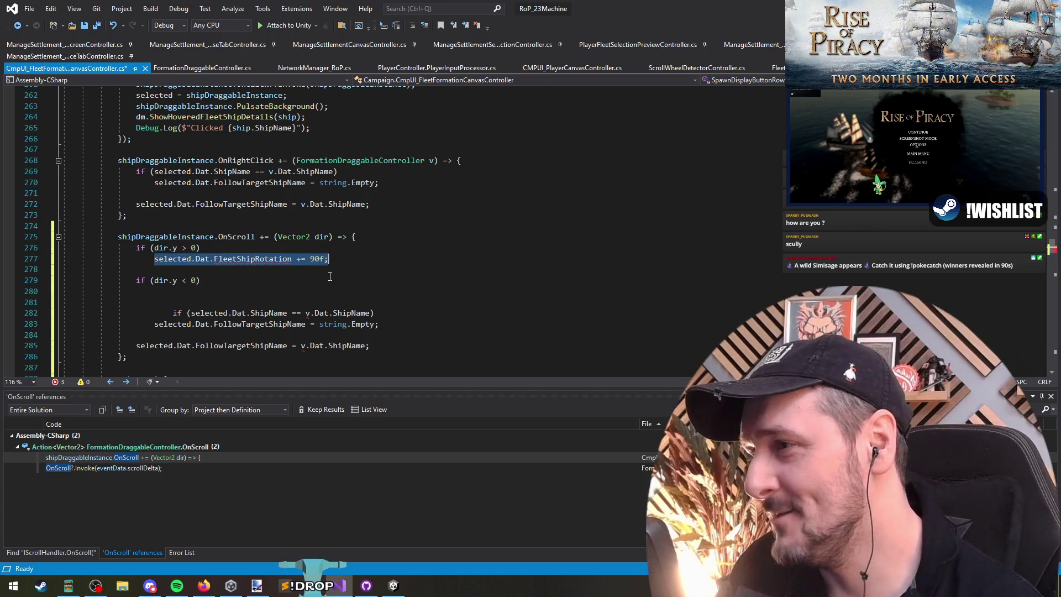
key("ctrl+v")
key("Down")
key("ctrl+shift+l")
key("ctrl+shift+l")
key("ctrl+shift+l")
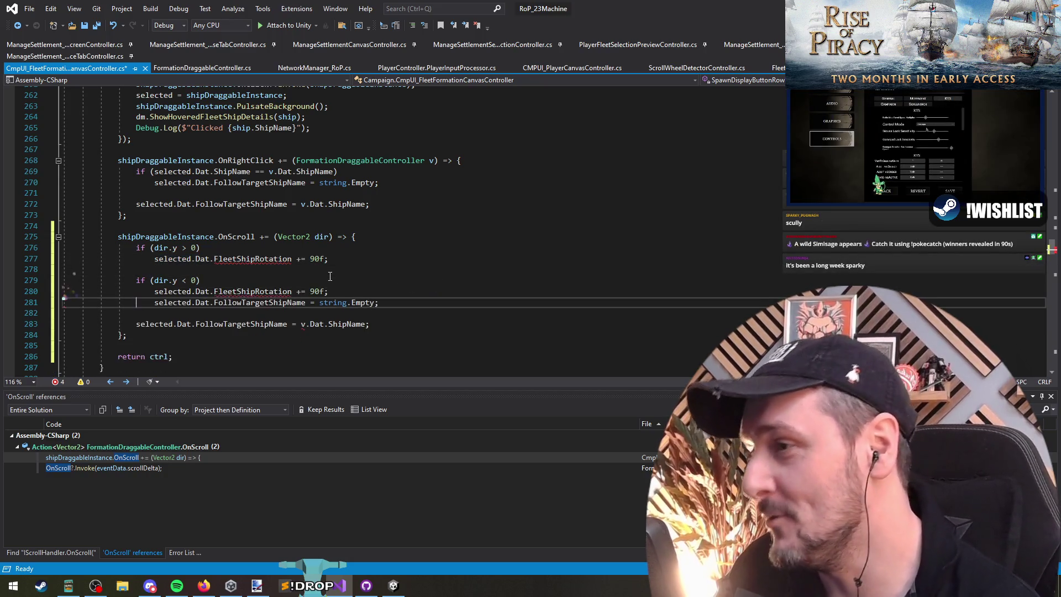
Step: Change the scroll-down line's operator from '+=' to '-=' so it subtracts 90f
key("Up")
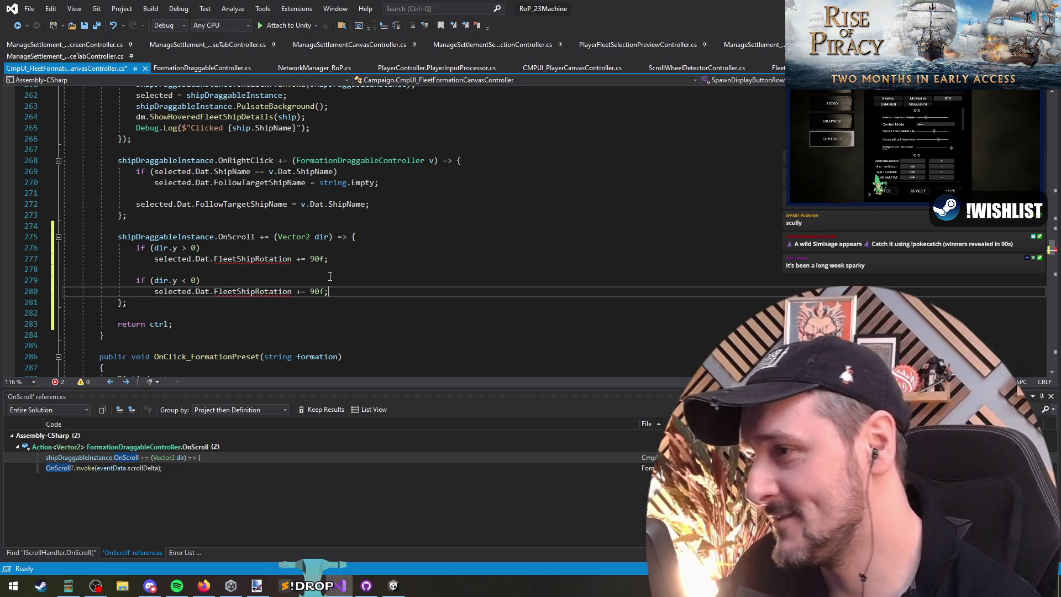
key("ctrl+Left")
key("shift+Right")
type("-")
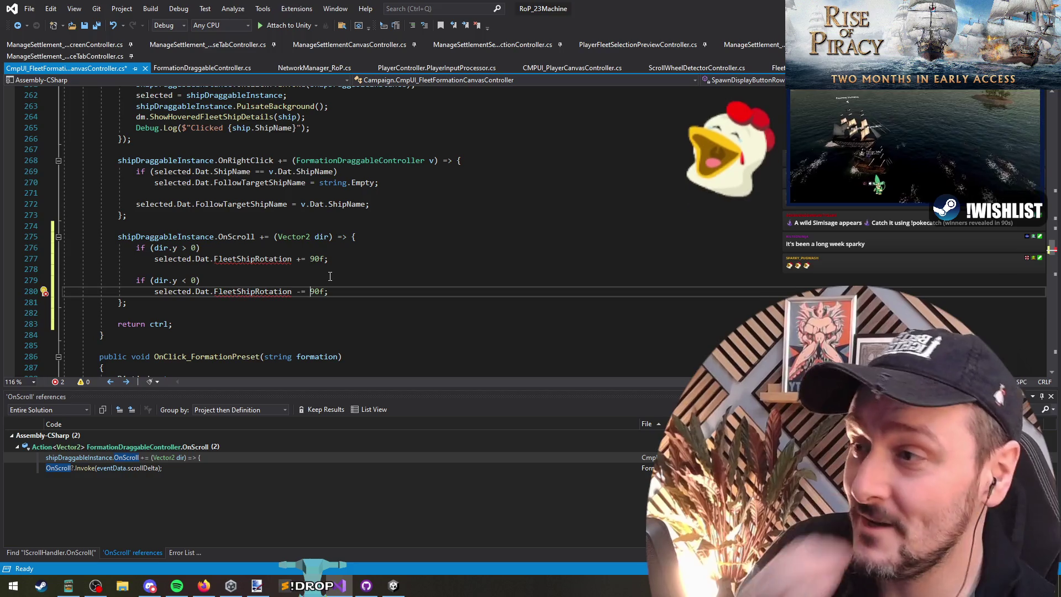
key("Up")
key("Up")
key("Up")
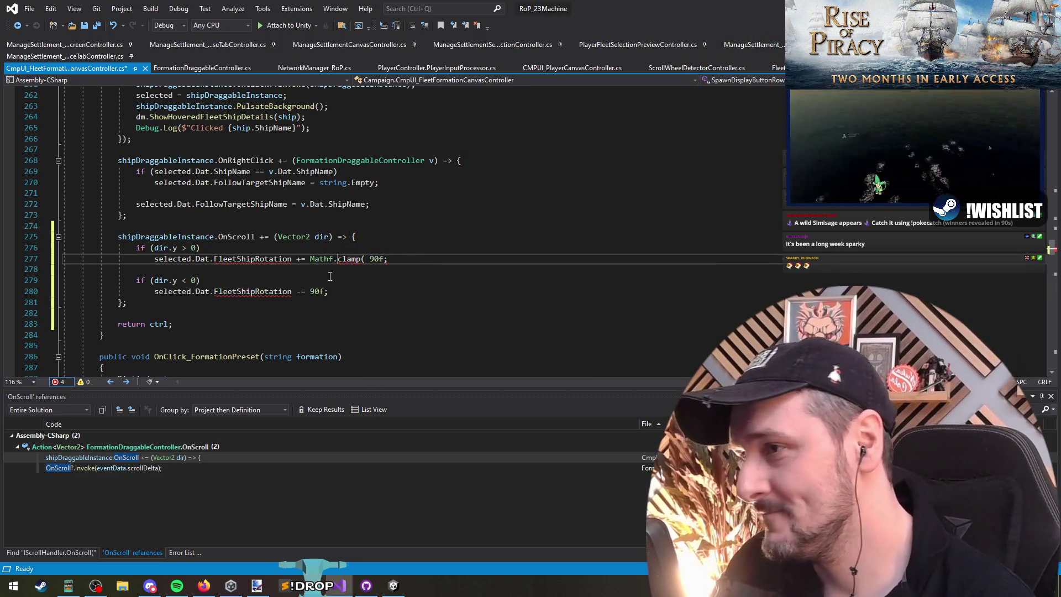
Step: Wrap the scroll-up rotation in Mathf.Clamp(FleetShipRotation + 90f, 0, 360)
key("End")
key("Return")
key("Up")
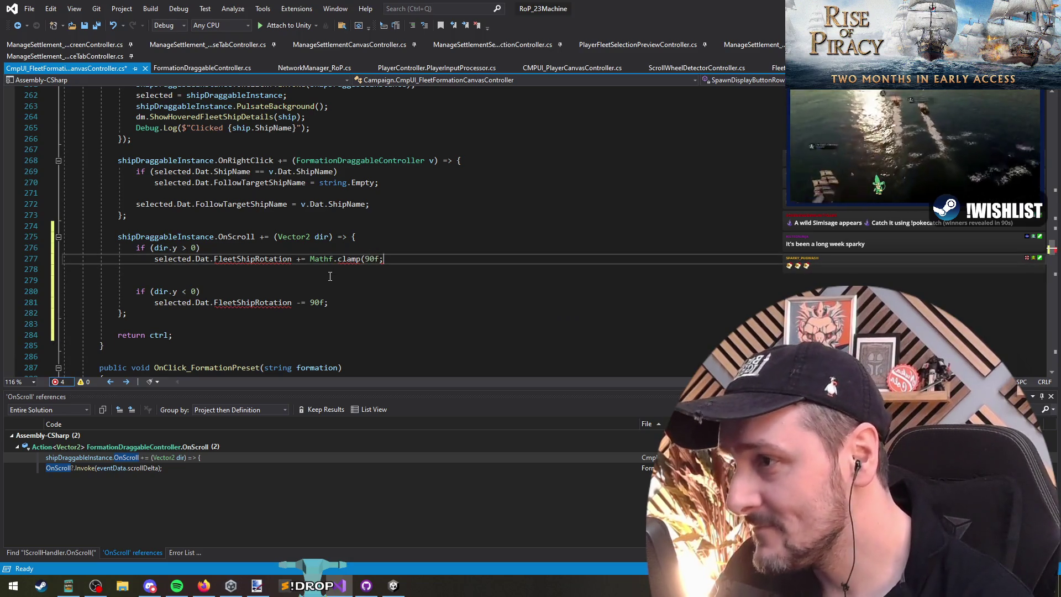
key("shift+Right")
type("C")
key("Left")
key("Left")
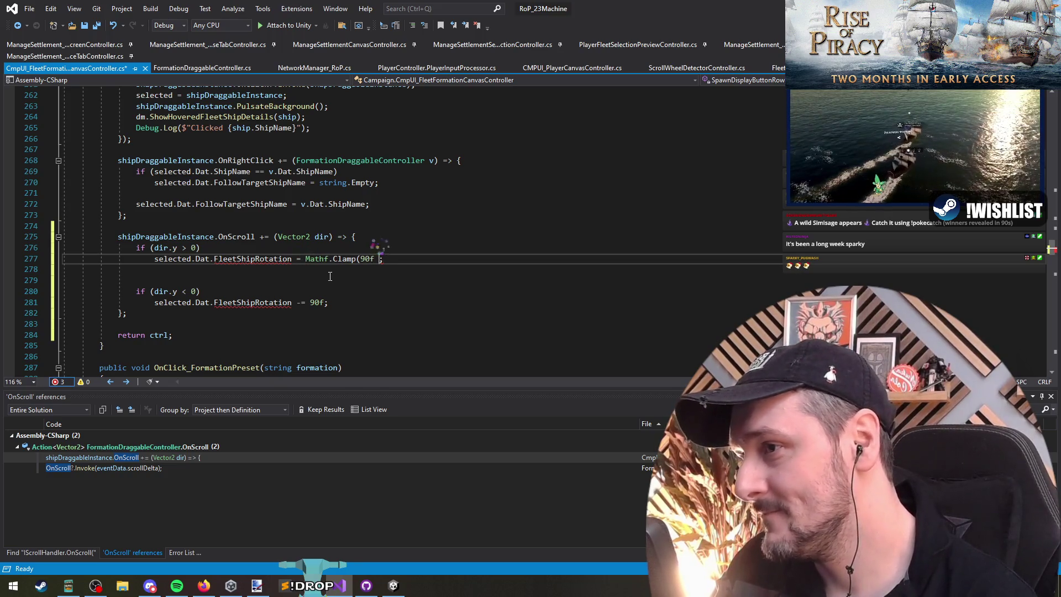
key("Right")
key("Left")
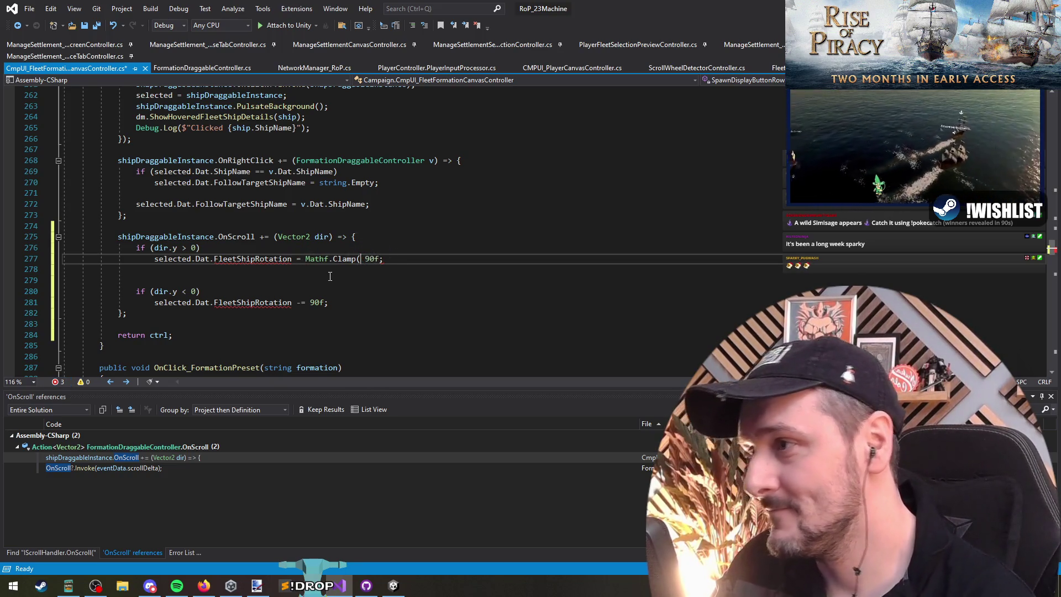
key("Home")
key("ctrl+shift+Right")
key("ctrl+shift+Right")
key("ctrl+shift+Right")
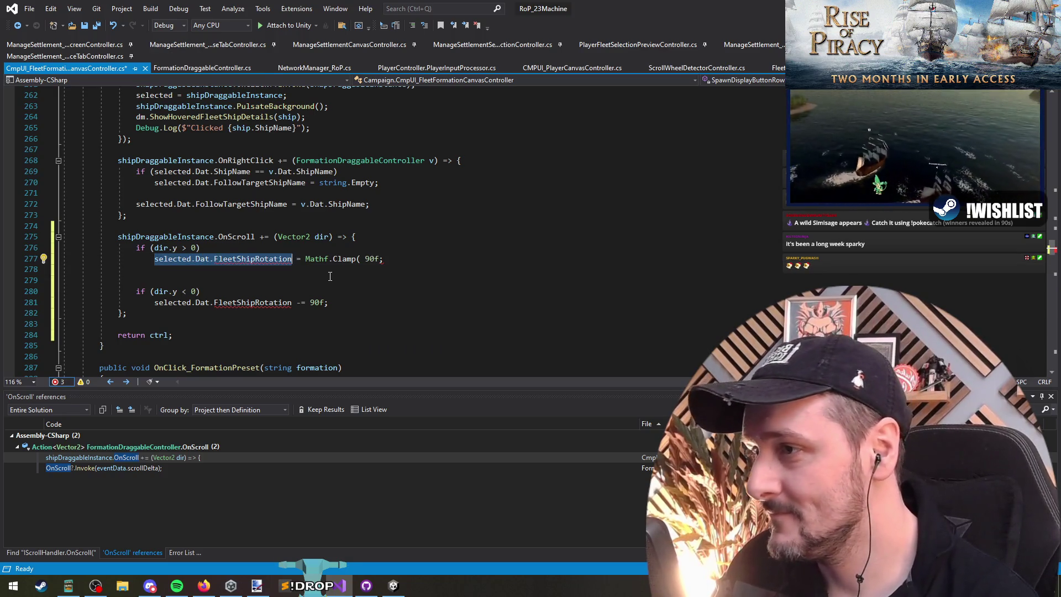
key("ctrl+c")
key("End")
key("ctrl+Left")
key("ctrl+Left")
key("ctrl+v")
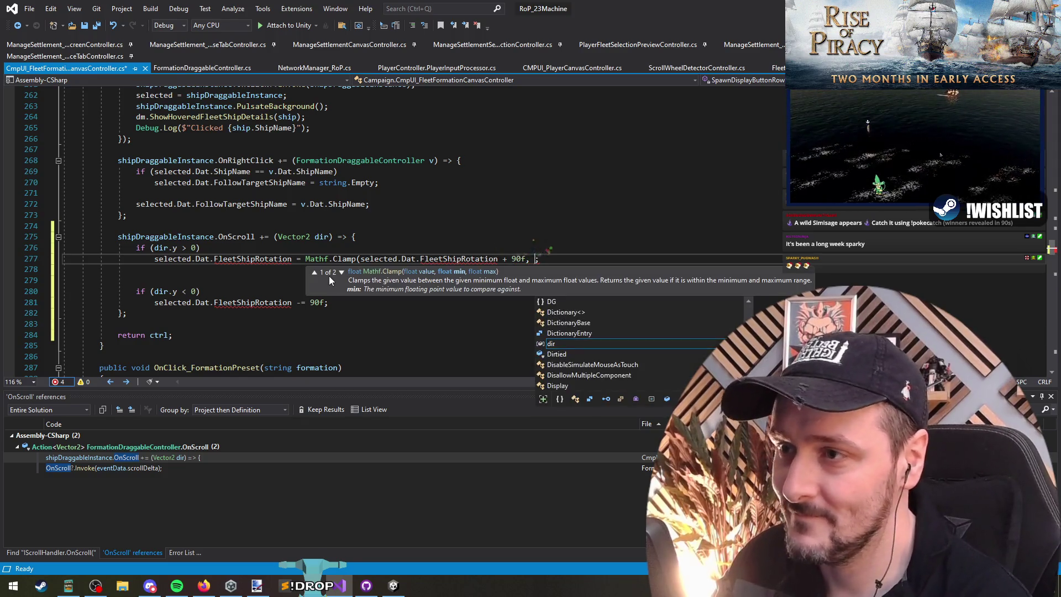
type("0, ")
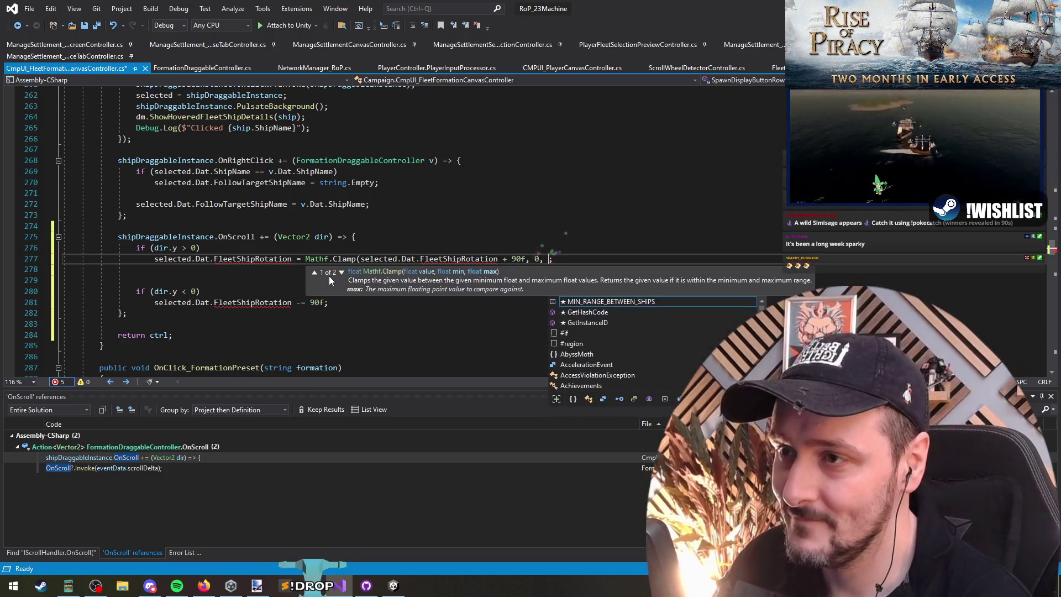
type("360")
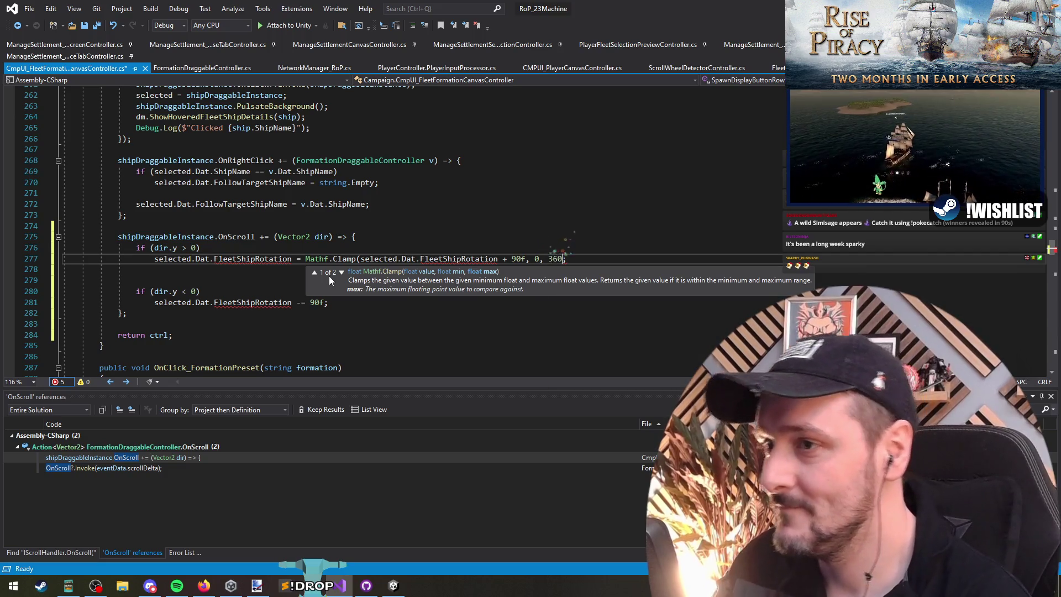
type(")")
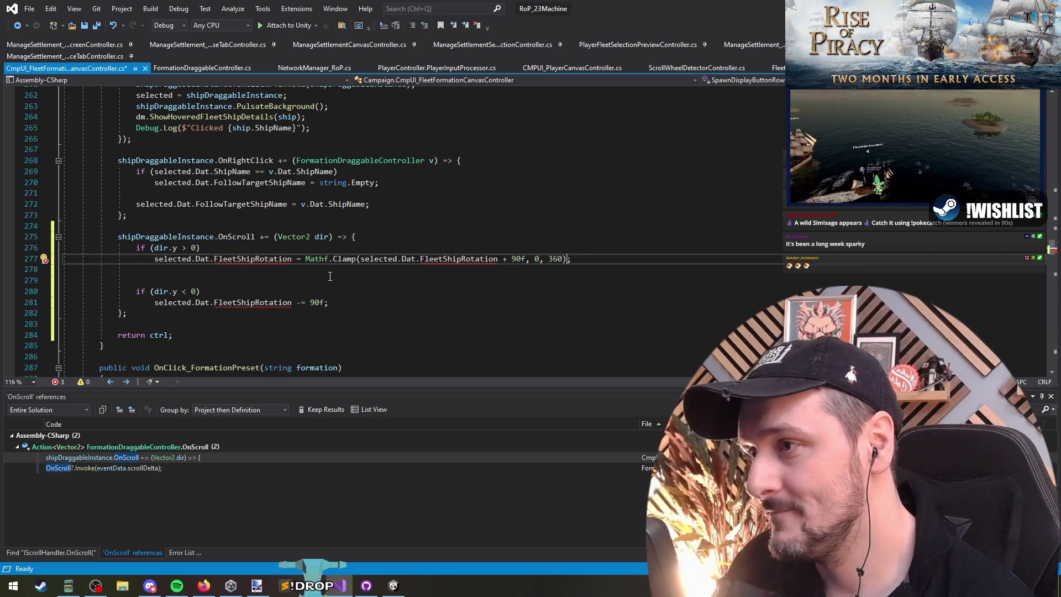
key("Down")
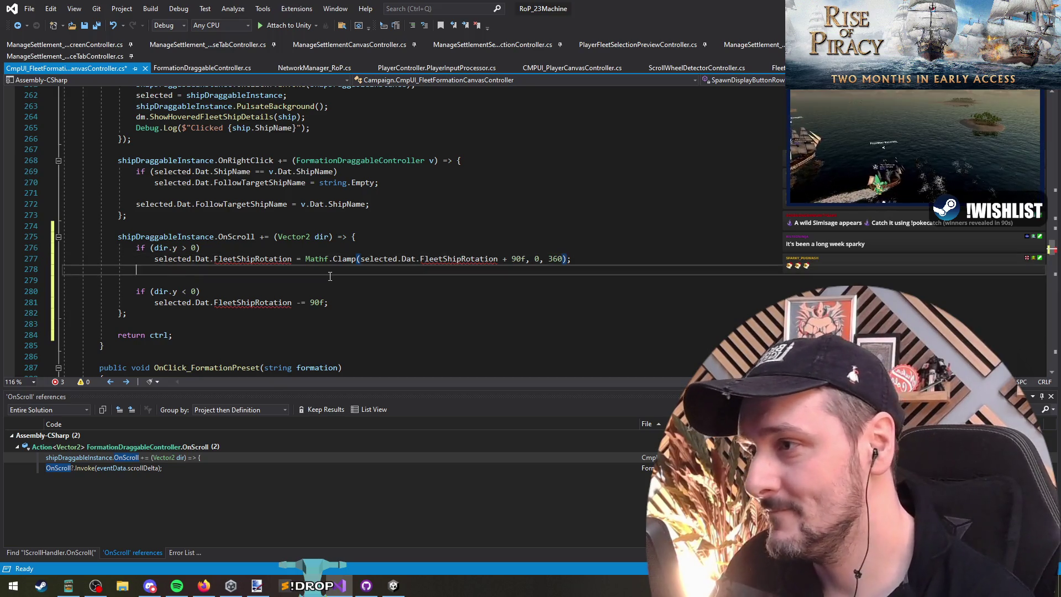
key("Delete")
Step: Copy the clamped statement over the scroll-down line and adapt it to subtract 90f
key("Down")
key("Down")
key("End")
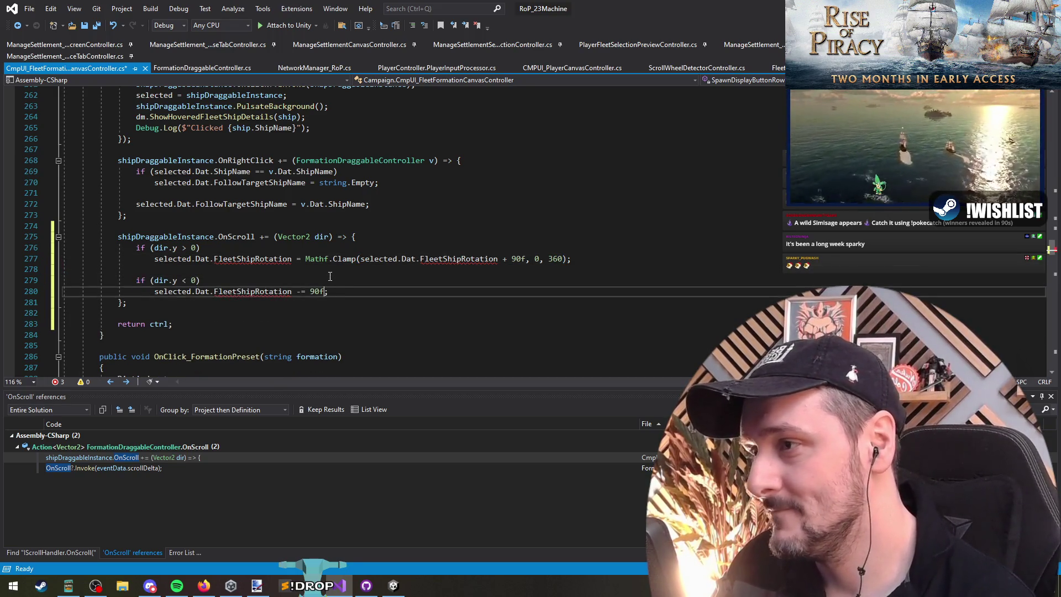
double_click(254, 260)
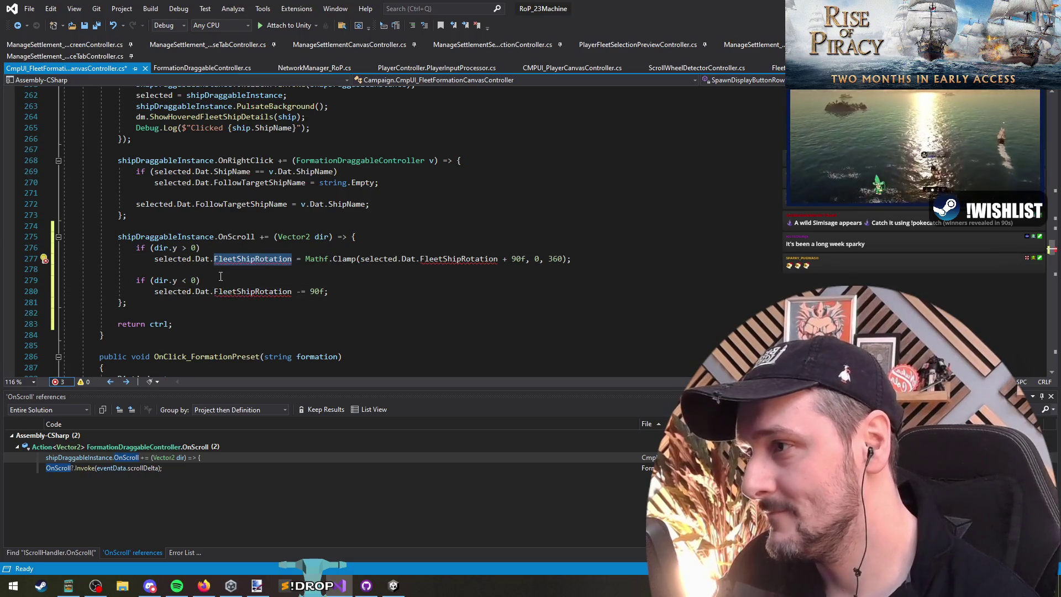
triple_click(268, 258)
key("ctrl+c")
triple_click(286, 291)
key("ctrl+v")
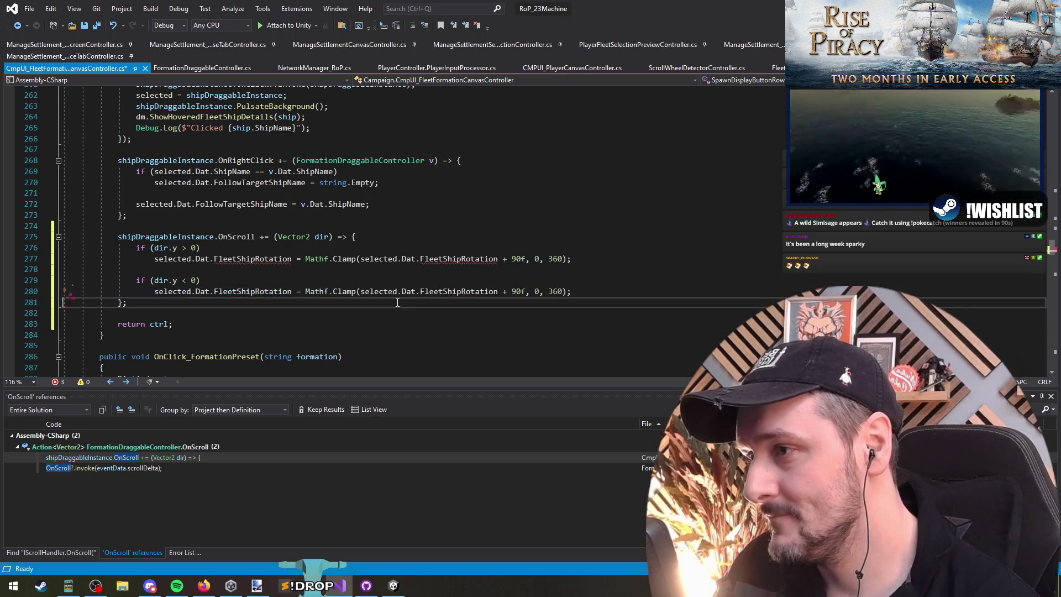
left_click(502, 291)
type("-")
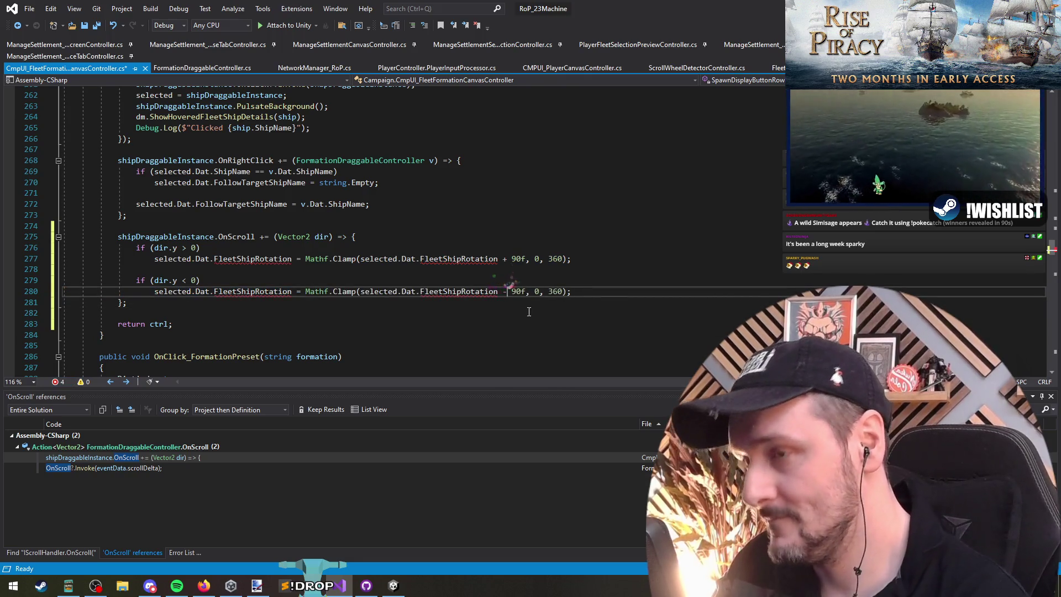
key("Return")
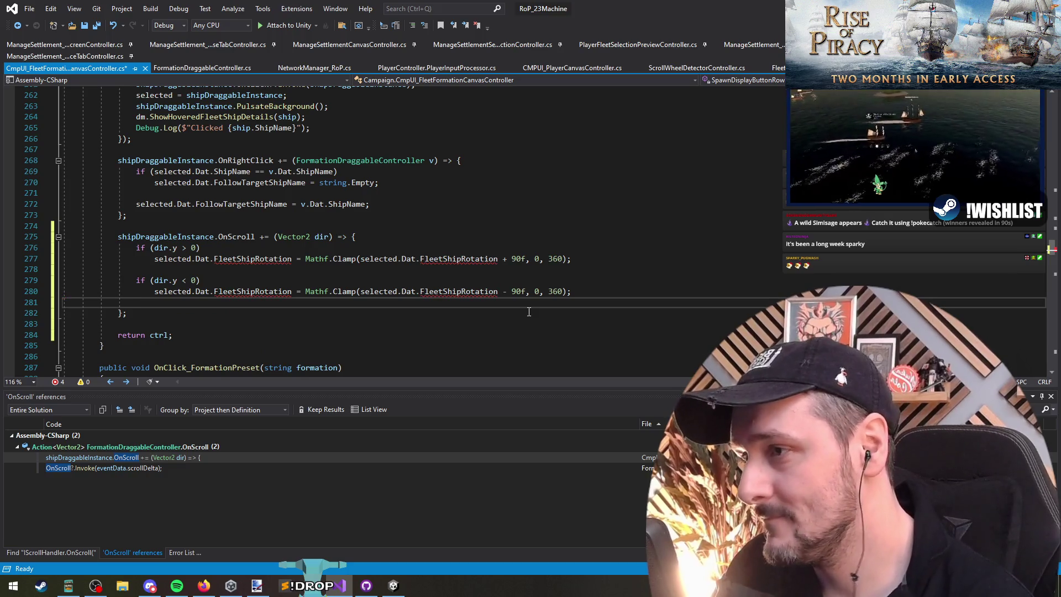
key("BackSpace")
key("ctrl+x")
key("Up")
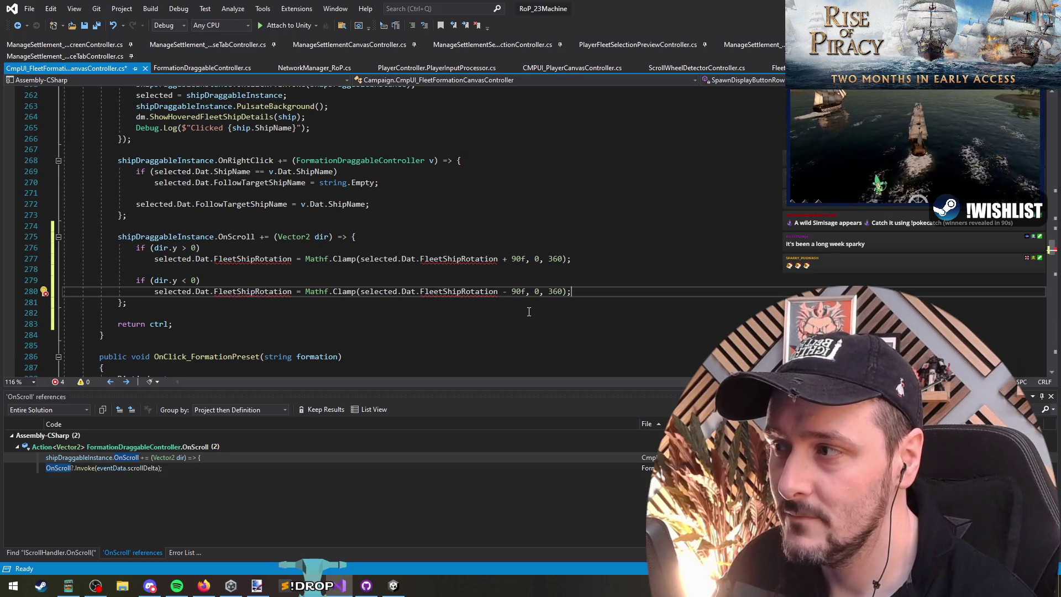
key("Up")
key("Up")
key("Up")
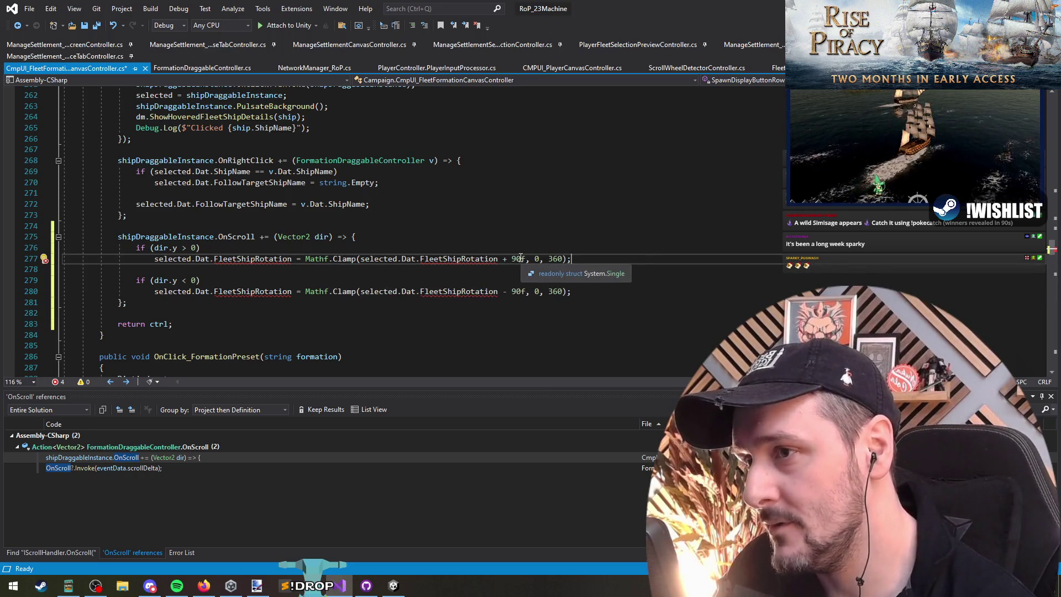
scroll(510, 263, "down", 2)
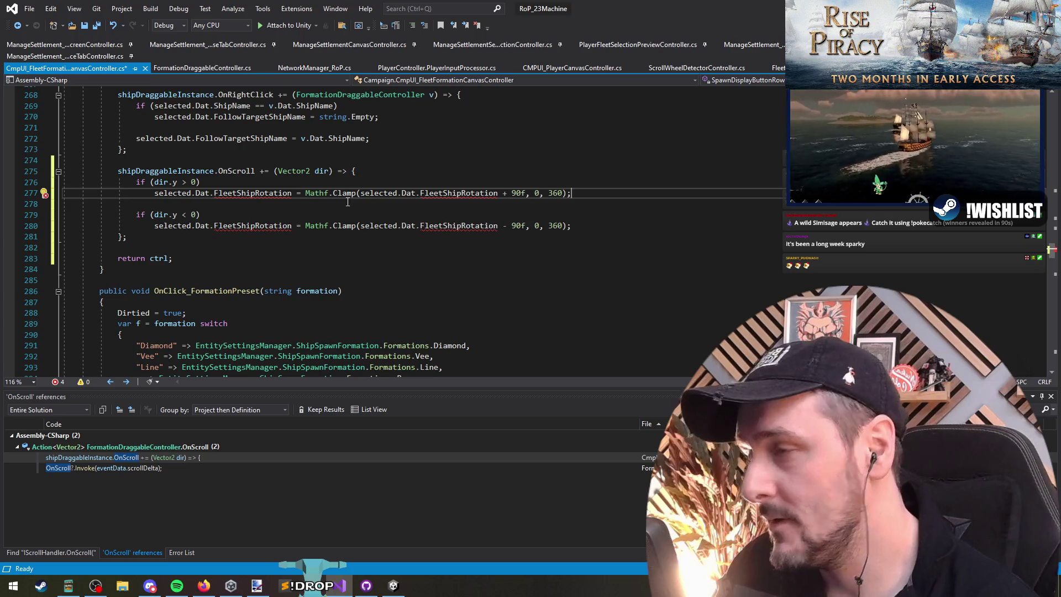
left_click(308, 194)
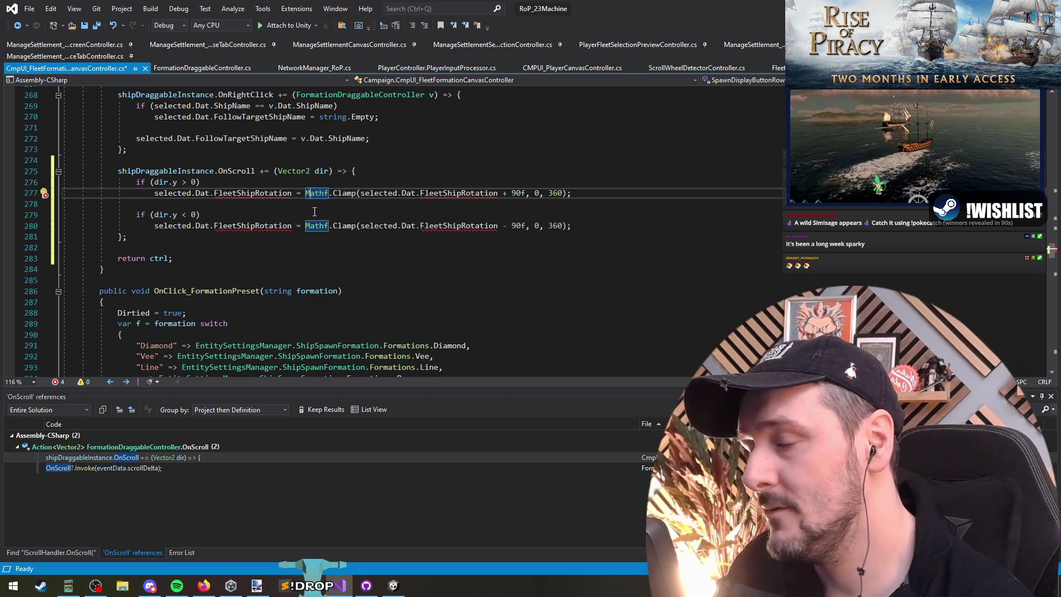
key("Right")
key("Right")
key("Right")
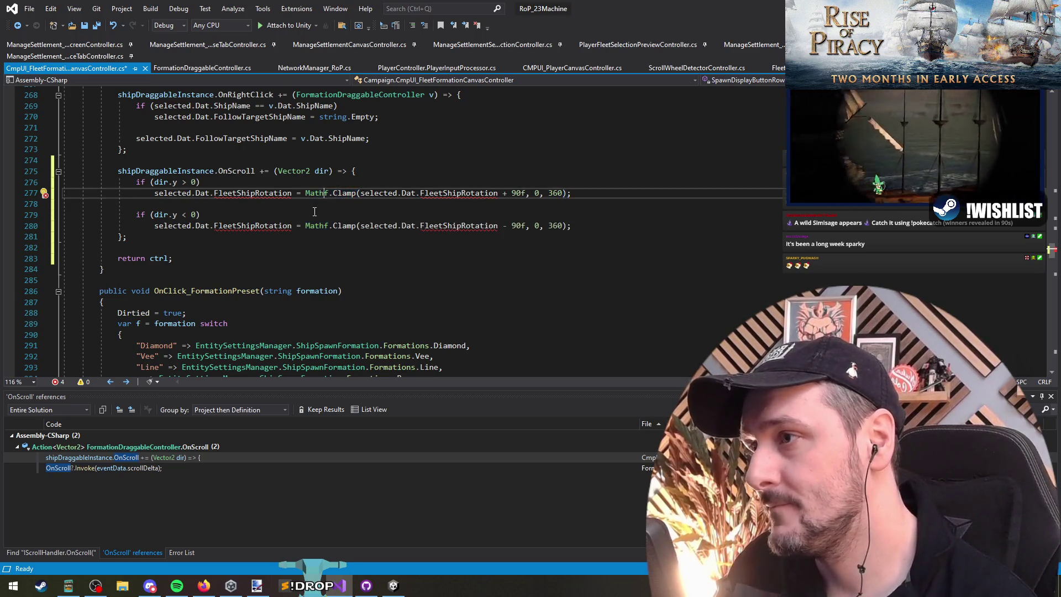
Step: Move the Mathf.Clamp call onto its own line below both scroll branches
key("shift+End")
key("ctrl+x")
key("Down")
key("Down")
key("Down")
key("End")
key("Return")
key("Return")
key("ctrl+v")
key("Up")
key("Up")
key("Up")
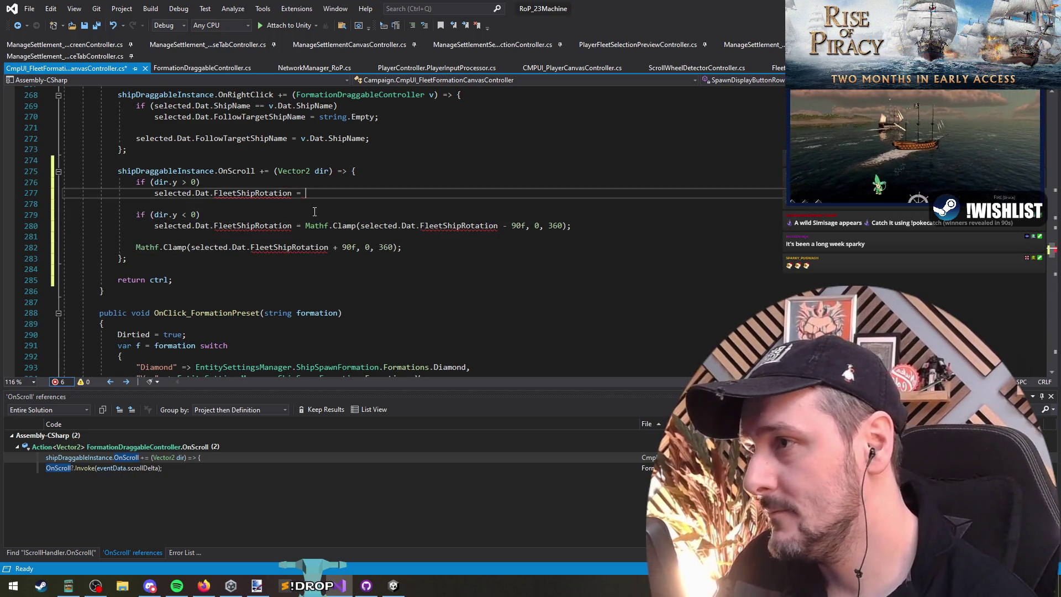
Step: Change lines 277 and 280 to plain 'FleetShipRotation += 90f' and '-= 90f', adding blank lines above
key("BackSpace")
type("+=")
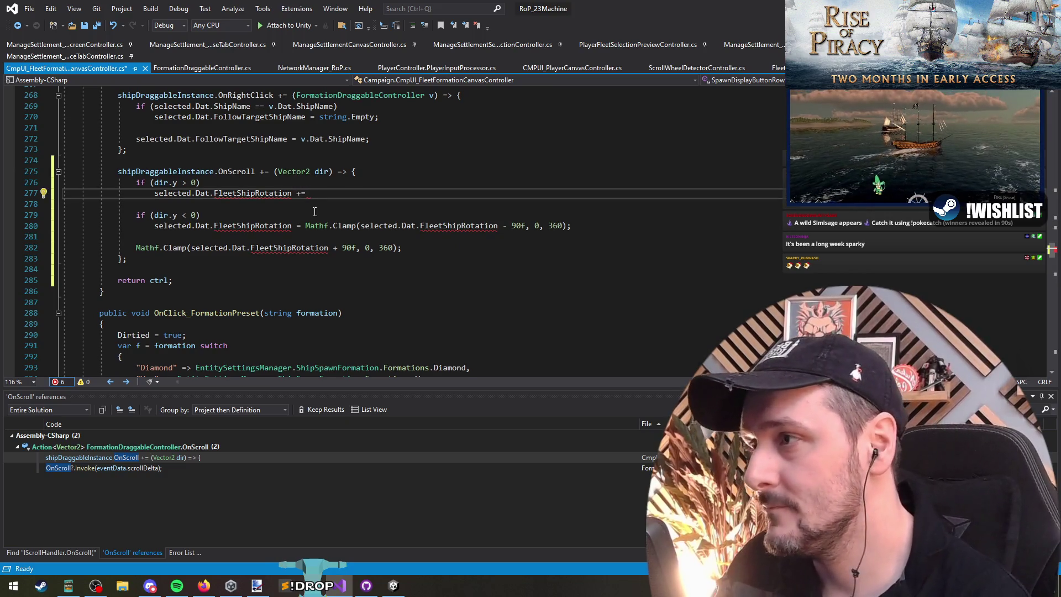
key("Left")
type("f")
left_click(314, 212)
key("Down")
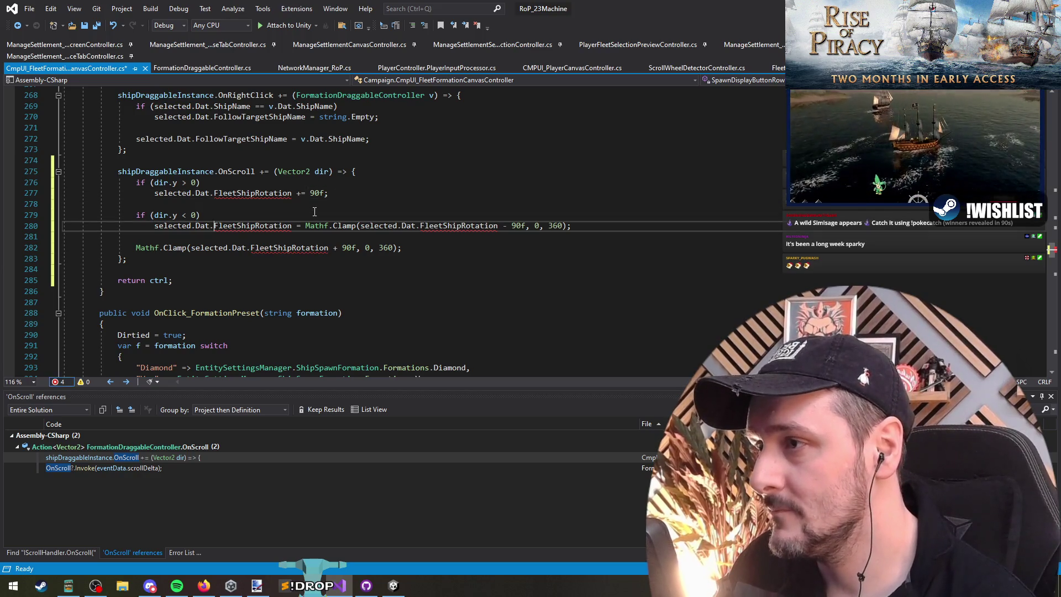
type("-")
key("Right")
key("shift+End")
key("Delete")
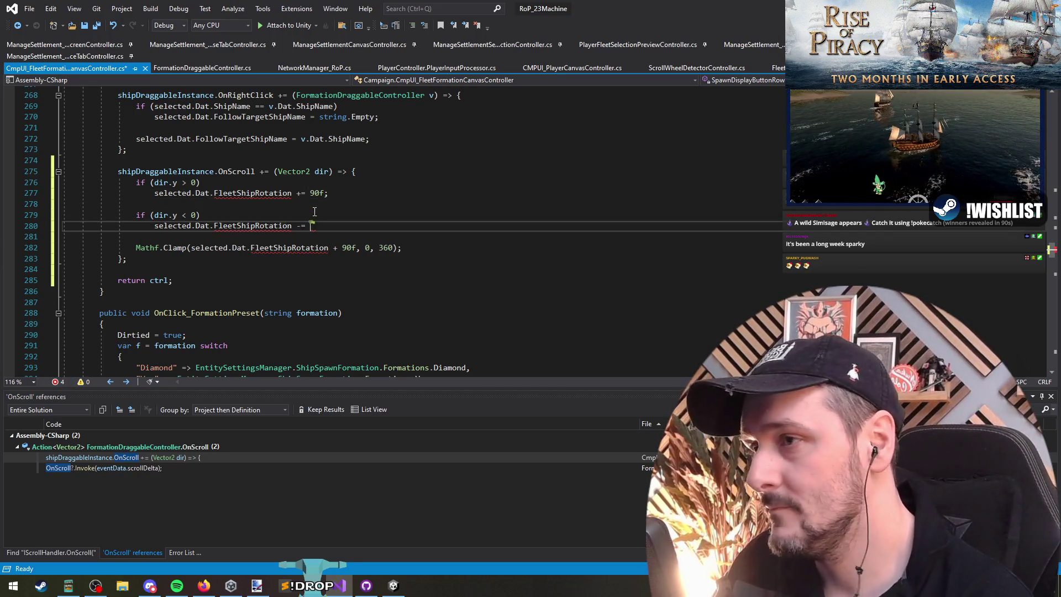
type(";")
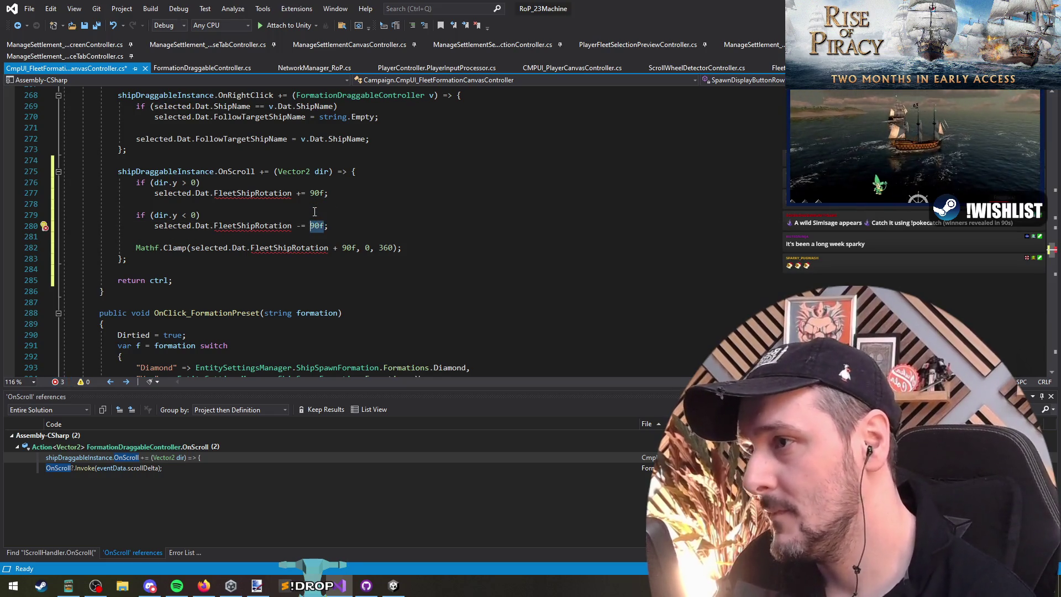
key("Up")
key("Up")
key("Up")
key("ctrl+Return")
key("ctrl+Return")
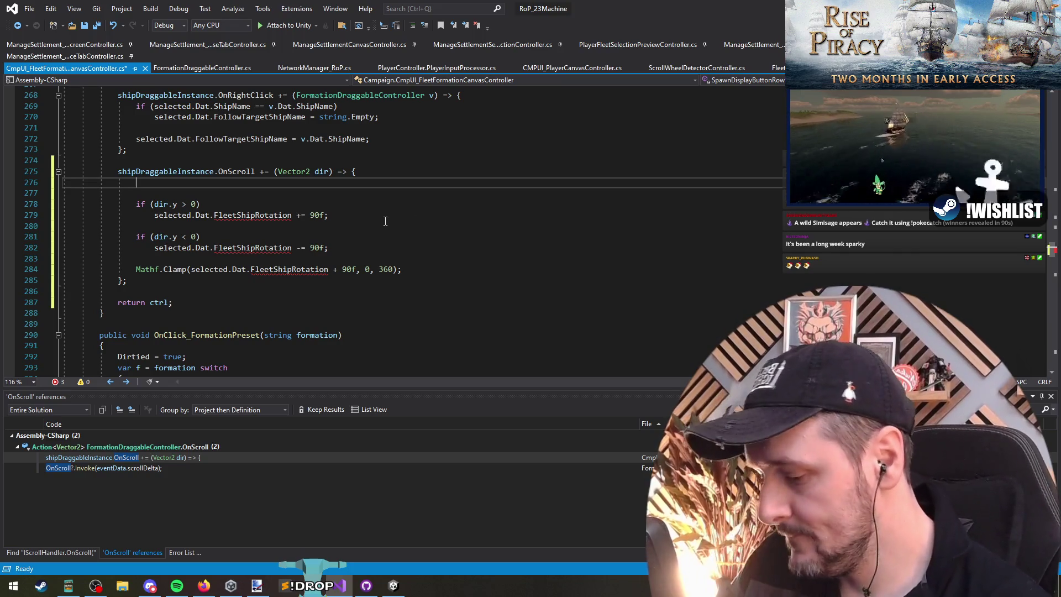
Step: Declare 'const float ITERATION_AMT = 90f;' and use it in place of 90f in both branches
type("const float I")
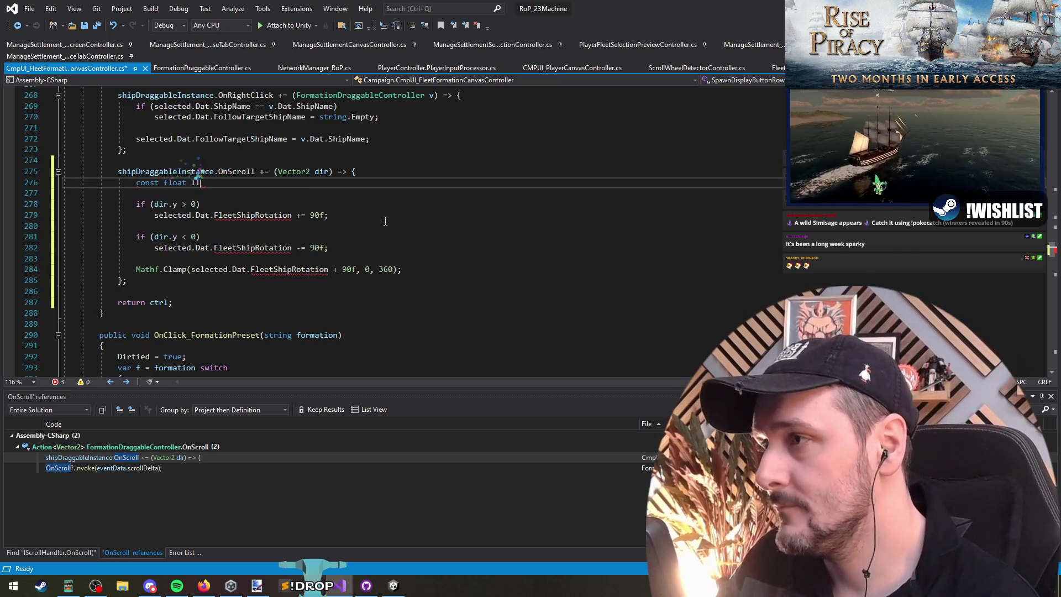
type("TERATION_AMT")
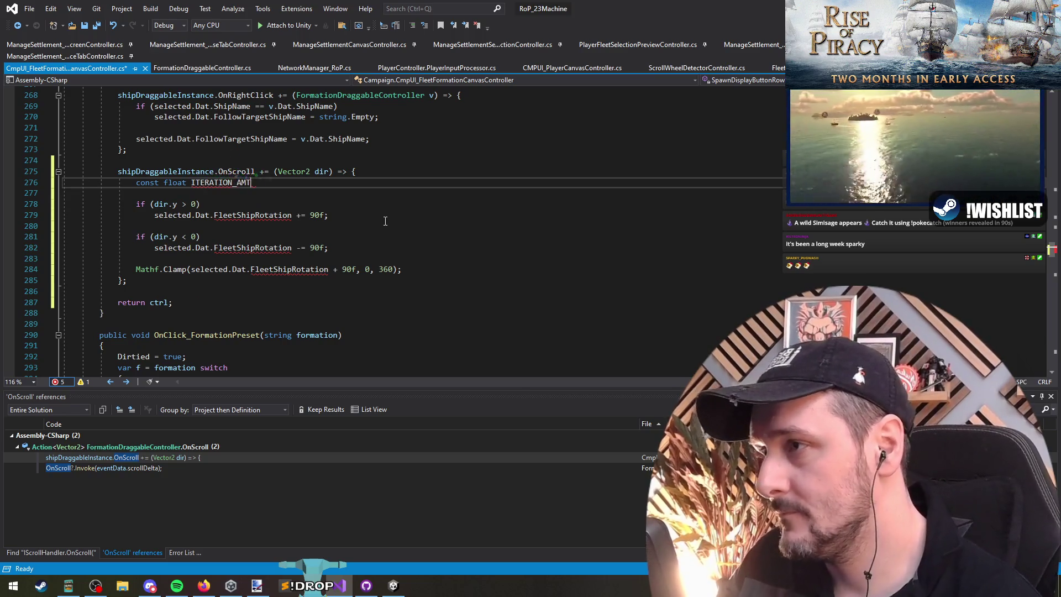
type(" = 90f;")
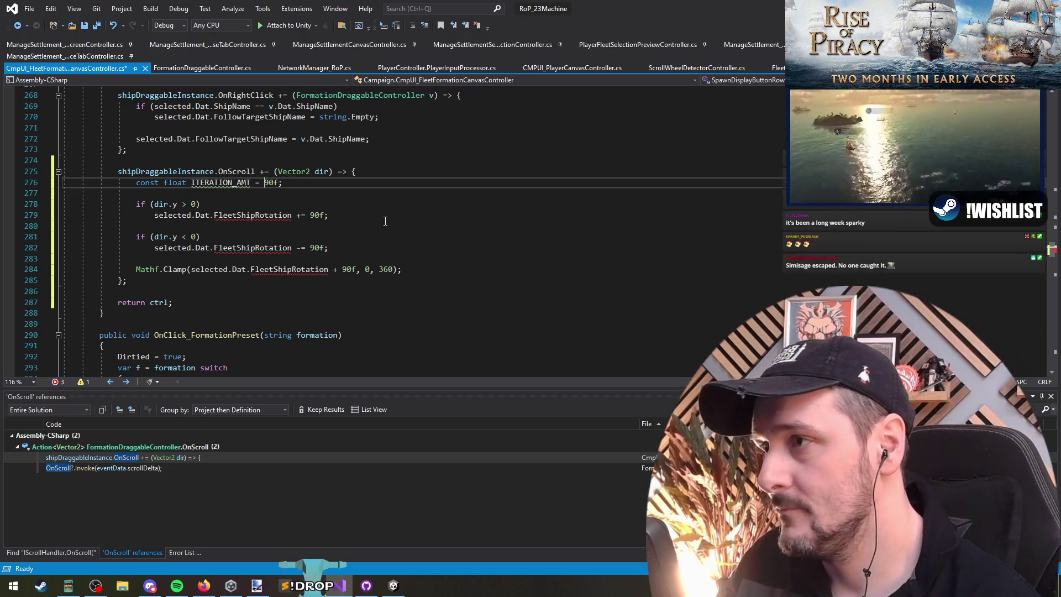
key("Down")
key("Down")
key("Down")
key("Left")
key("ctrl+shift+Left")
type("ITERATION_AMT")
key("Down")
key("Down")
key("Down")
key("Left")
key("ctrl+shift+Left")
type("ITERATION_AMT")
key("Down")
key("Down")
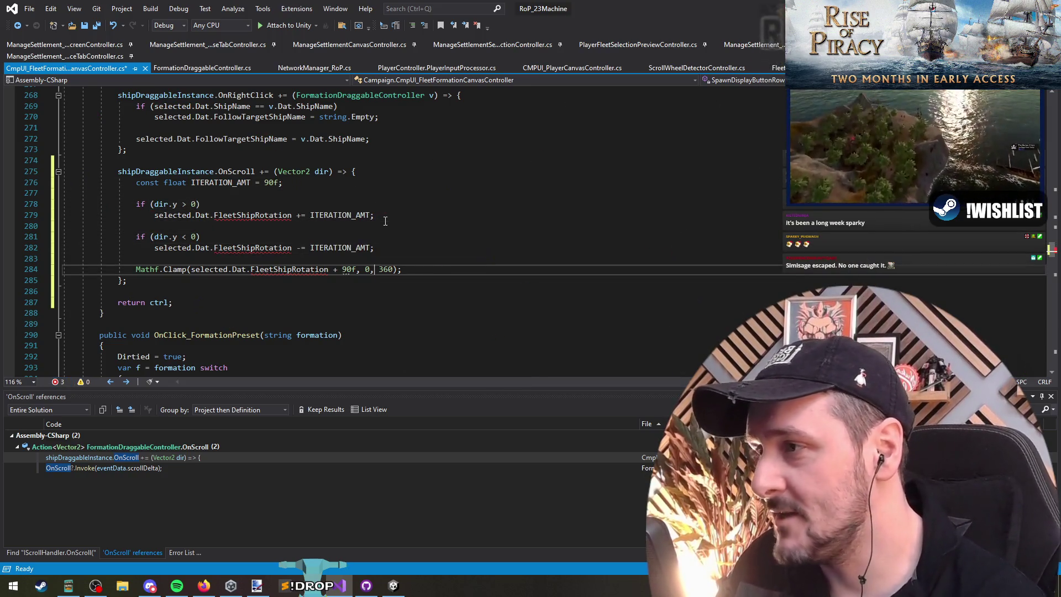
key("ctrl+Left")
key("ctrl+Left")
key("ctrl+Left")
key("ctrl+shift+Left")
key("ctrl+Return")
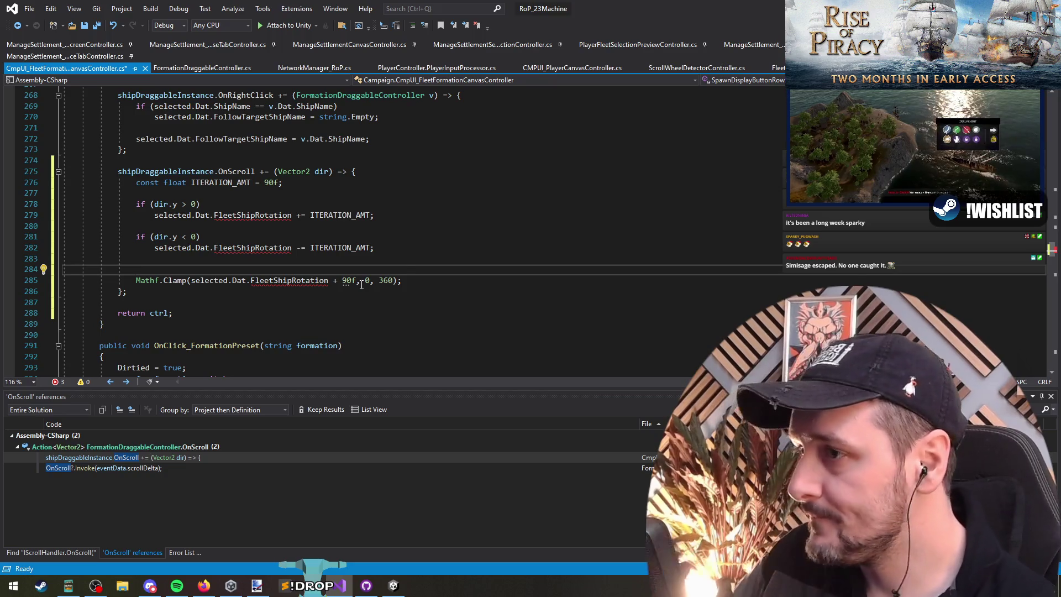
Step: Add a check that resets FleetShipRotation to 270 when it drops below 0
key("Up")
key("Up")
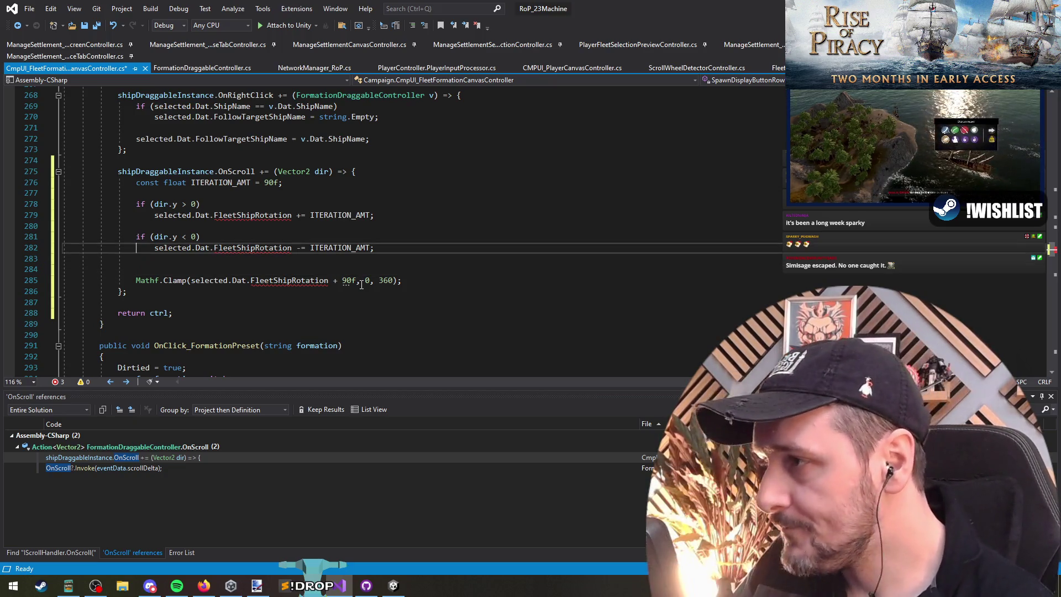
key("Home")
key("ctrl+shift+Right")
key("ctrl+shift+Right")
key("ctrl+shift+Right")
key("ctrl+c")
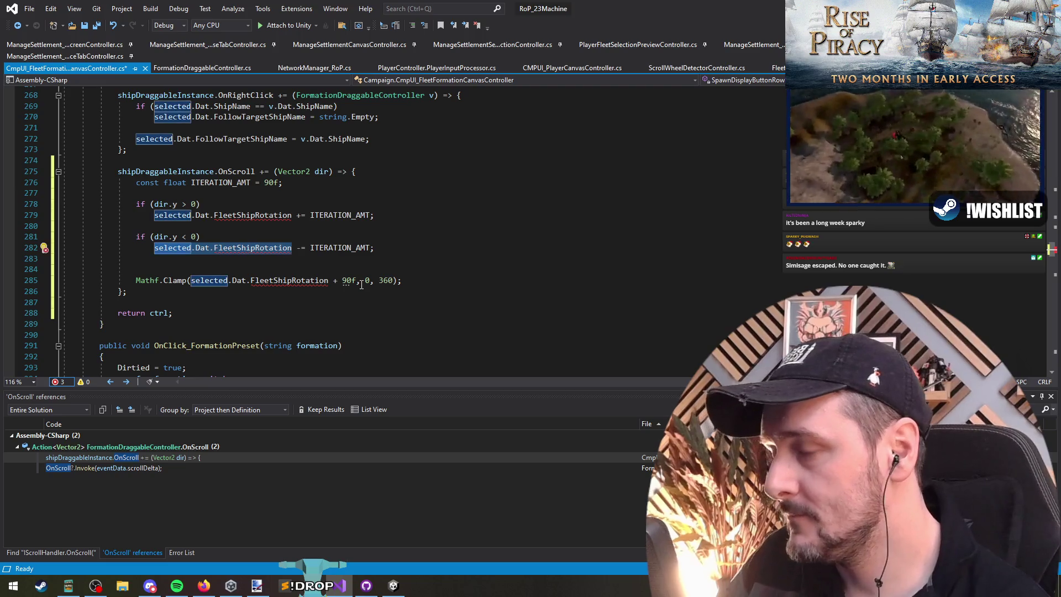
key("Down")
key("Down")
key("ctrl+v")
key("Return")
key("Up")
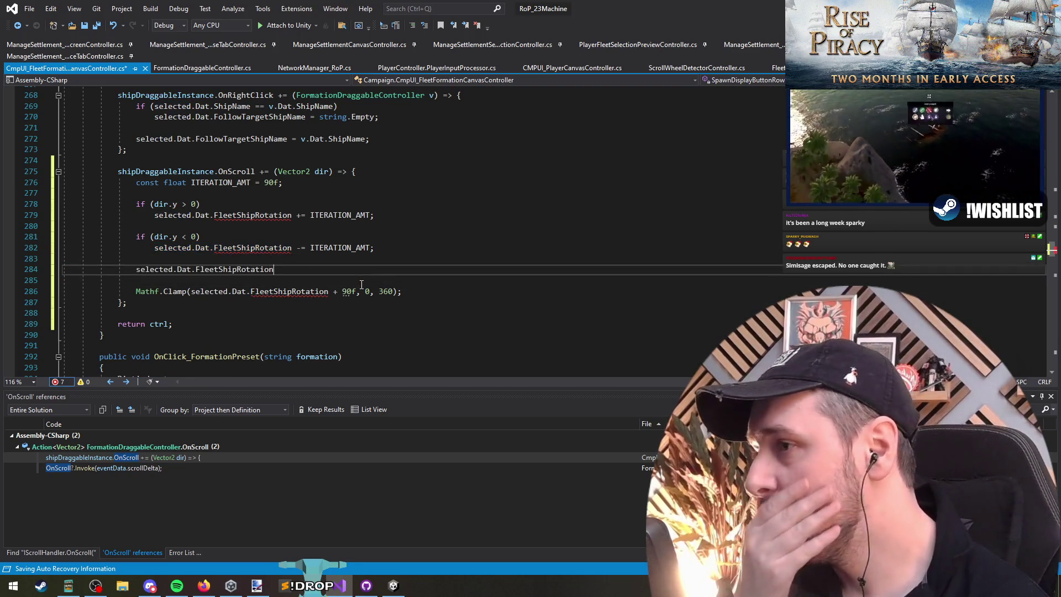
type("if(")
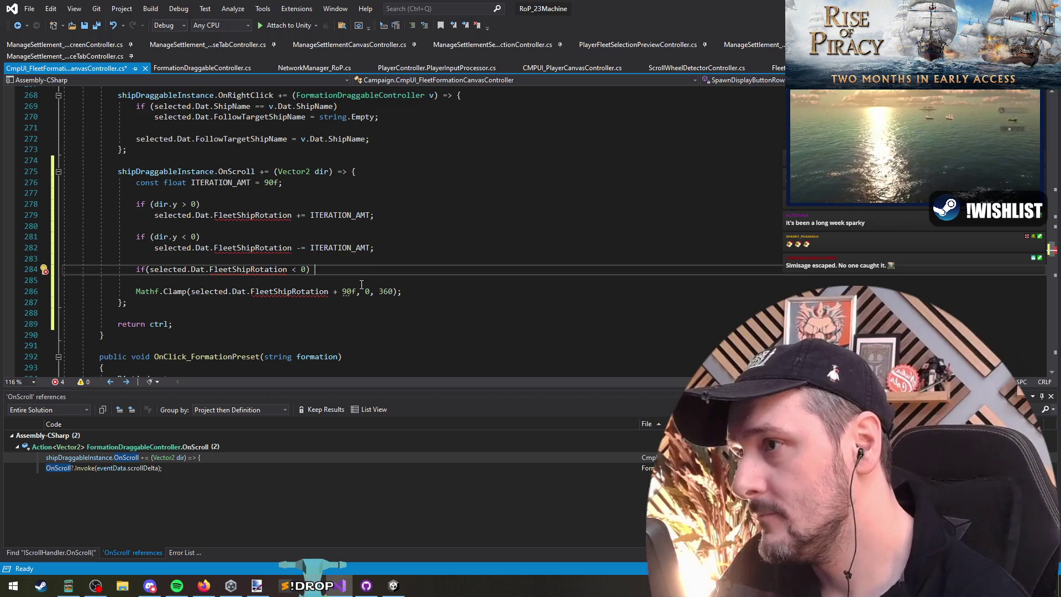
key("Return")
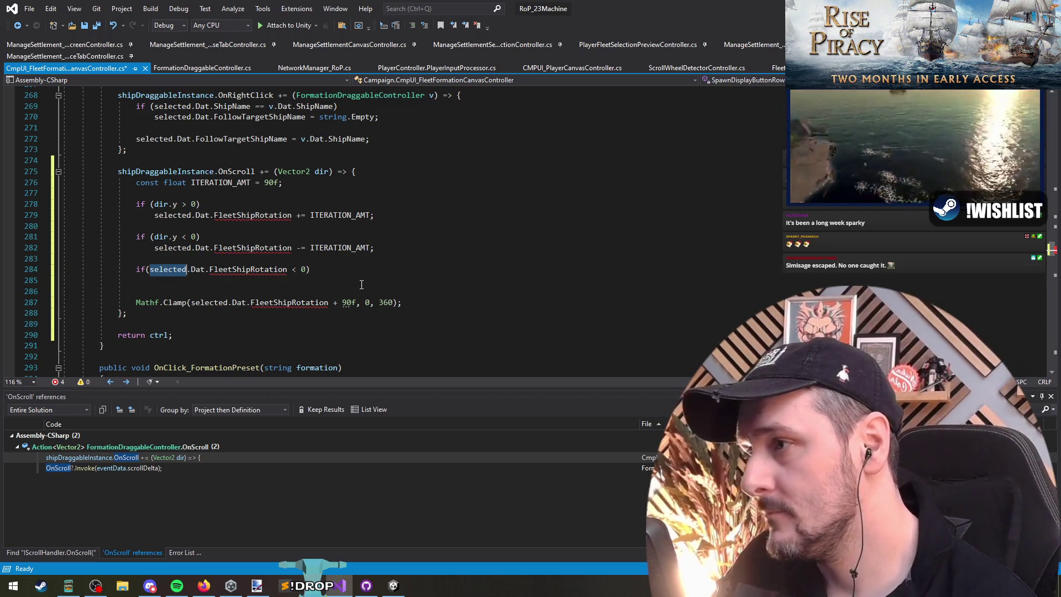
key("ctrl+shift+Right")
key("ctrl+shift+Right")
key("ctrl+shift+Right")
key("shift+Left")
key("ctrl+c")
key("Down")
key("ctrl+v")
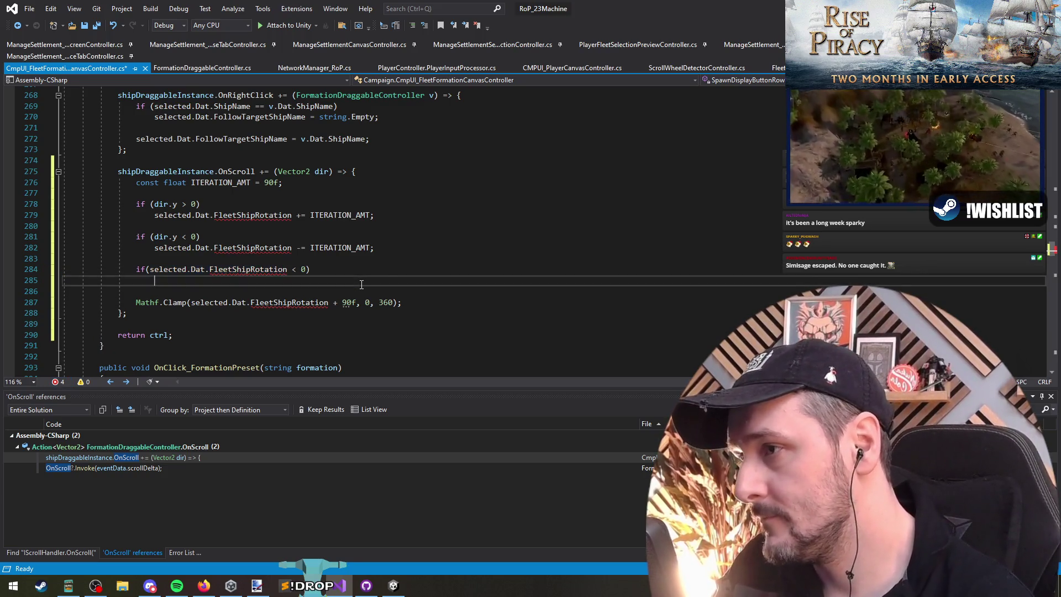
type("= 2")
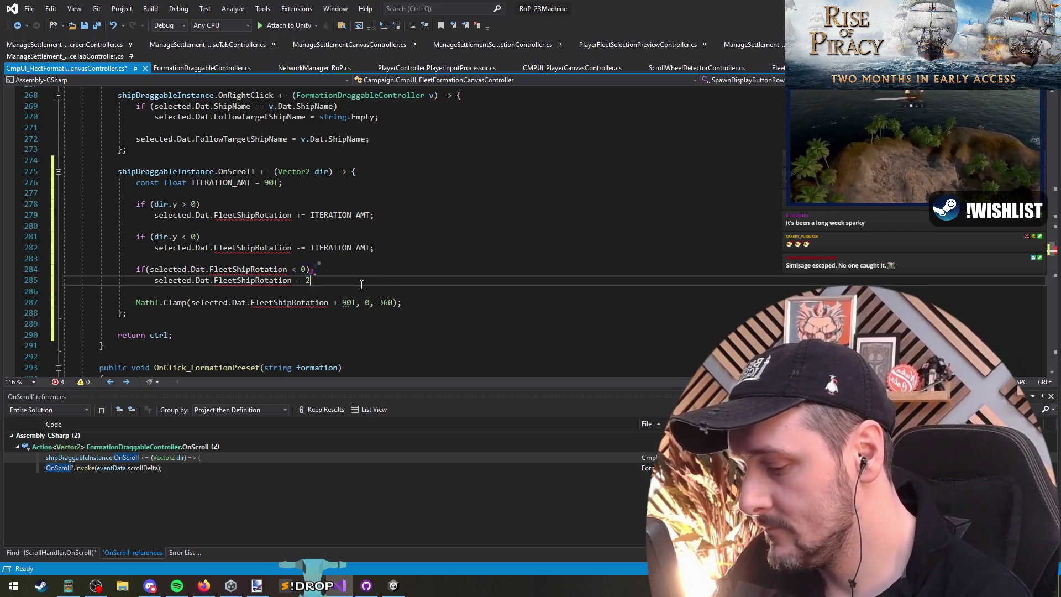
type("70;")
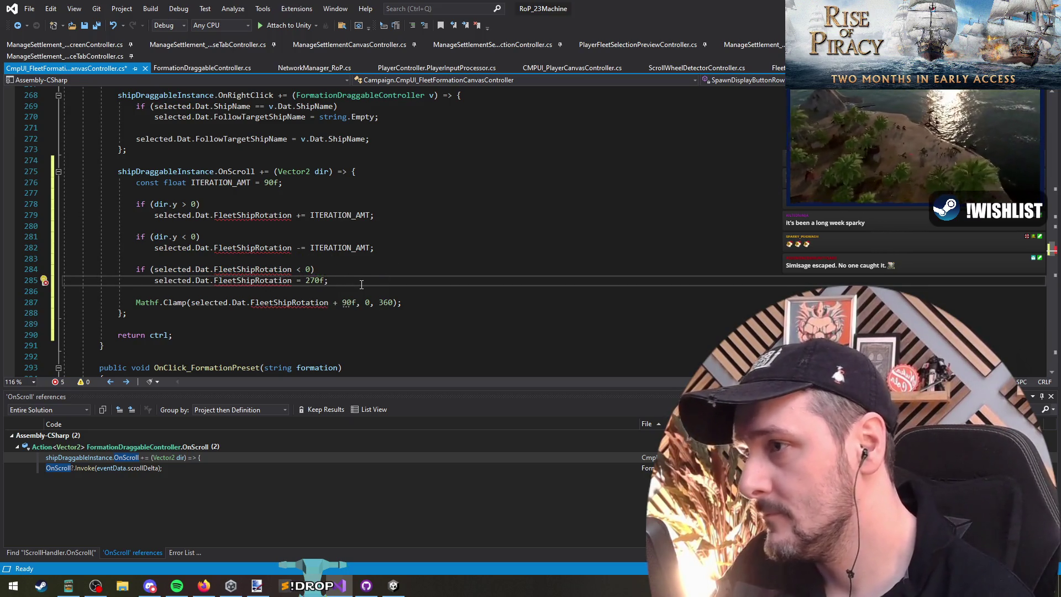
Step: Duplicate the below-zero rule as a second check for rotation exceeding 360
key("Down")
key("shift+Up")
key("shift+Up")
key("shift+End")
key("Down")
key("Down")
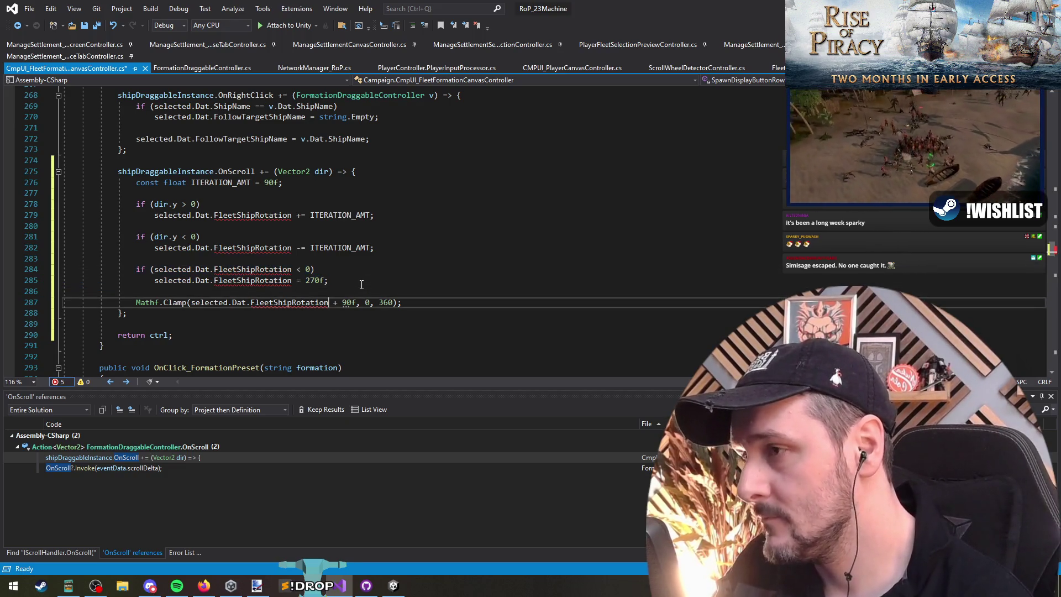
key("ctrl+Return")
key("Return")
key("ctrl+v")
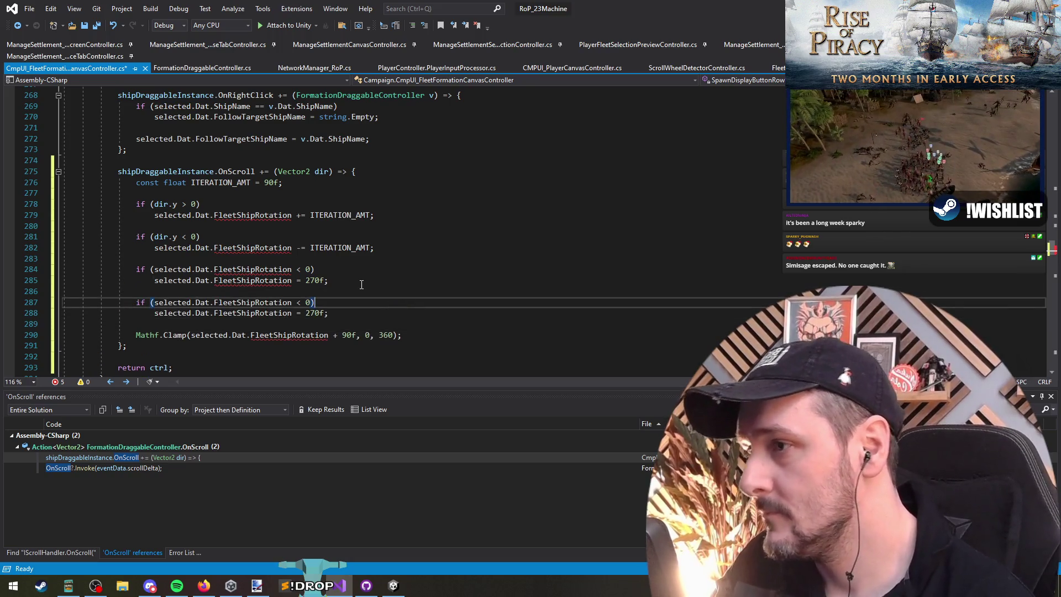
key("BackSpace")
key("BackSpace")
type("> ")
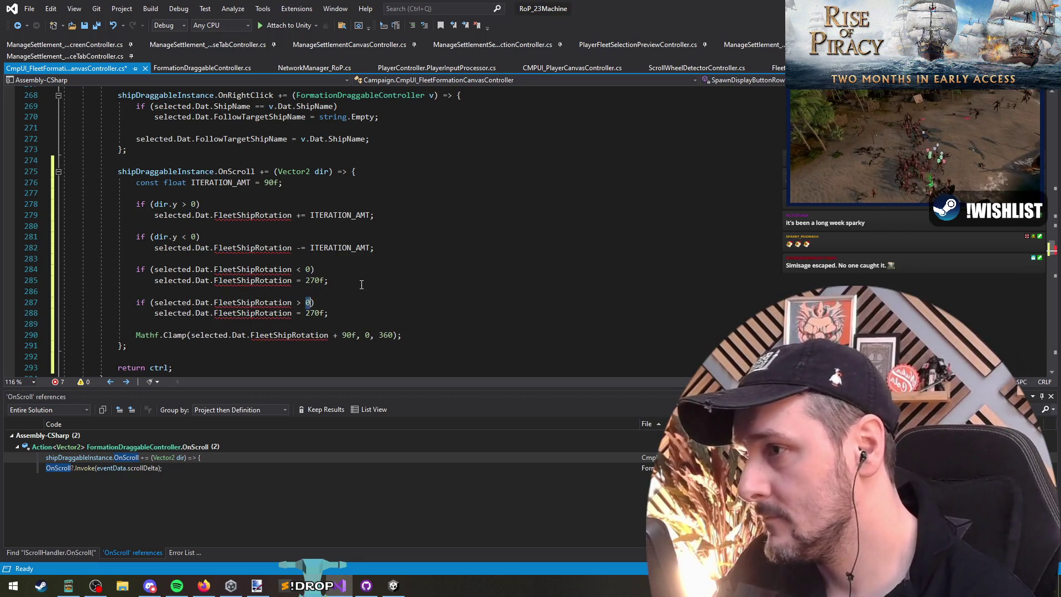
type("36")
key("Down")
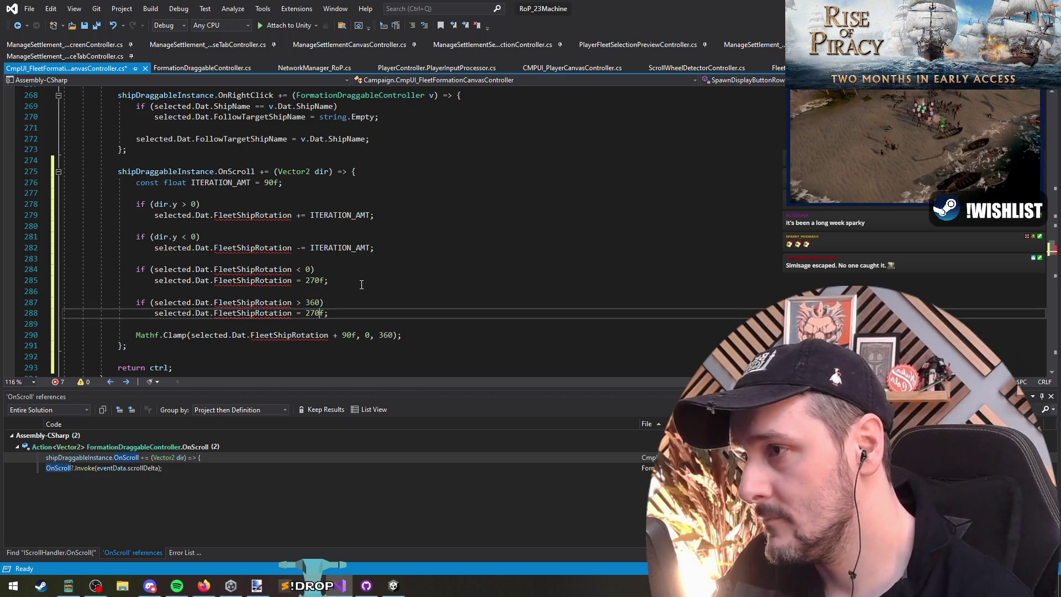
key("ctrl+shift+Left")
key("Up")
key("Left")
key("Left")
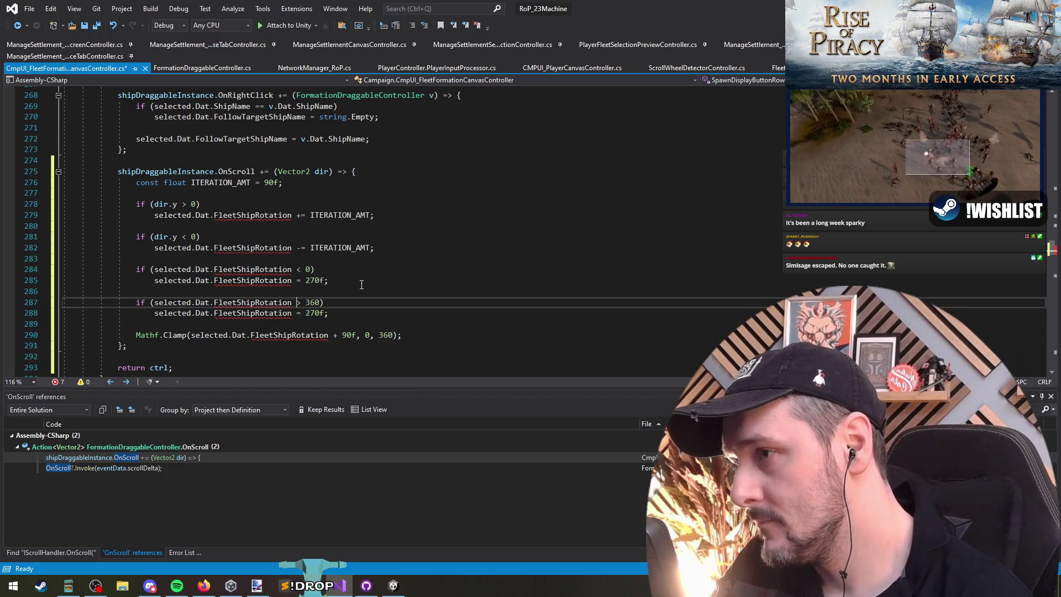
key("Down")
key("ctrl+shift+Right")
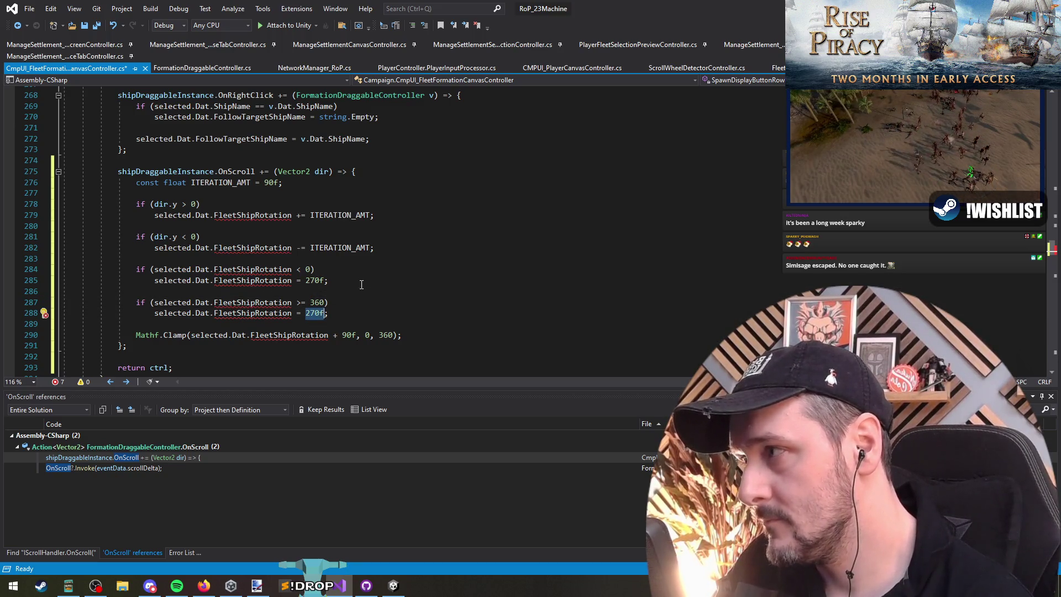
type("90")
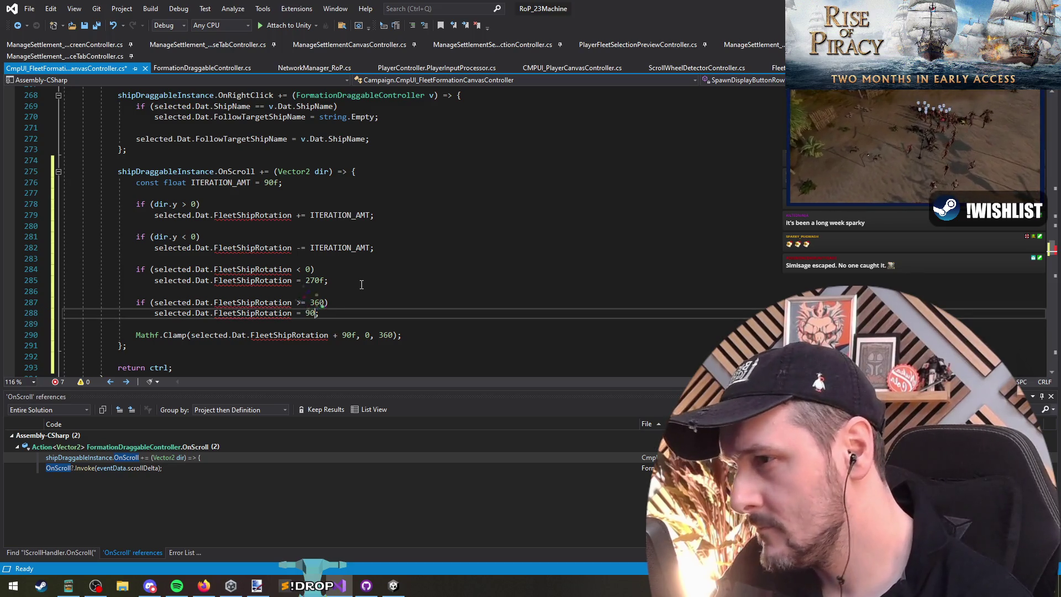
Step: Adjust the second check so rotation above 270 resets to 0
key("Up")
key("Up")
key("Up")
key("Up")
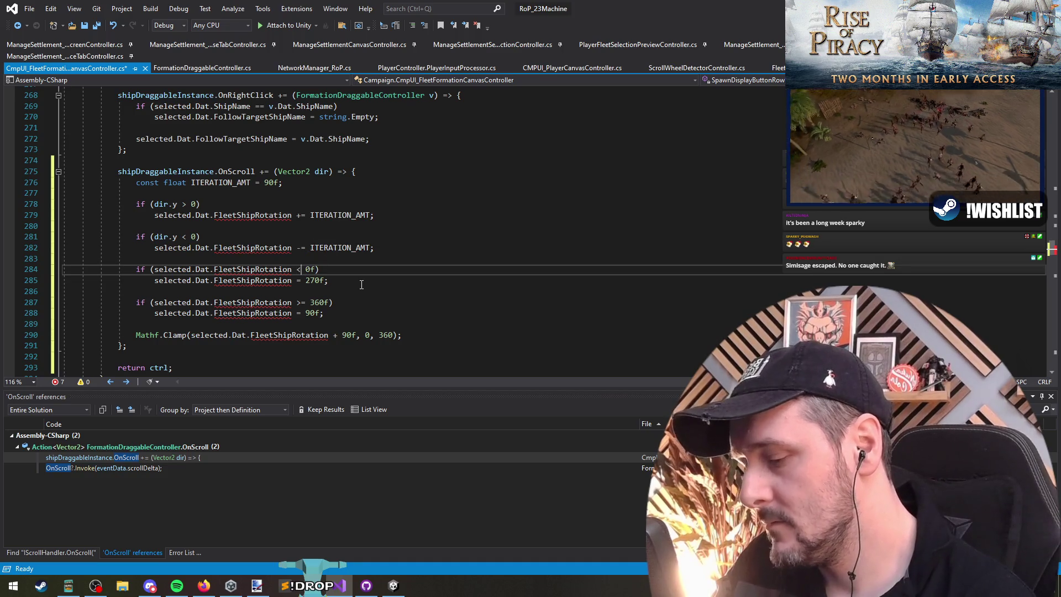
type("=")
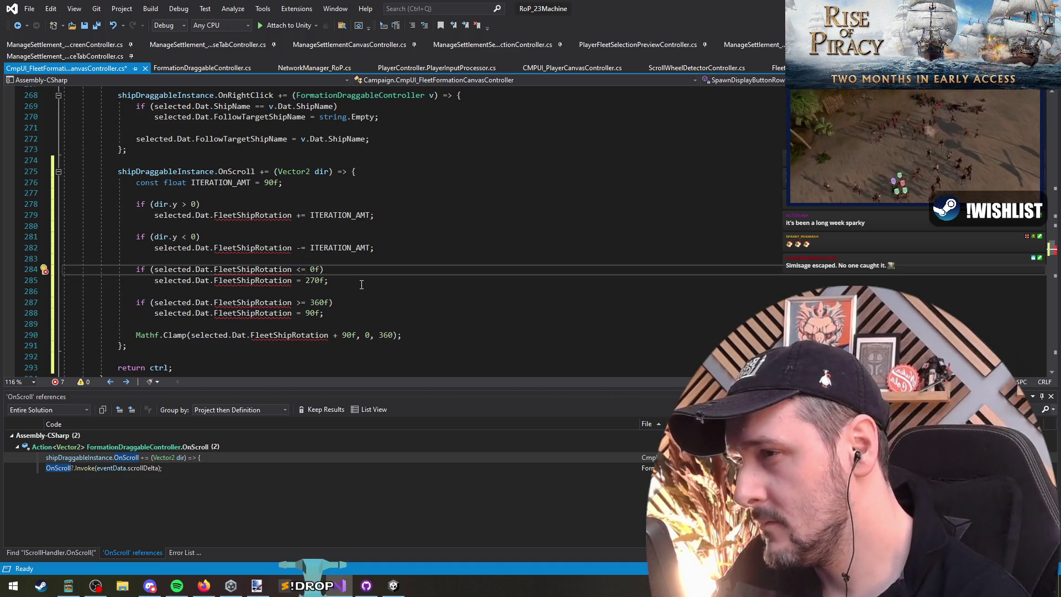
key("Down")
key("Down")
key("Down")
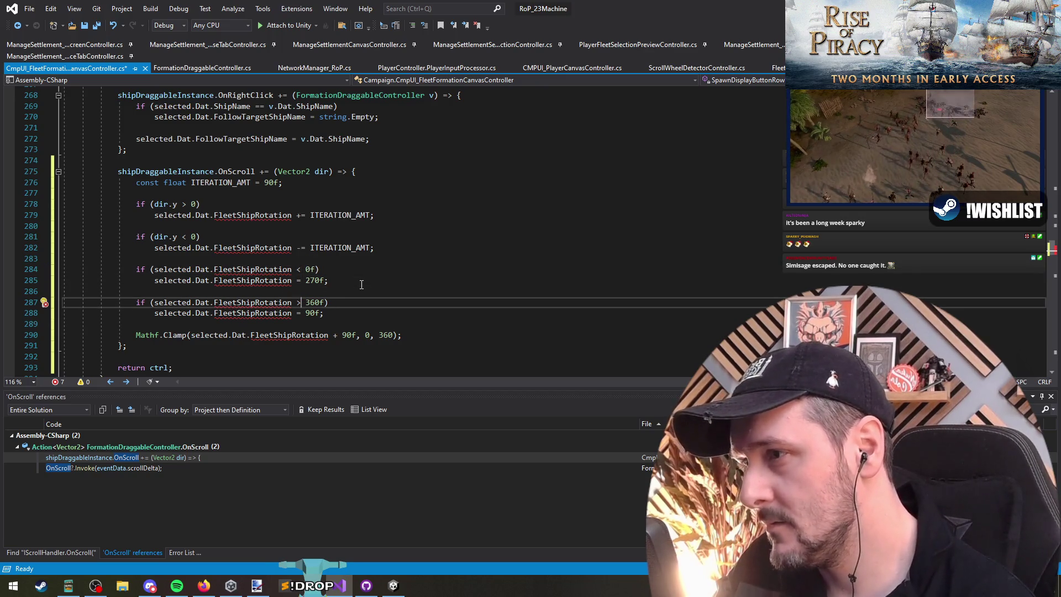
key("ctrl+shift+Right")
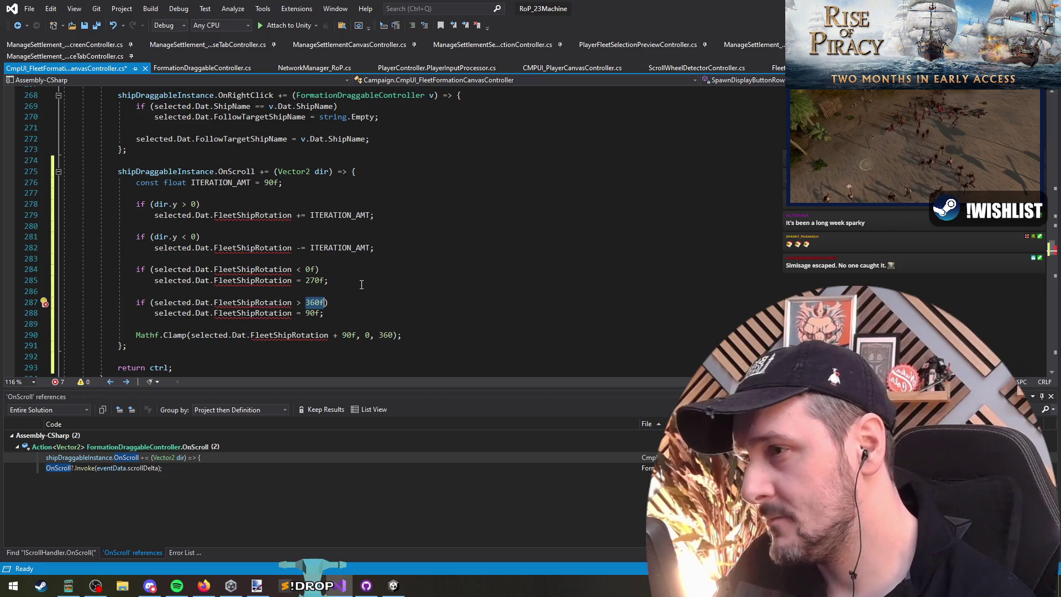
type("27")
key("Down")
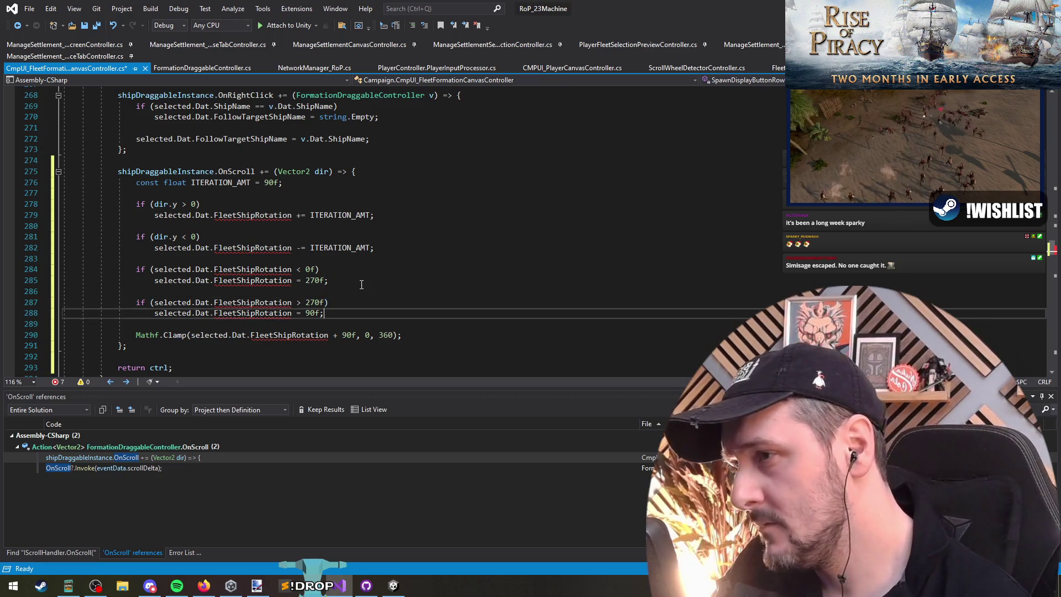
key("Left")
key("ctrl+shift+Left")
type("0")
key("Up")
key("Up")
key("Up")
key("Left")
key("ctrl+shift+Right")
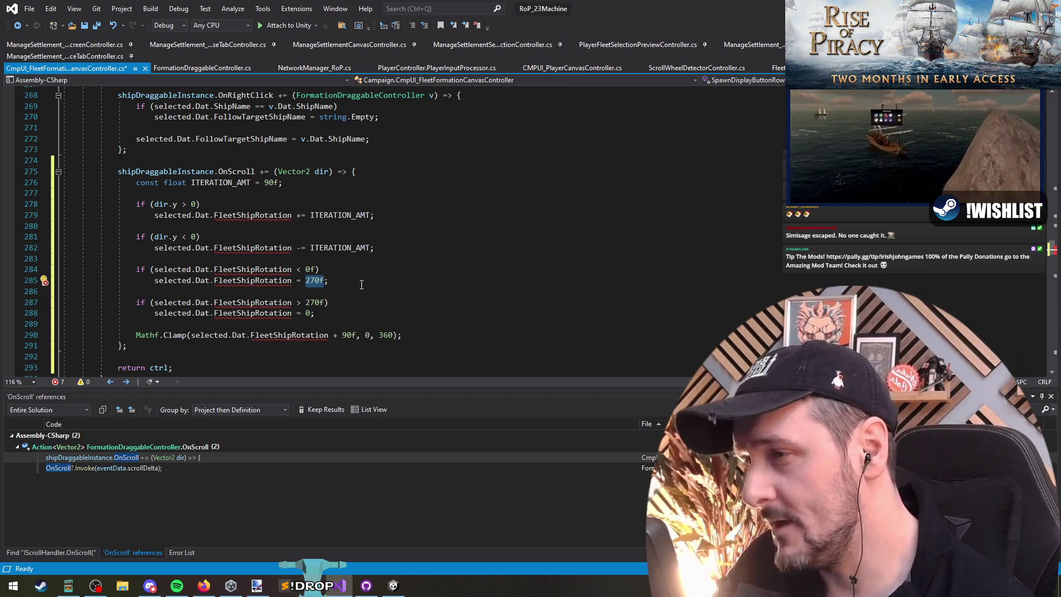
Step: Cut the Mathf.Clamp line and re-paste it lower, below the wrap checks
key("Down")
key("Down")
key("Down")
key("ctrl+x")
key("shift+End")
key("BackSpace")
key("BackSpace")
key("BackSpace")
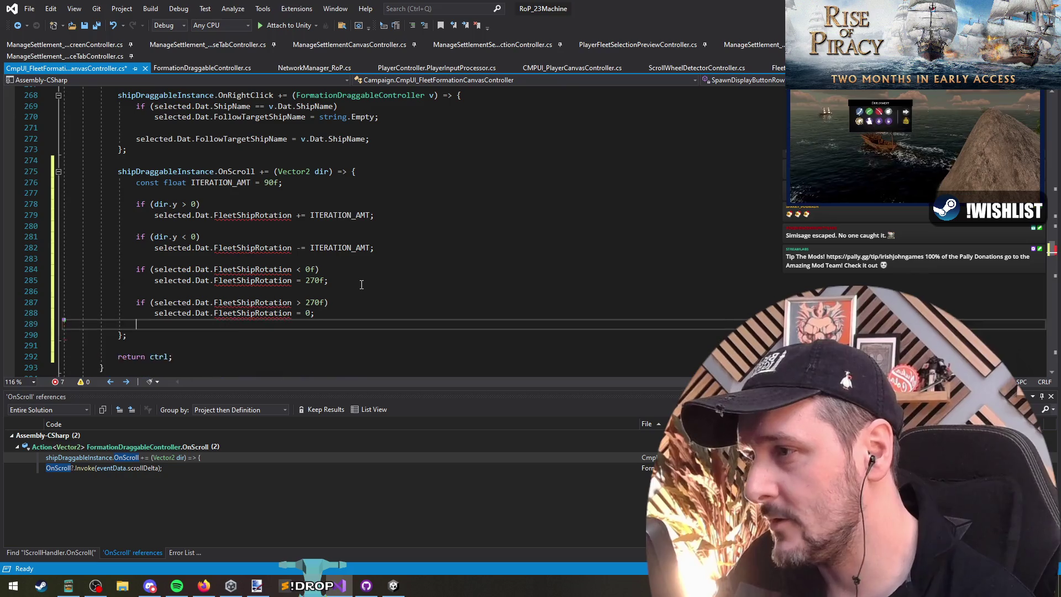
key("ctrl+z")
key("Return")
key("Return")
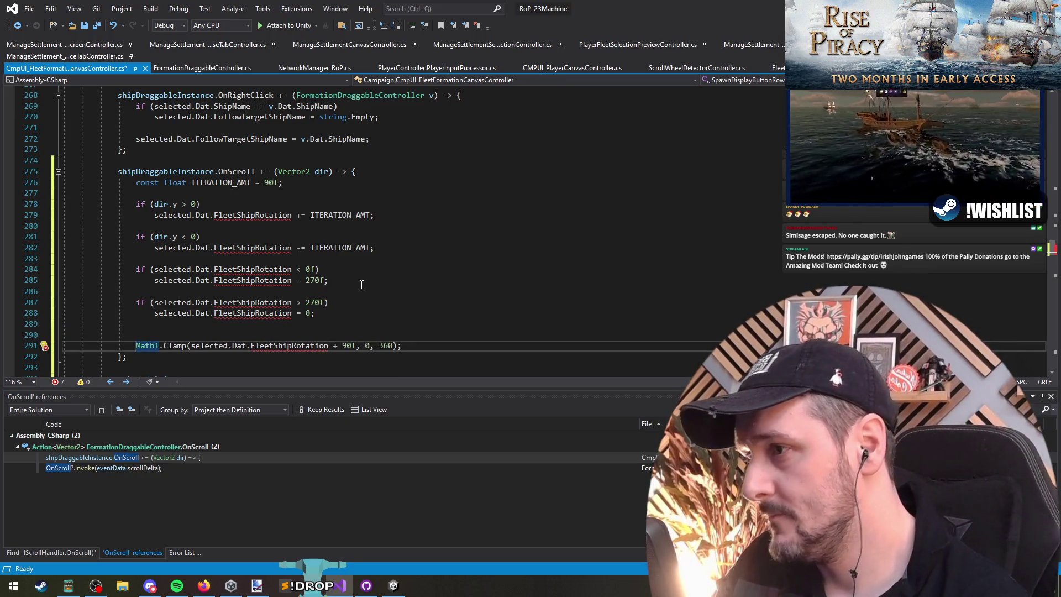
scroll(232, 302, "down", 1)
Step: Assign the Mathf.Clamp result to selected.Dat.FleetShipRotation and save the canvas controller file
key("Up")
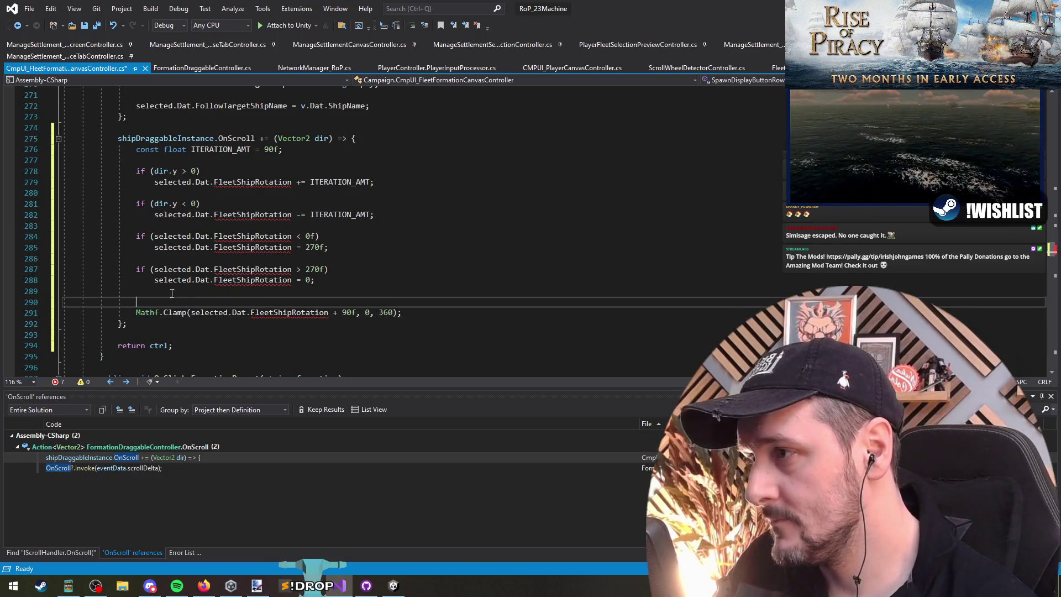
type("selected.Dat.FleetShipRotation")
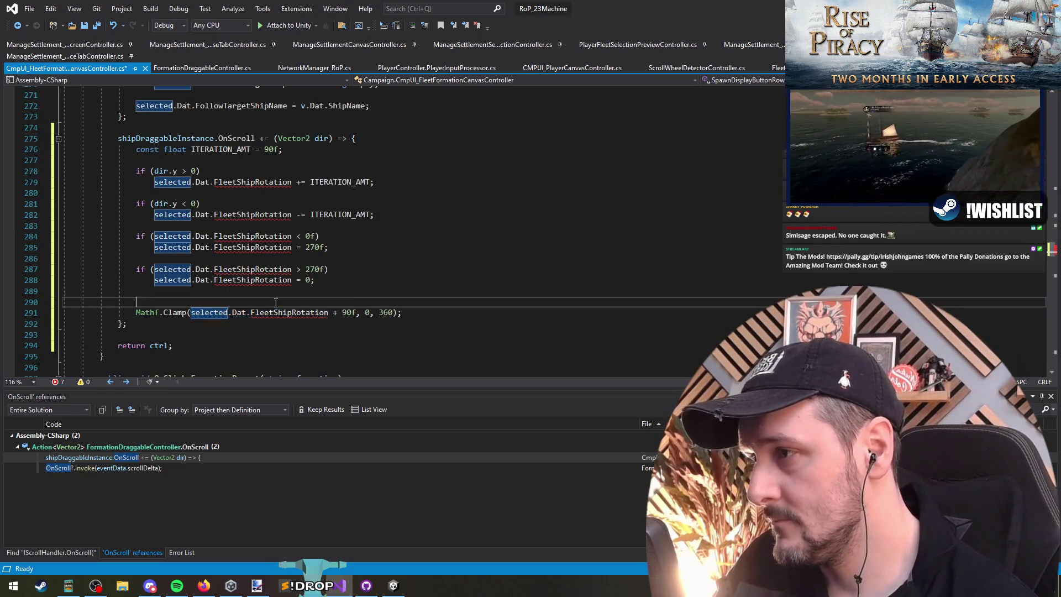
type(" =")
key("ctrl+shift+Right")
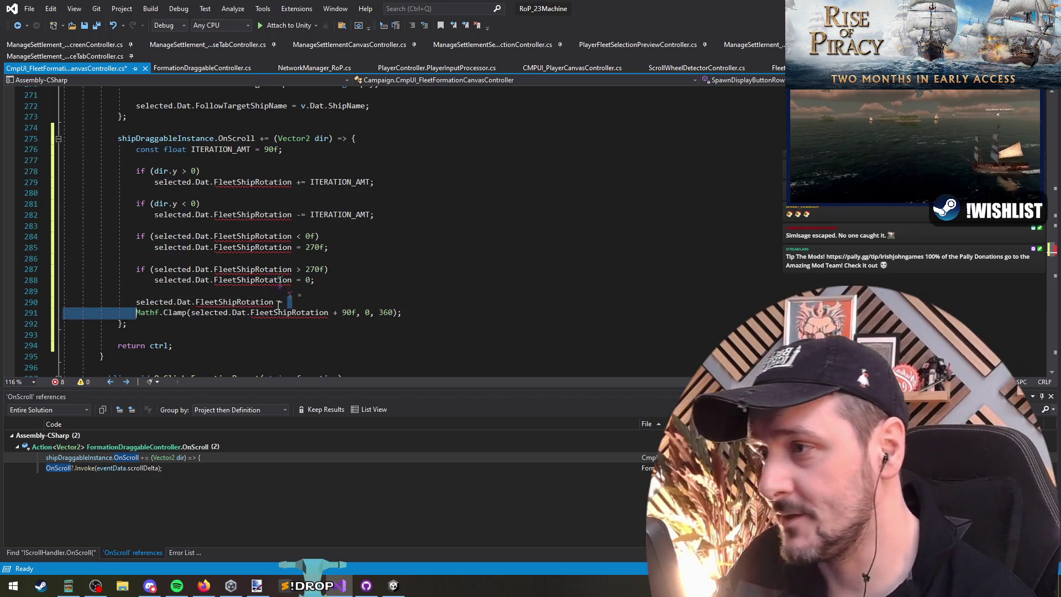
key("Delete")
key("Return")
key("Return")
key("ctrl+s")
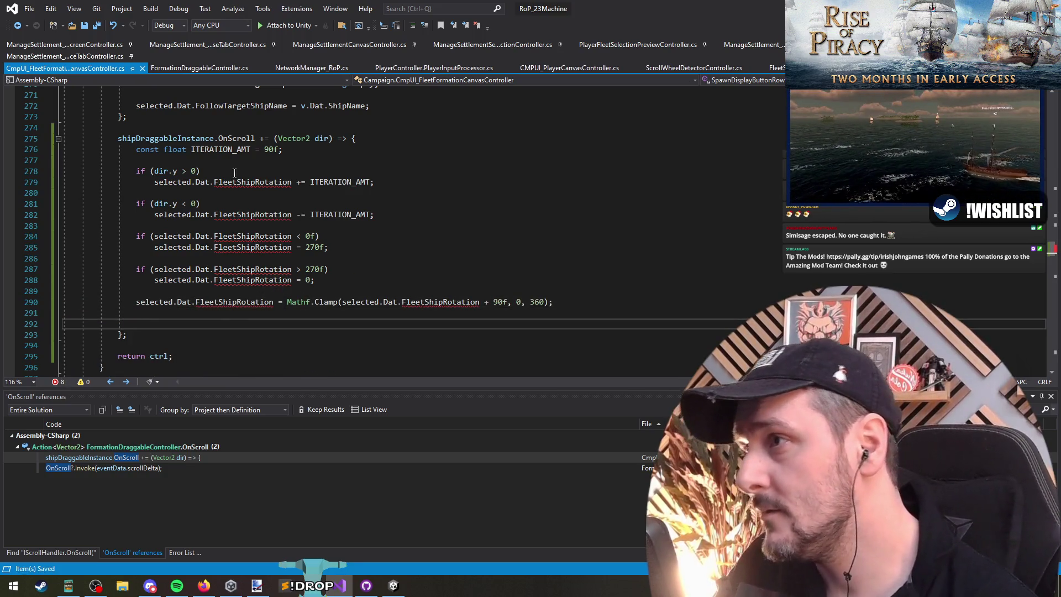
Step: Add 'shipDraggableInstance.RefreshRotationDisplay();' on new line 292 and bring up its fixes
double_click(158, 138)
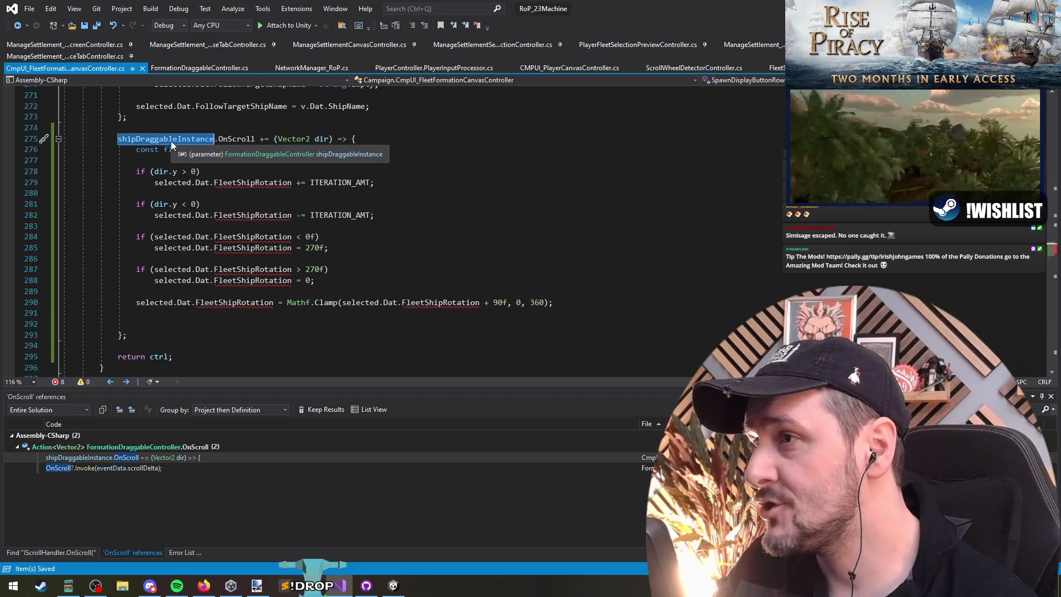
left_click(163, 324)
key("ctrl+v")
type(".Refr")
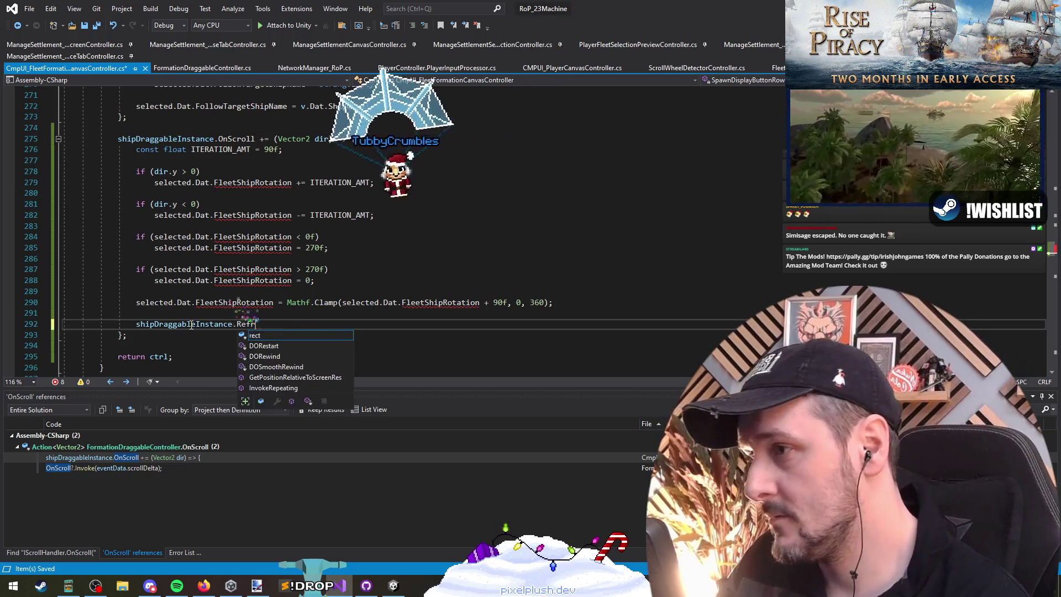
type("eshRotation")
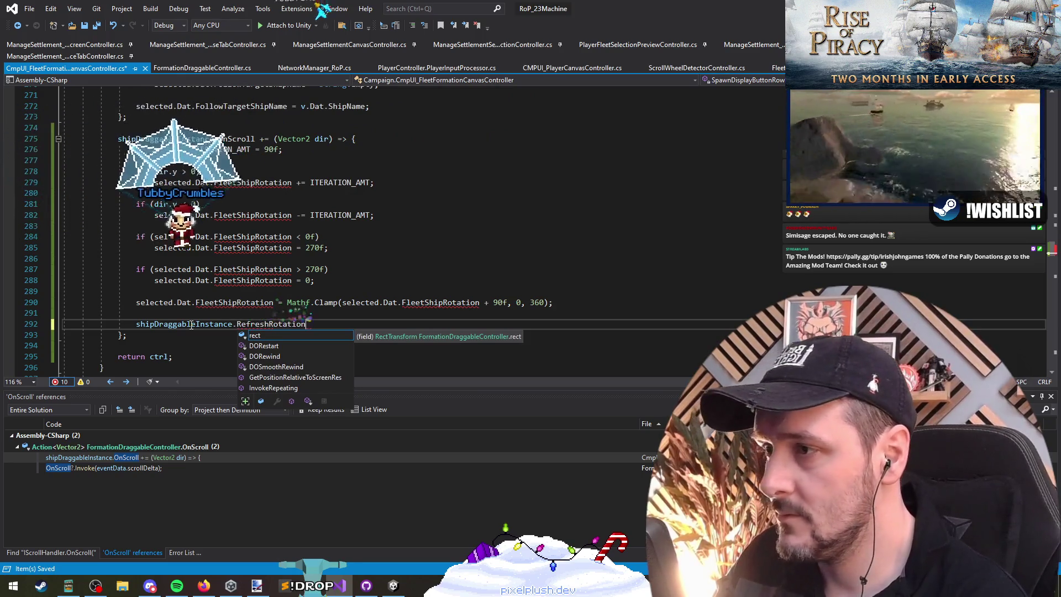
type("Display();")
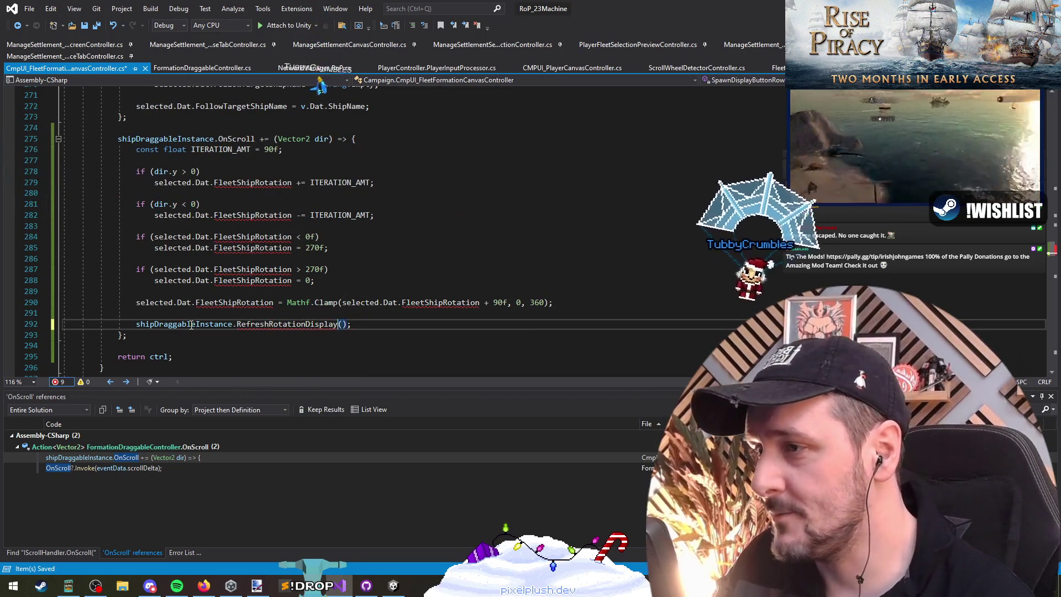
right_click(265, 324)
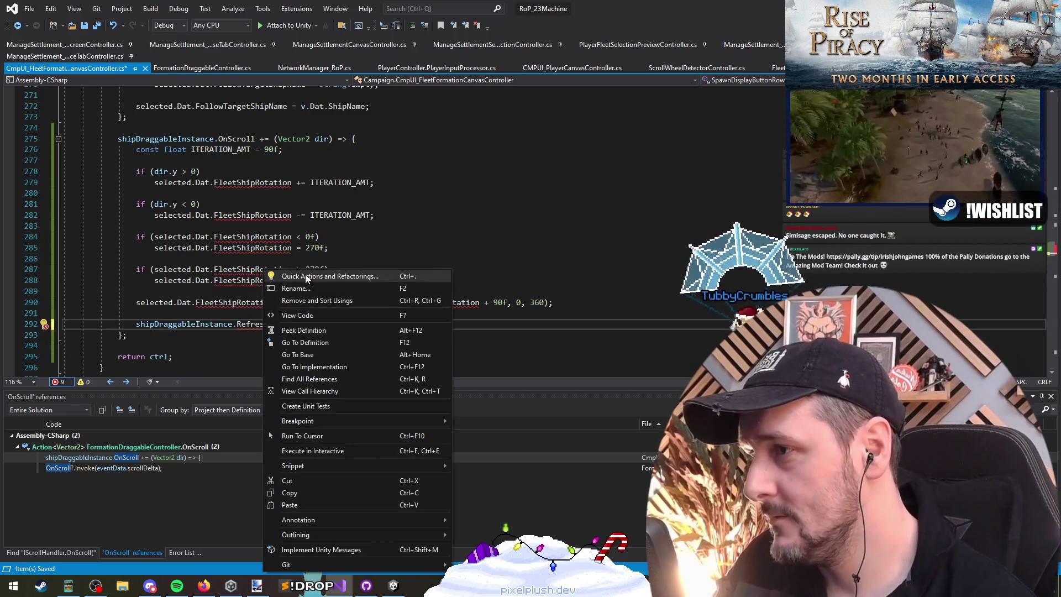
Step: Generate the RefreshRotationDisplay method stub and replace its NotImplementedException line with 'rotation'
left_click(305, 274)
left_click(102, 339)
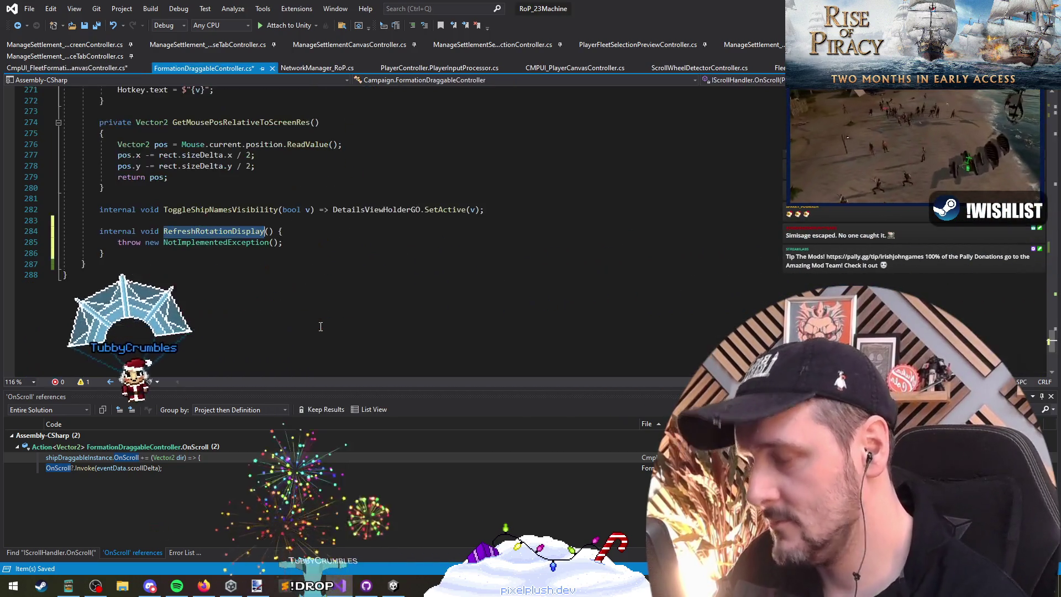
key("End")
key("shift+Home")
key("BackSpace")
type("rotation")
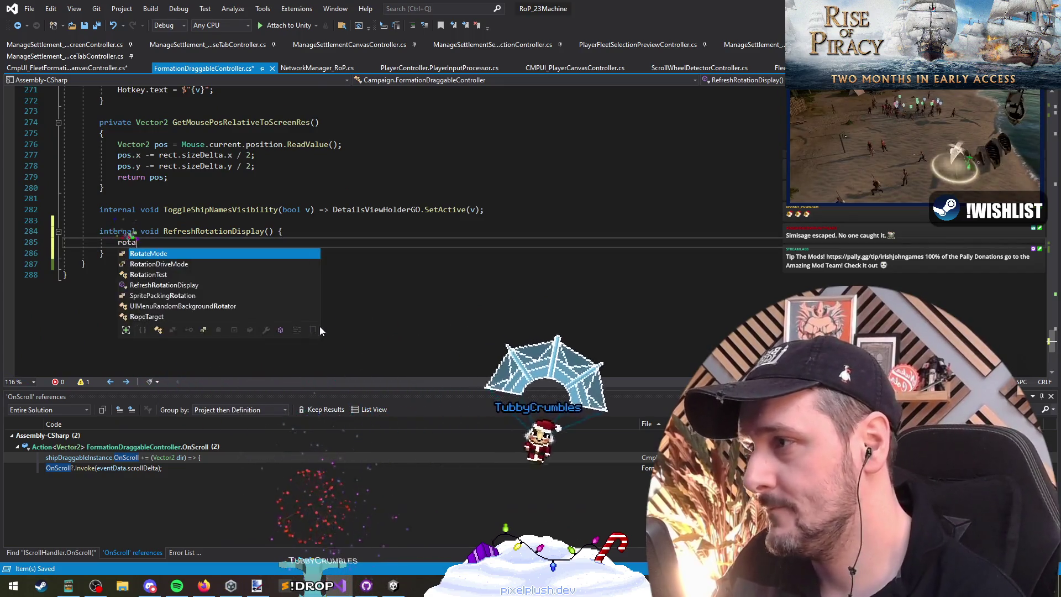
Step: Open a blank line below SwapColor and cut the extra blank lines
key("ctrl+Home")
left_click(279, 293)
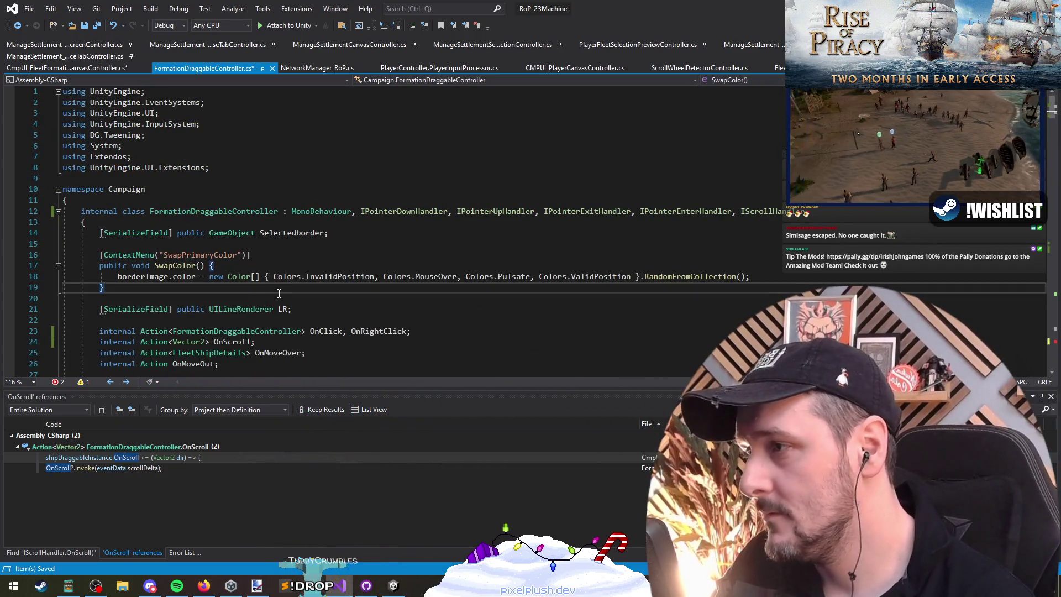
key("Return")
key("ctrl+x")
key("ctrl+x")
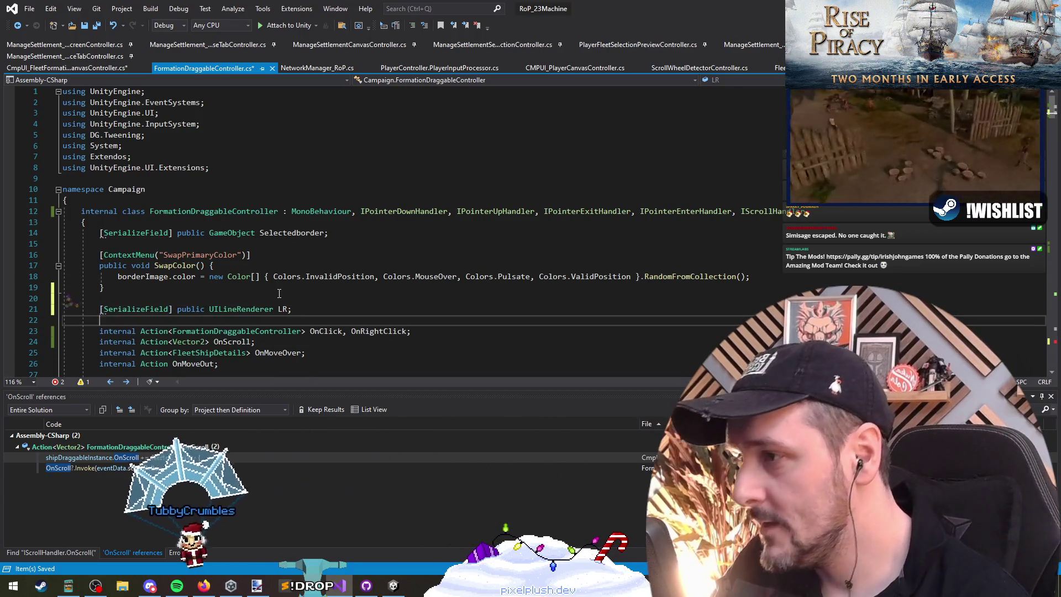
Step: Append ', rotationImage' to the Image field declaration, then paste into the RefreshRotationDisplay body
scroll(298, 273, "down", 2)
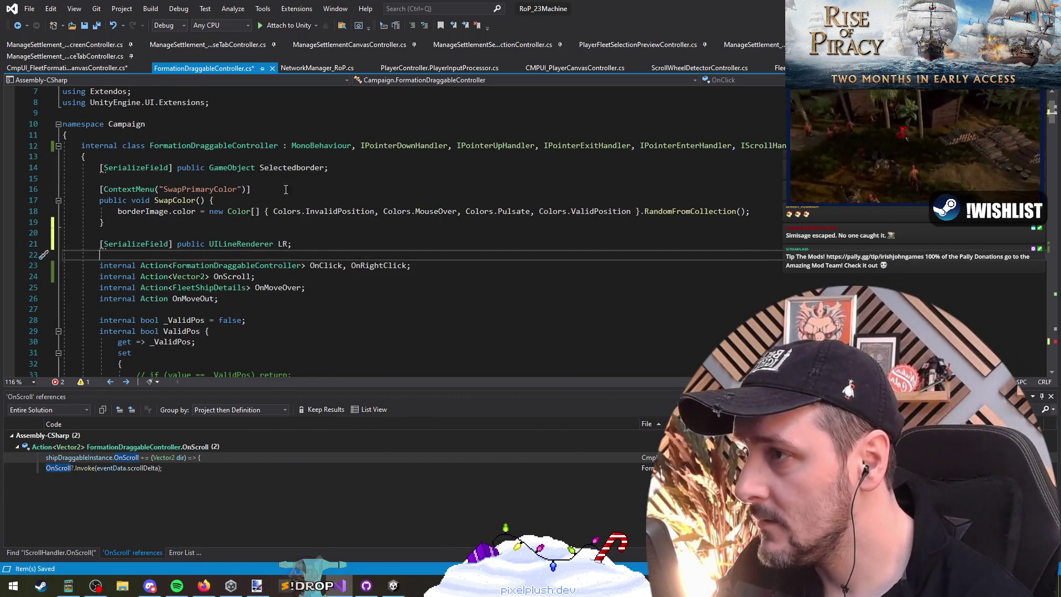
scroll(276, 181, "down", 19)
scroll(198, 248, "down", 5)
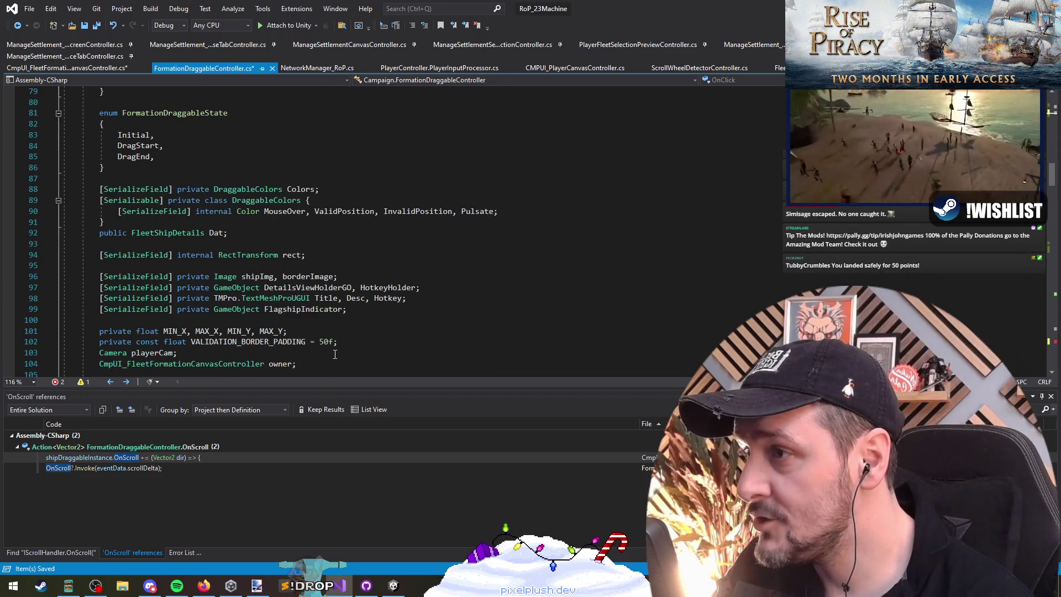
left_click(334, 276)
type(", roat")
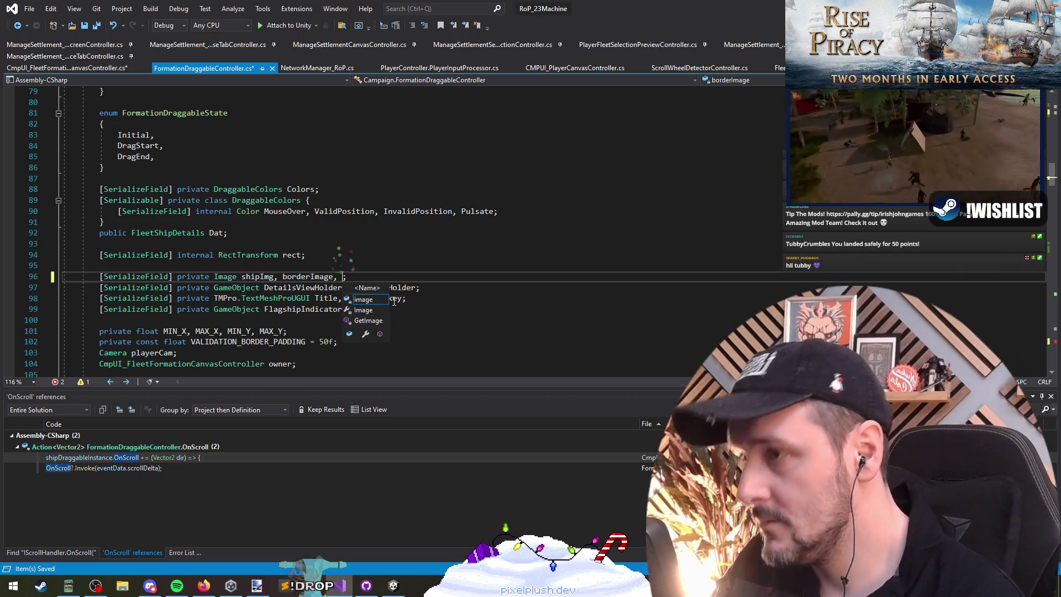
key("BackSpace")
key("BackSpace")
type("tationImage")
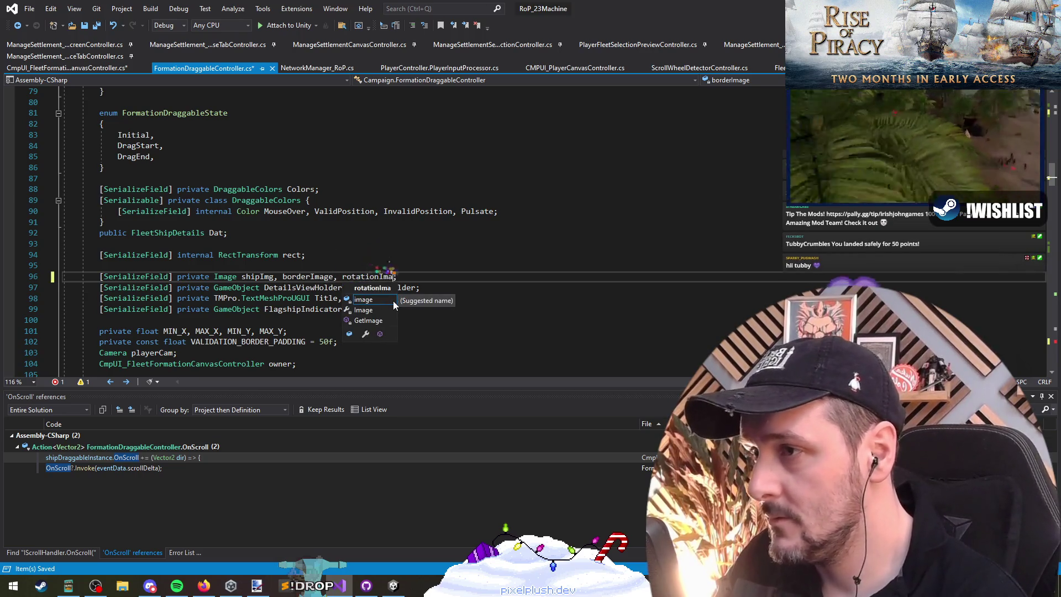
key("ctrl+minus")
key("Return")
key("ctrl+v")
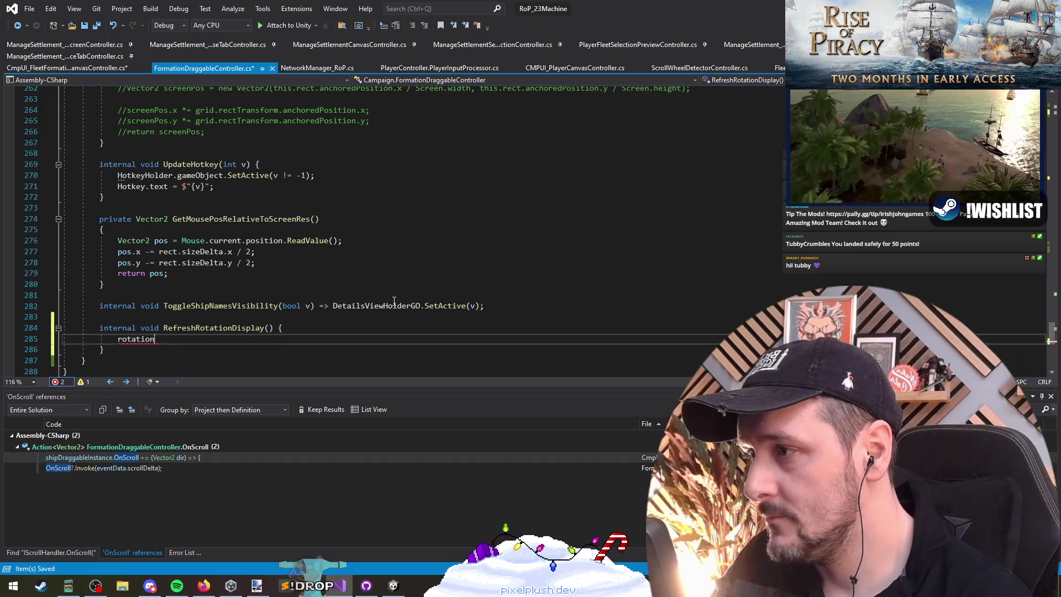
Step: Begin the rotationImage.rectTransform.DOMoveZ(Dat. tween, checking the FleetShipRotation property in the canvas controller
type("/")
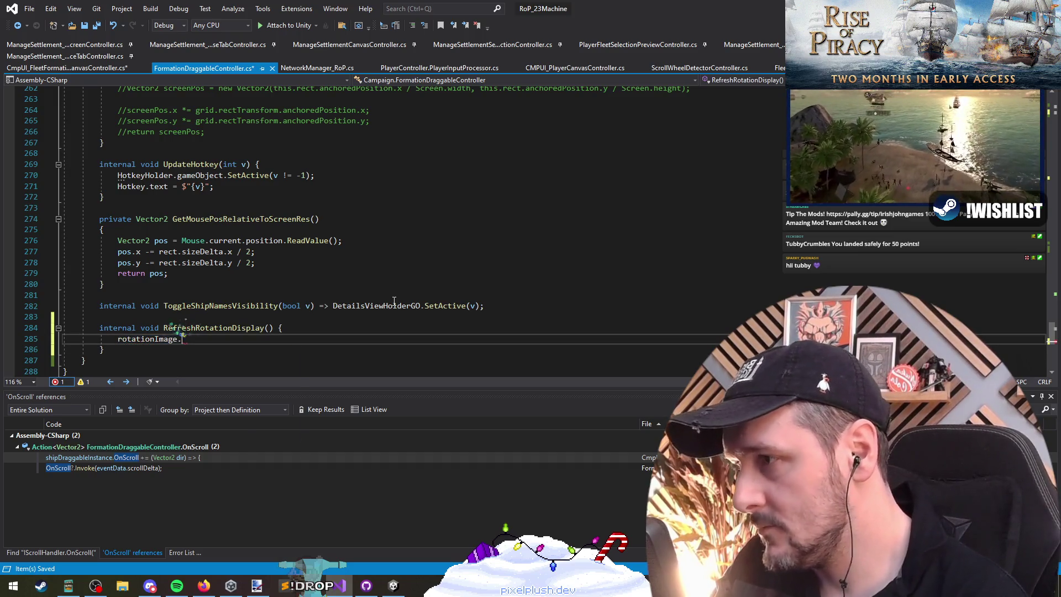
type("rectTransform.y")
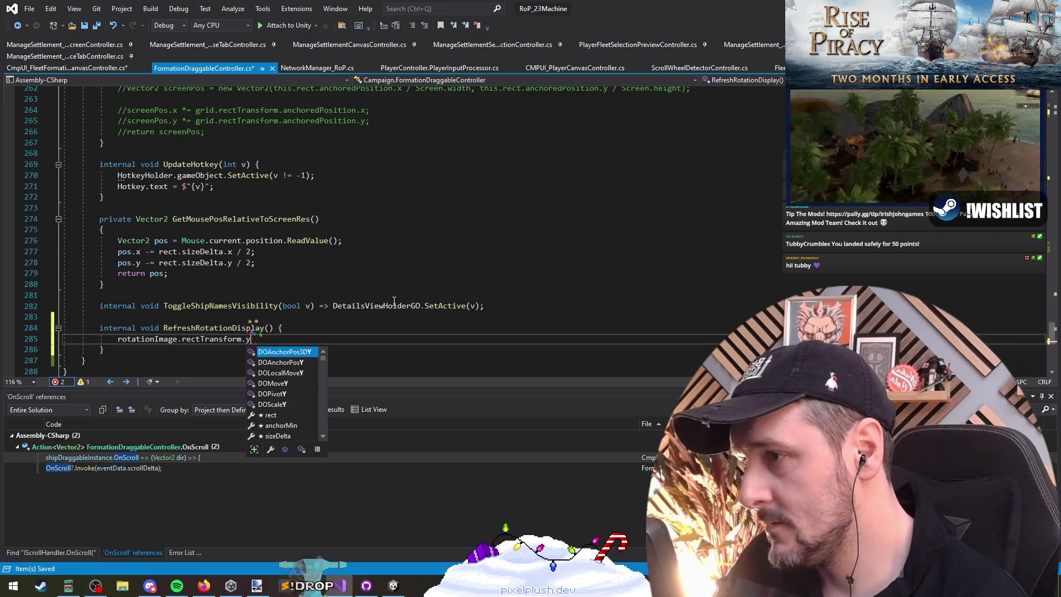
key("Down")
key("Down")
key("Down")
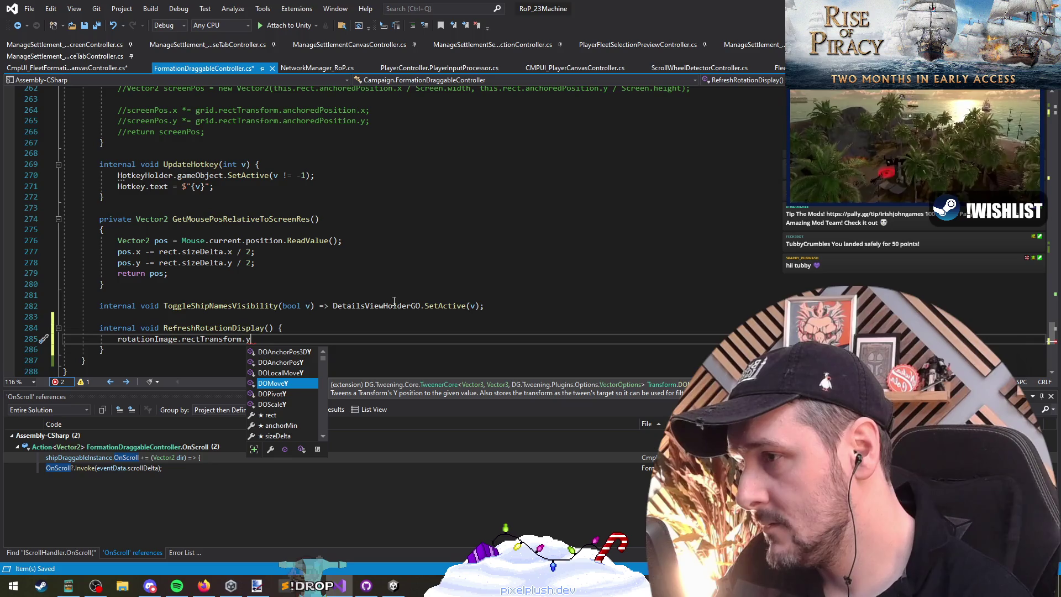
type("z")
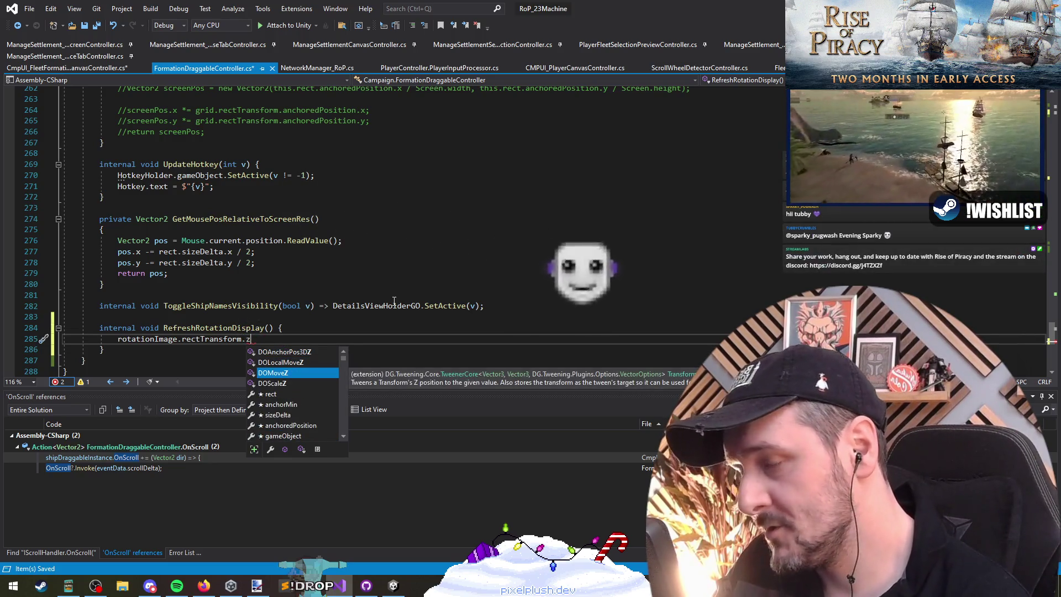
type("(")
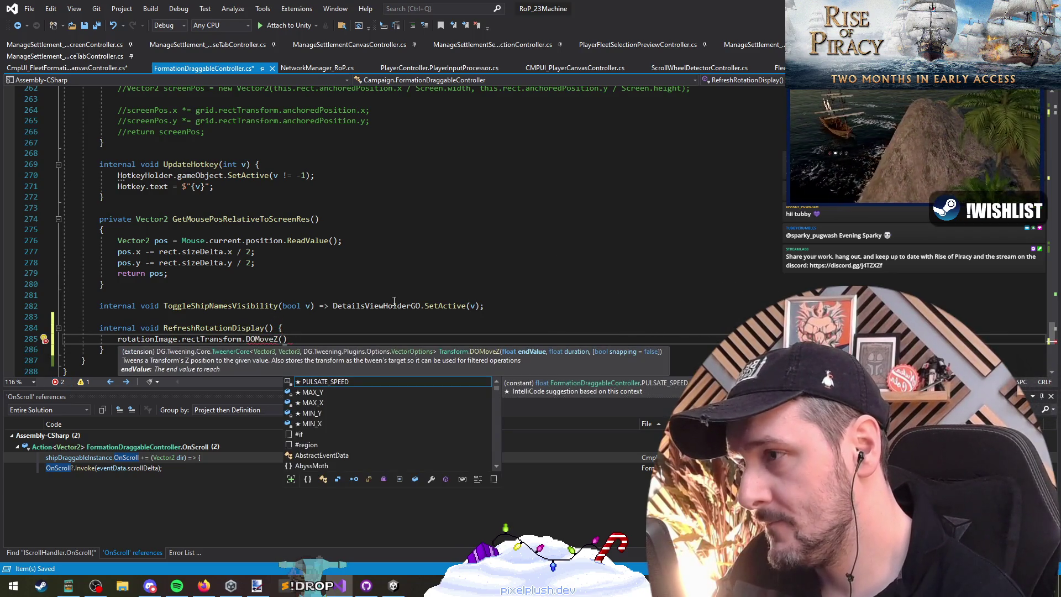
type("Dat.rot")
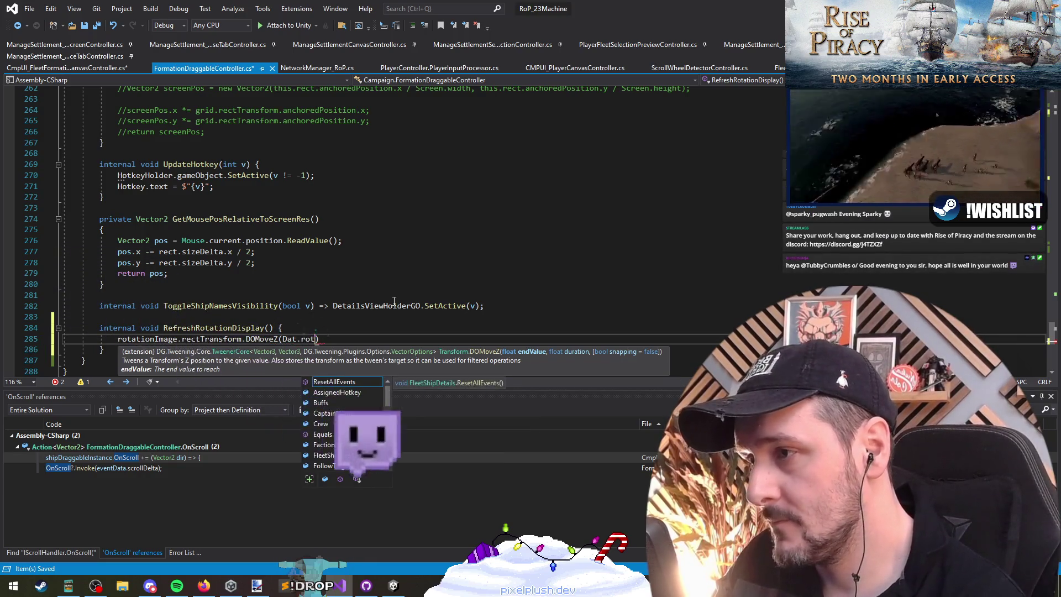
key("ctrl+minus")
left_click(442, 302)
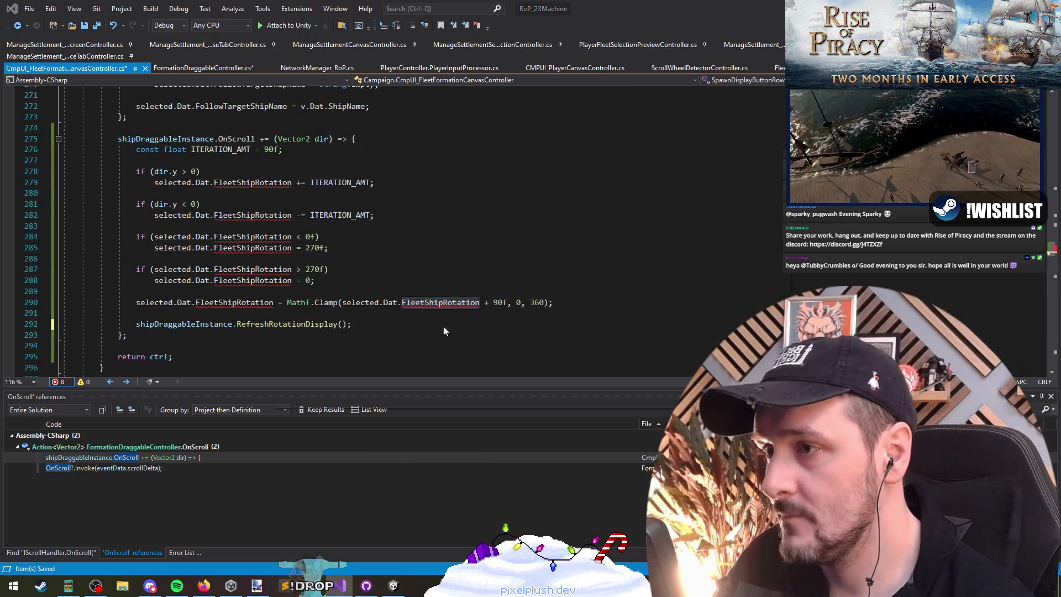
key("ctrl+minus")
Step: Complete DOMoveZ(Dat.FleetShipRotation, 0.1f) and save FormationDraggableController
type("rot")
key("Tab")
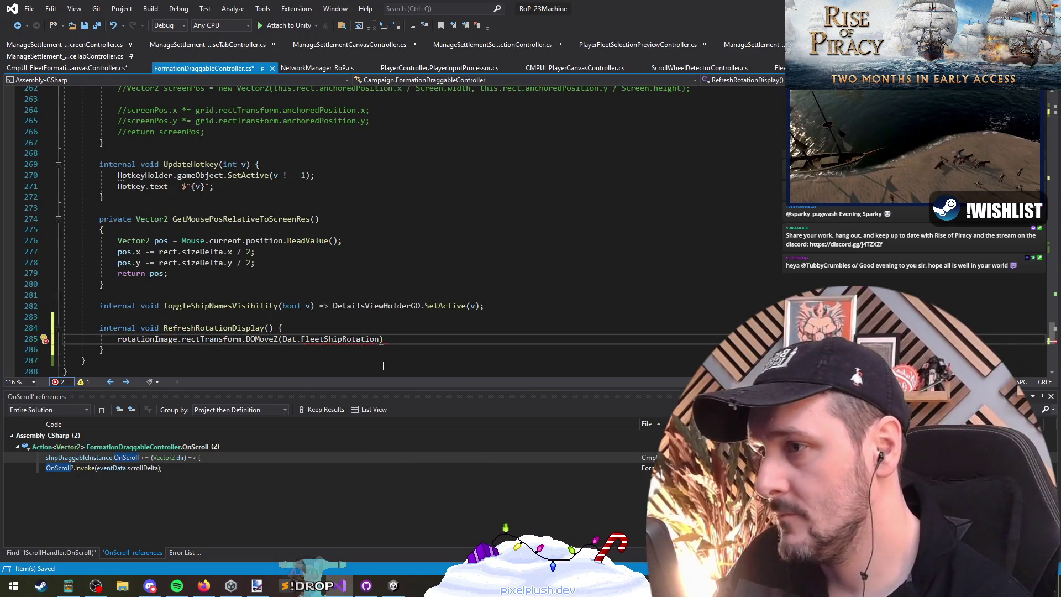
type(", 0")
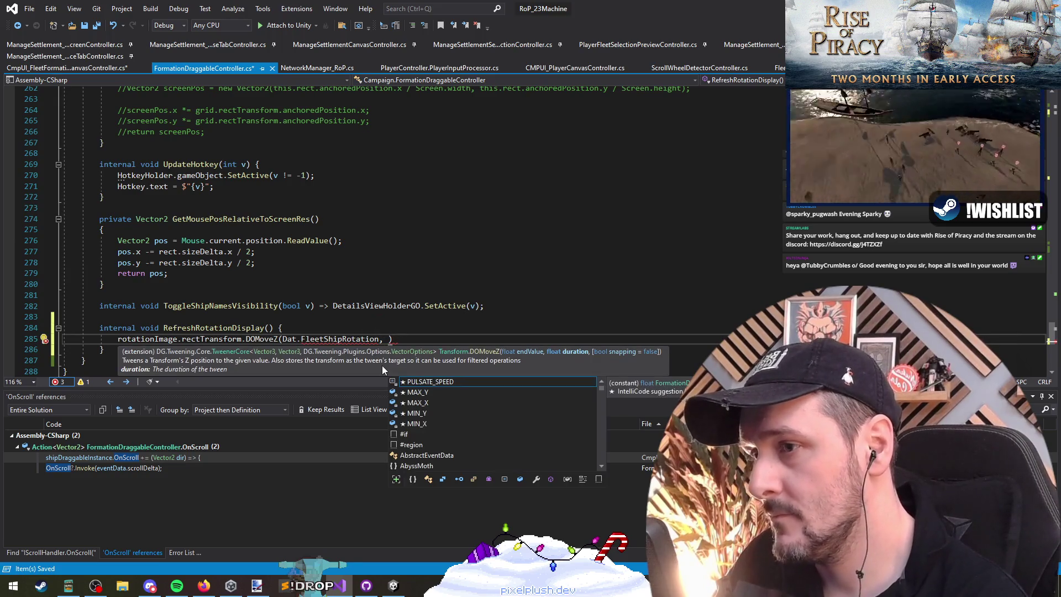
type(".1f,")
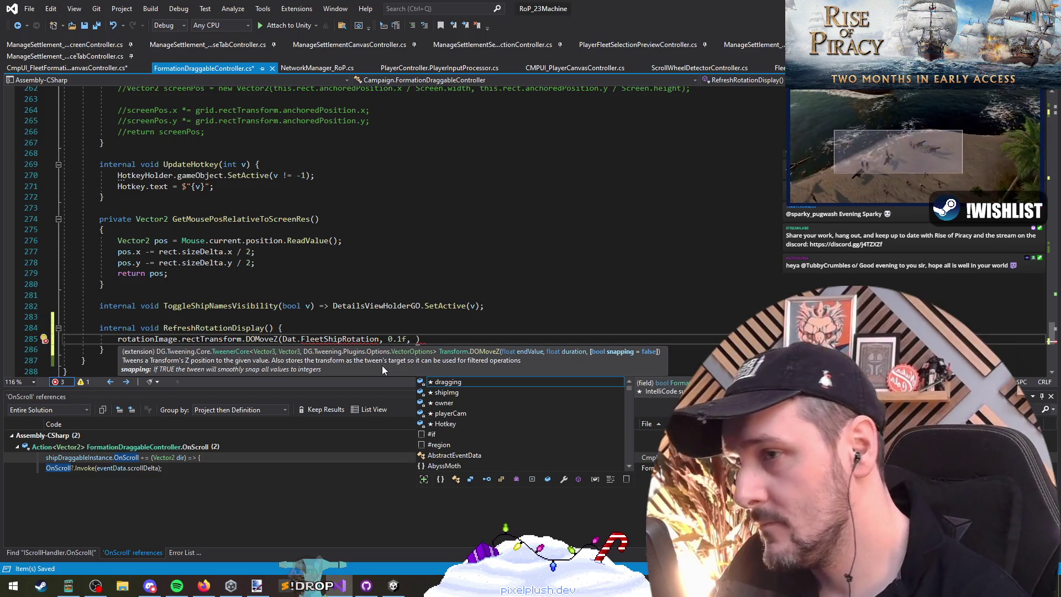
key("Escape")
key("Escape")
key("BackSpace")
key("BackSpace")
key("Down")
key("ctrl+s")
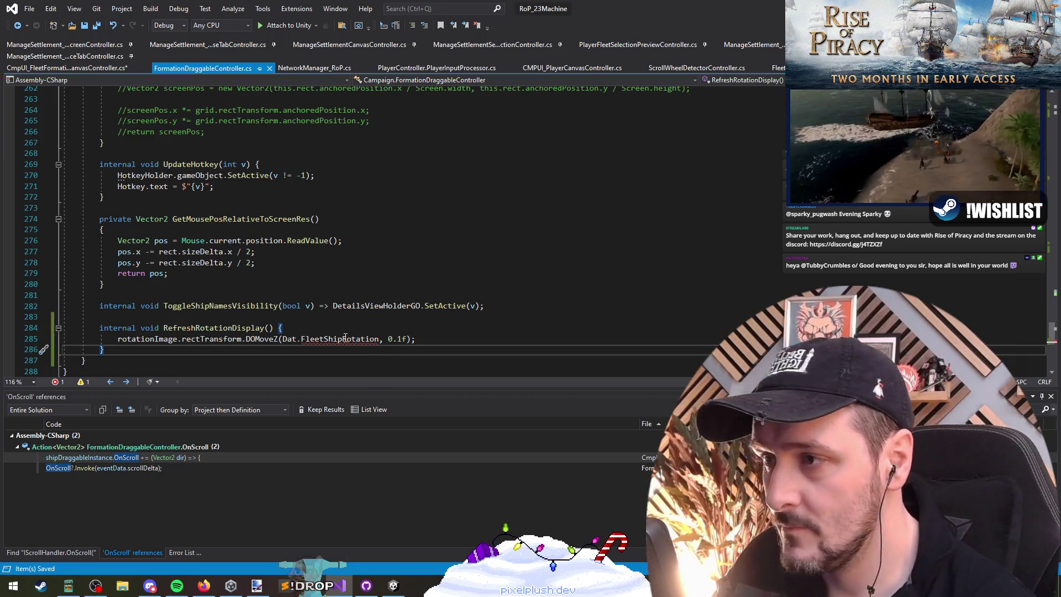
key("ctrl+Tab")
left_click(249, 214)
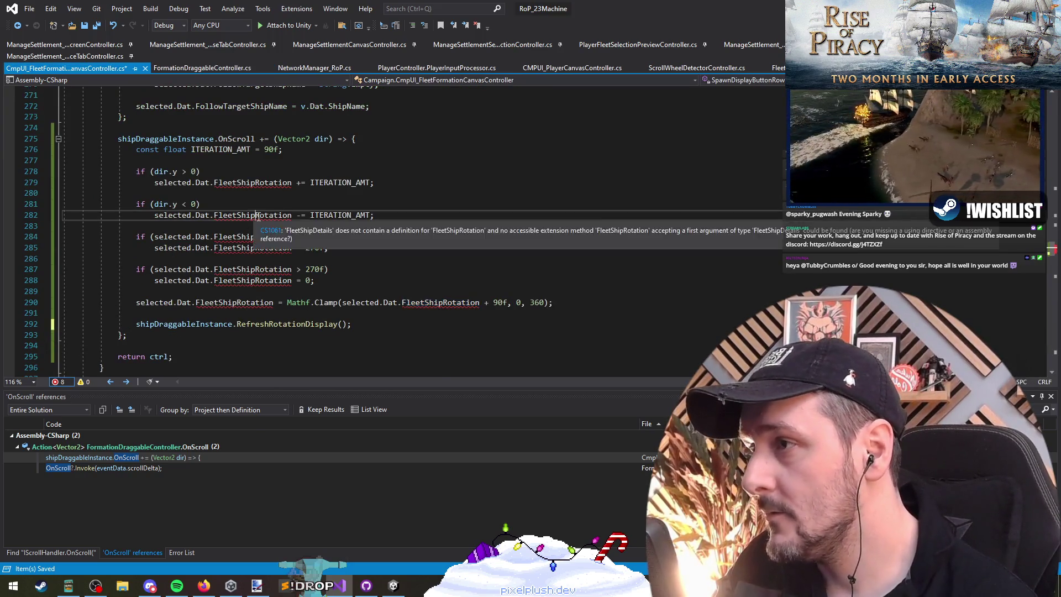
Step: Generate the missing FleetShipRotation field in FleetShipDetails via Quick Actions
key("ctrl+period")
left_click(100, 244)
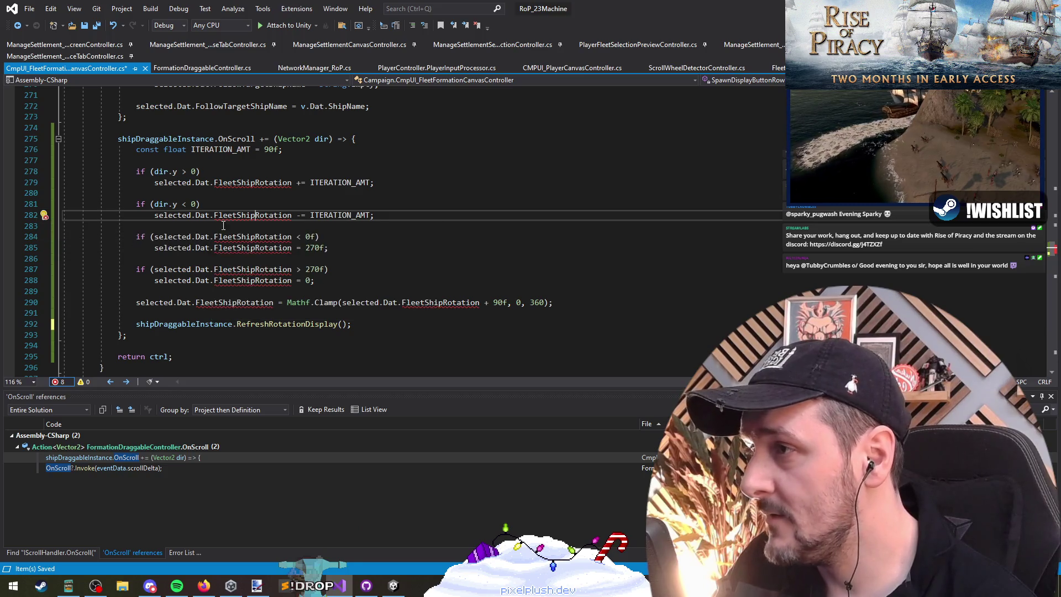
left_click(264, 220)
key("F12")
Step: Copy the [SerializeField] attribute onto the FleetShipRotation field and save FleetShipDetails
key("Home")
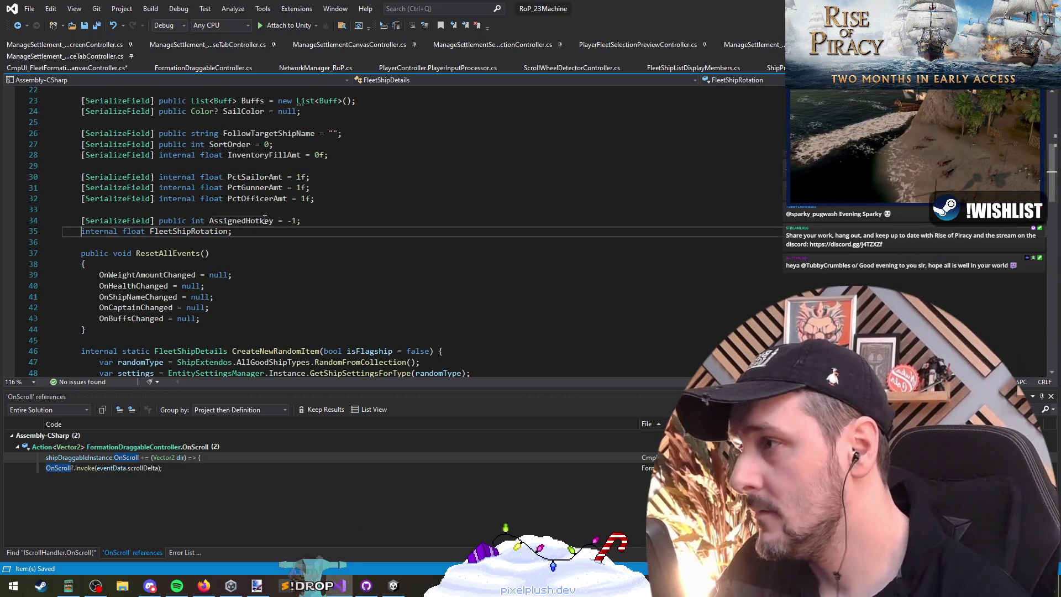
key("Up")
key("ctrl+shift+Right")
key("ctrl+shift+Right")
key("ctrl+shift+Right")
key("ctrl+c")
key("Down")
key("Home")
key("ctrl+v")
key("Down")
key("ctrl+s")
key("ctrl+Tab")
Step: Insert '=' before the semicolon of the FleetShipRotation field line
key("ctrl+Tab")
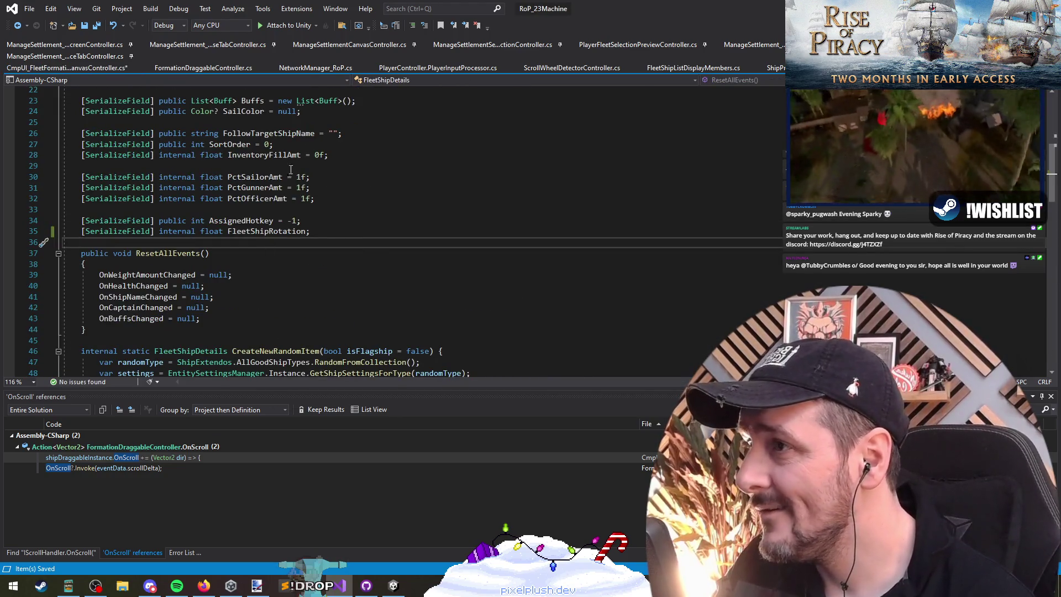
key("Up")
key("End")
key("ctrl+Tab")
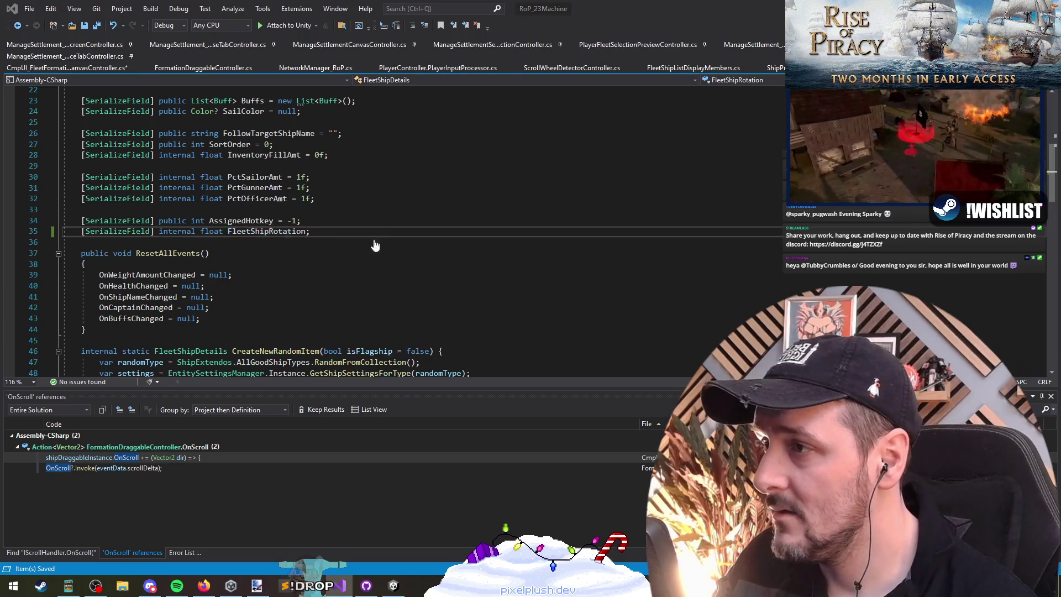
key("Left")
type("=")
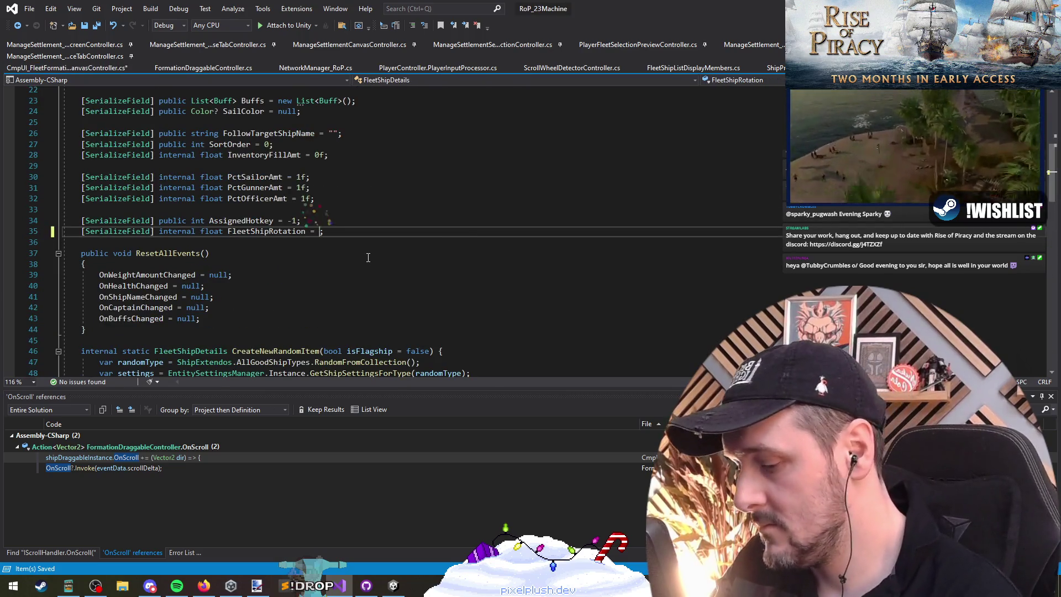
Step: Go to RefreshRotationDisplay's definition from the call in the OnScroll handler
key("ctrl+Tab")
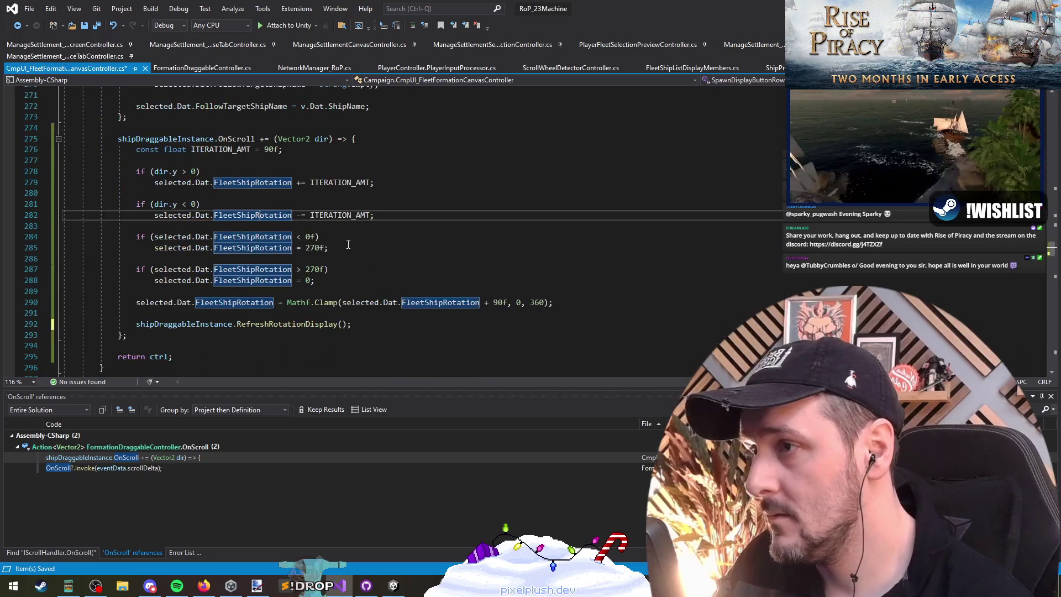
left_click(372, 296)
left_click(407, 310)
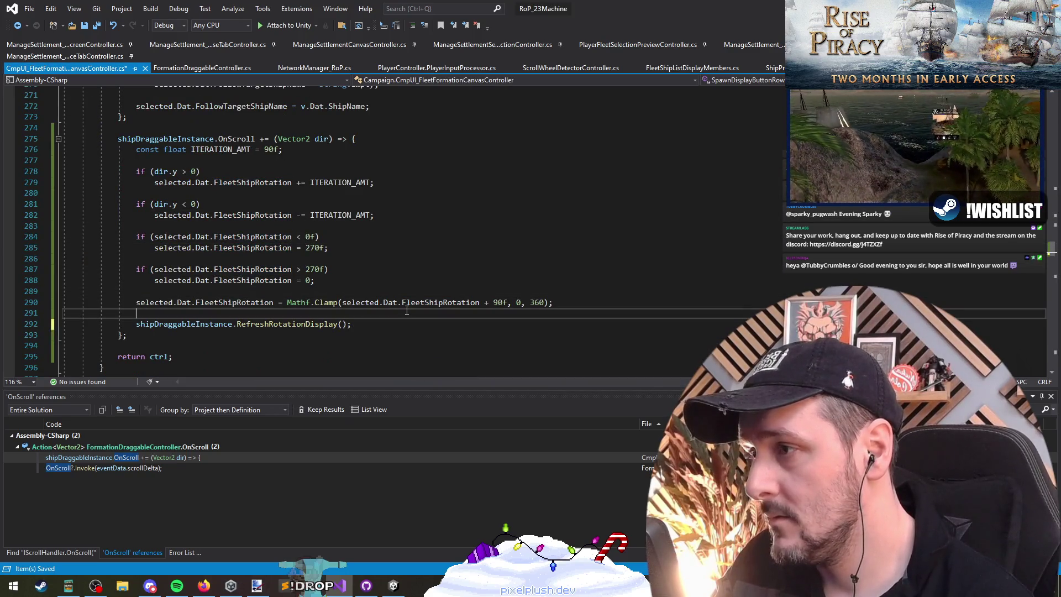
left_click(387, 324)
key("Left")
key("Left")
key("Left")
key("F12")
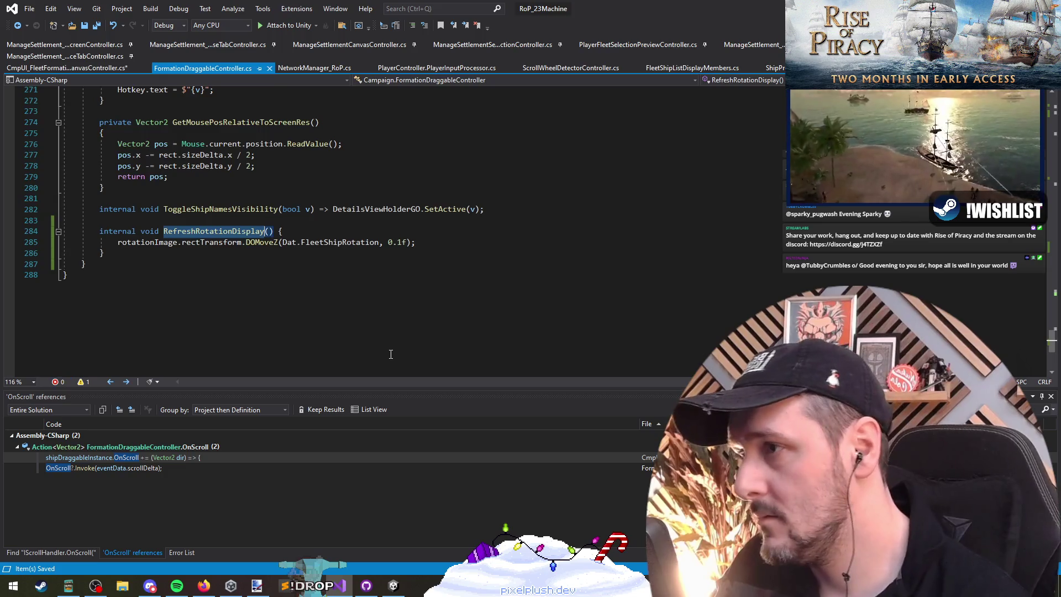
Step: Replace the DOMoveZ tween with a rotation.z assignment from Dat.FleetShipRotation, dropping the duration
key("Down")
left_click(357, 243)
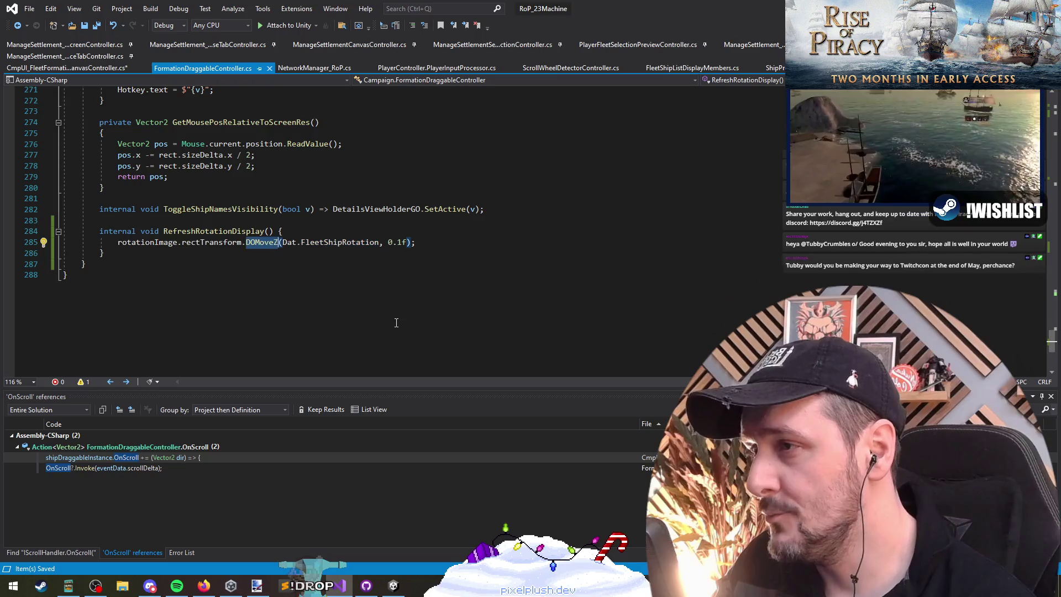
double_click(268, 243)
type("rot")
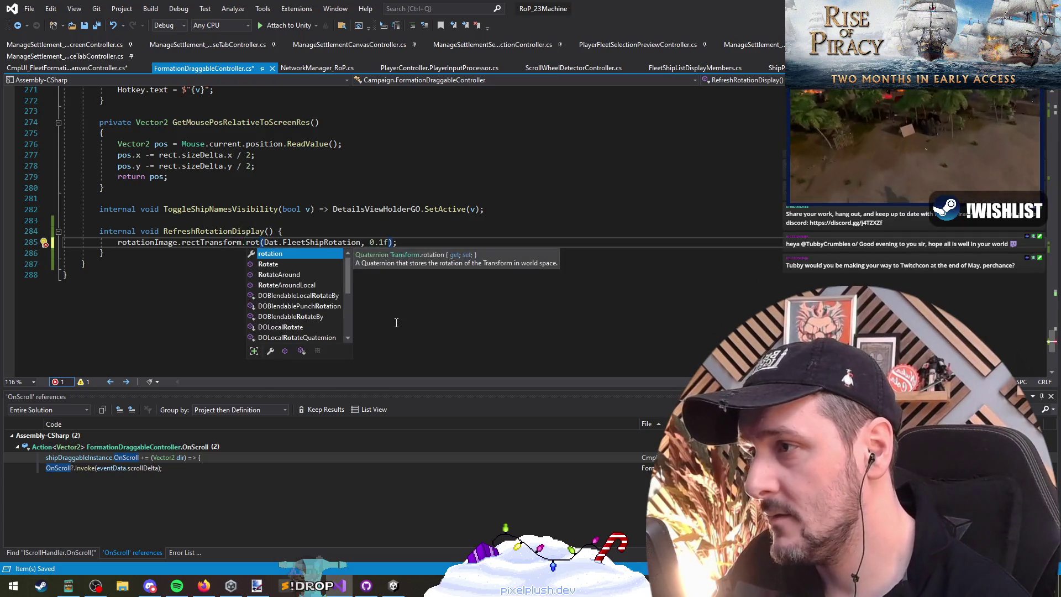
key("Down")
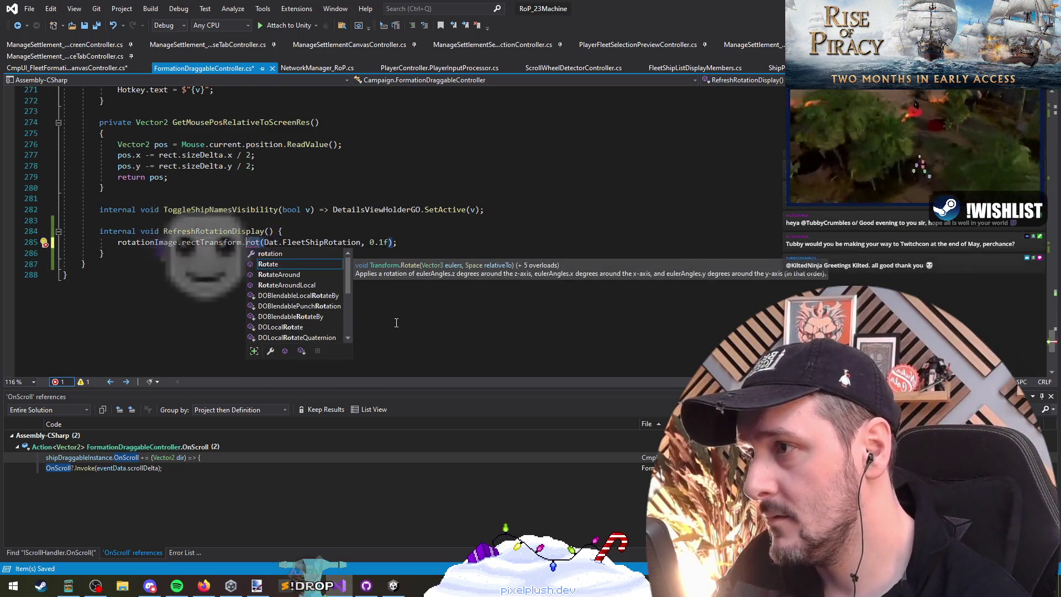
type("ation")
type(".z =")
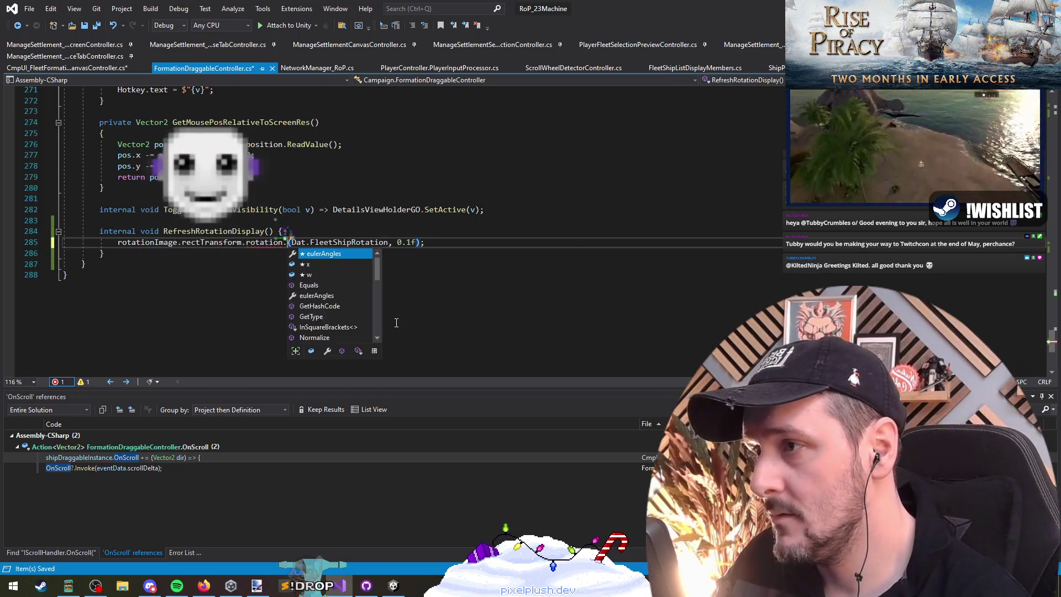
key("Delete")
key("End")
key("shift+Left")
key("shift+Left")
key("shift+Left")
key("BackSpace")
type(";")
key("Return")
key("BackSpace")
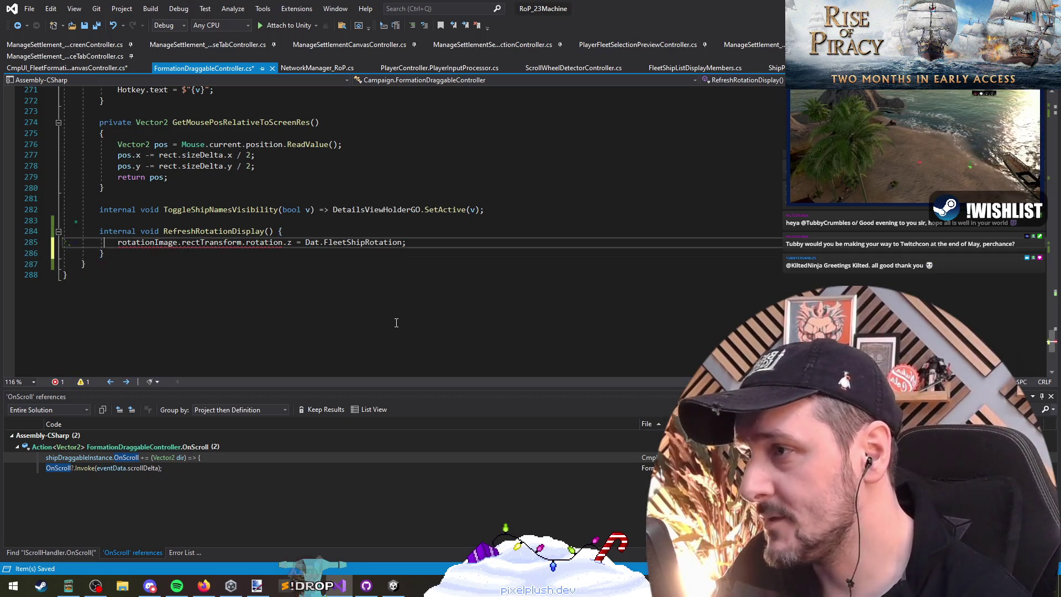
Step: Switch to DOLocalRotate with 'Vector3.forward *' as its first argument
double_click(261, 244)
type("dorot")
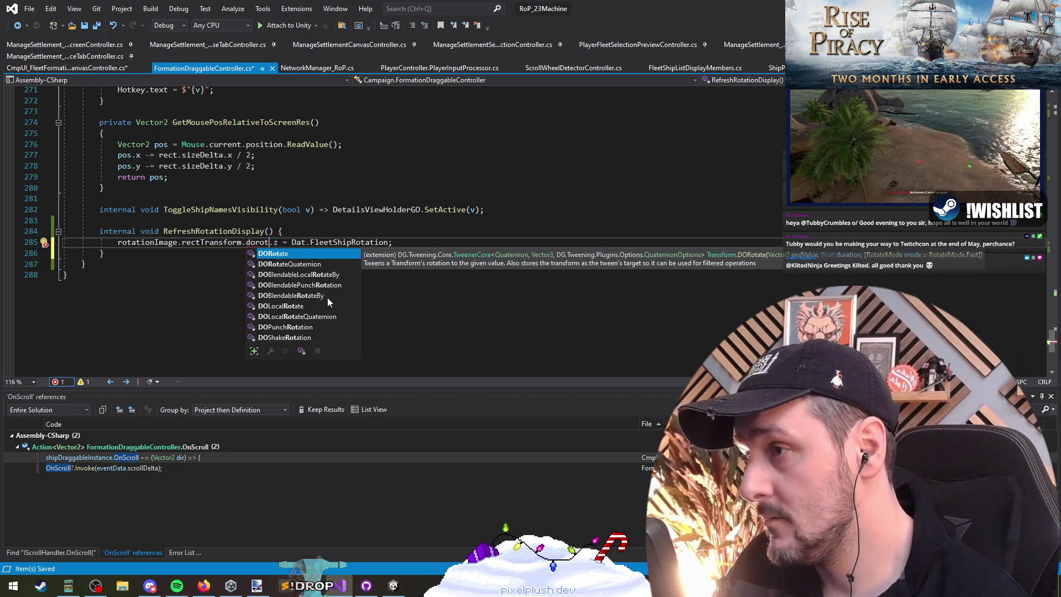
key("Down")
key("Down")
key("Down")
key("Down")
key("Up")
key("Up")
key("Up")
key("Down")
type("(")
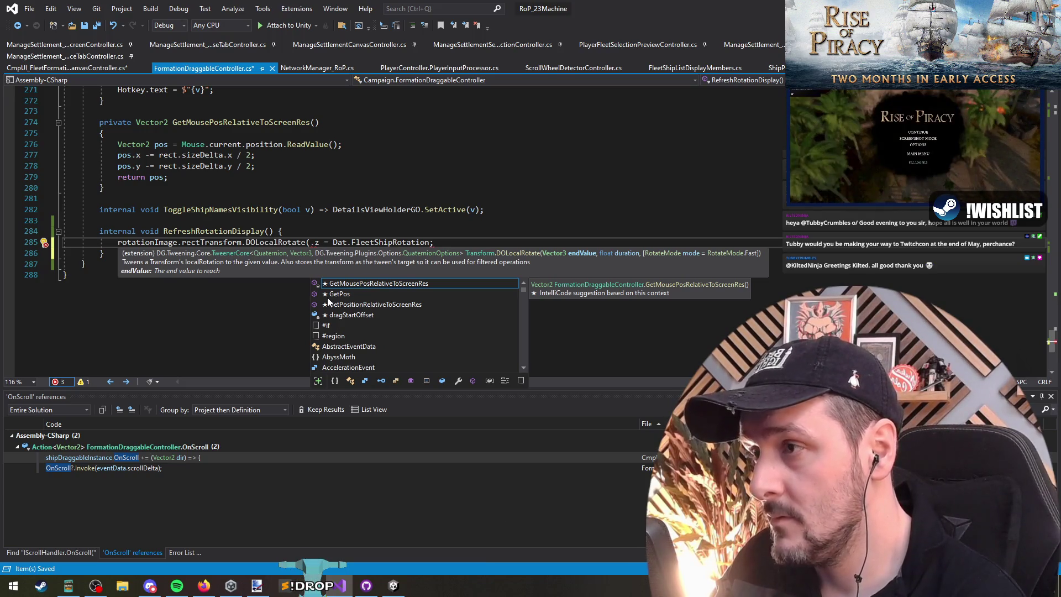
type("Vector3.z")
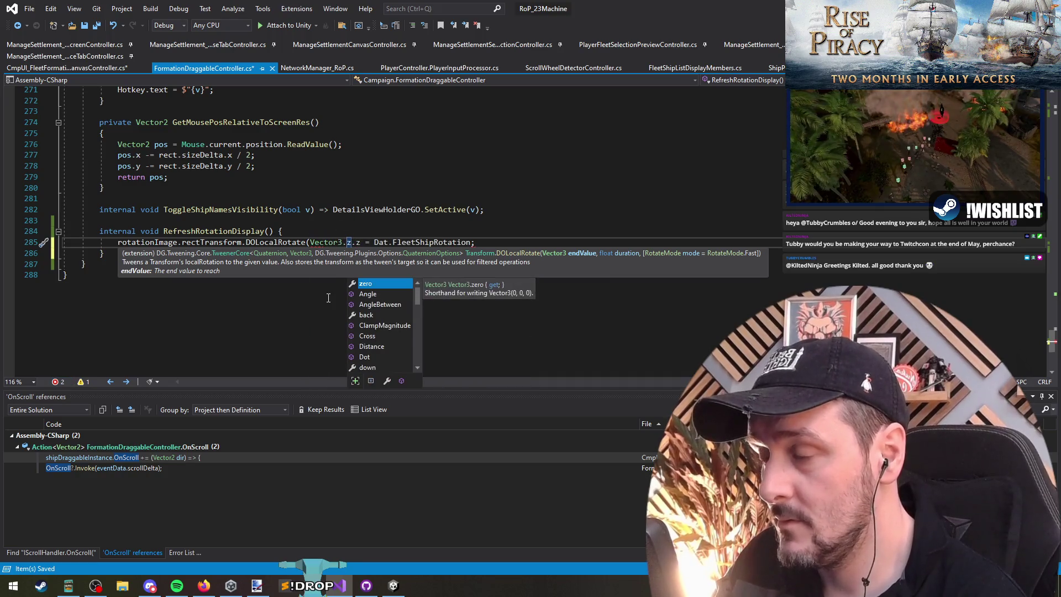
key("BackSpace")
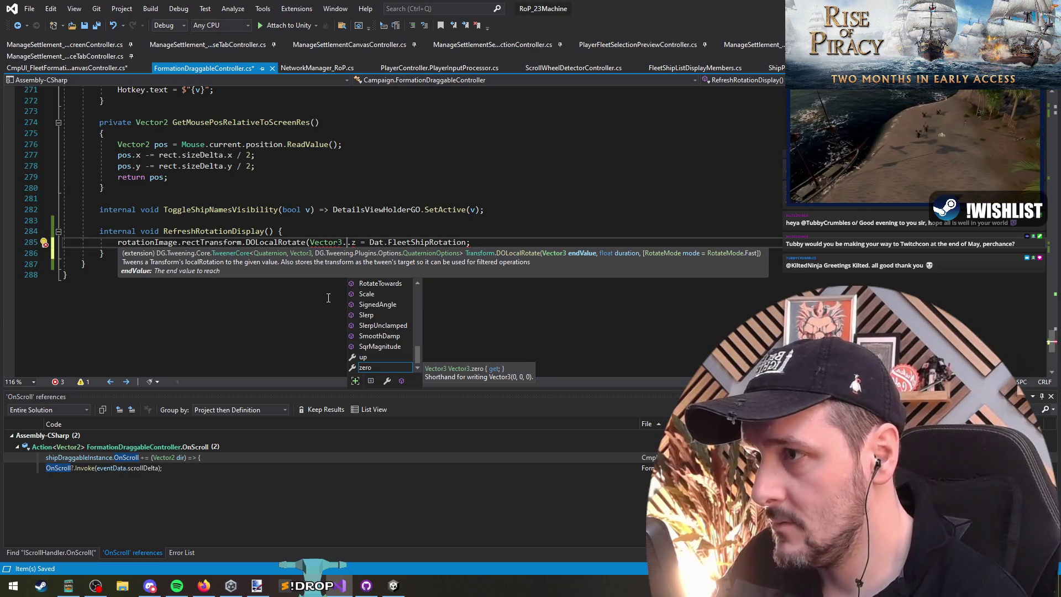
type("forw")
key("Tab")
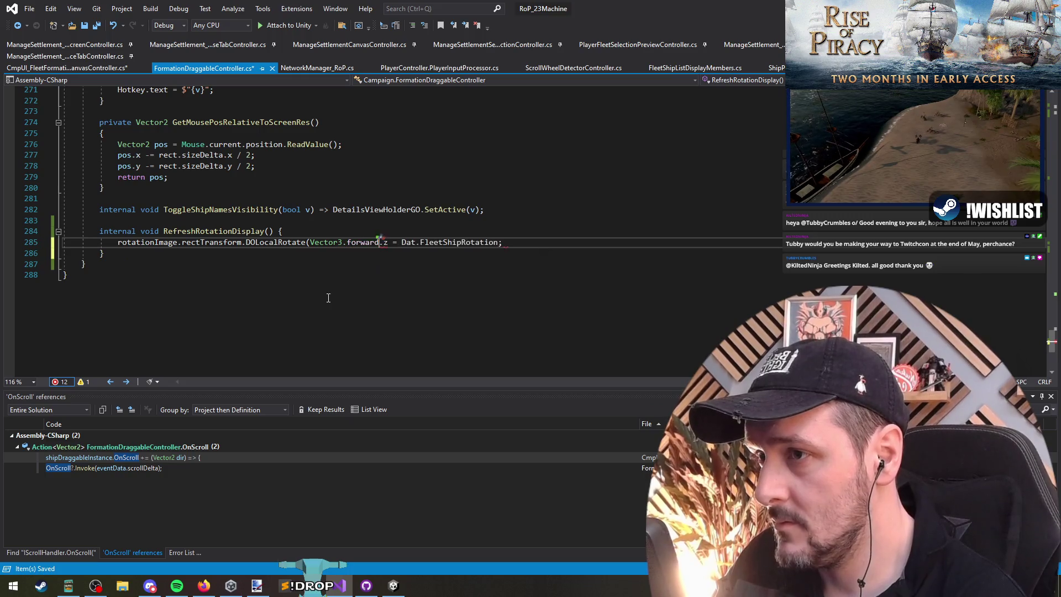
key("Delete")
type("*")
Step: Finish DOLocalRotate(Vector3.forward * Dat.FleetShipRotation, 0.1f) and save all files
key("Delete")
key("Delete")
key("Delete")
key("ctrl+Right")
key("ctrl+Right")
key("ctrl+Right")
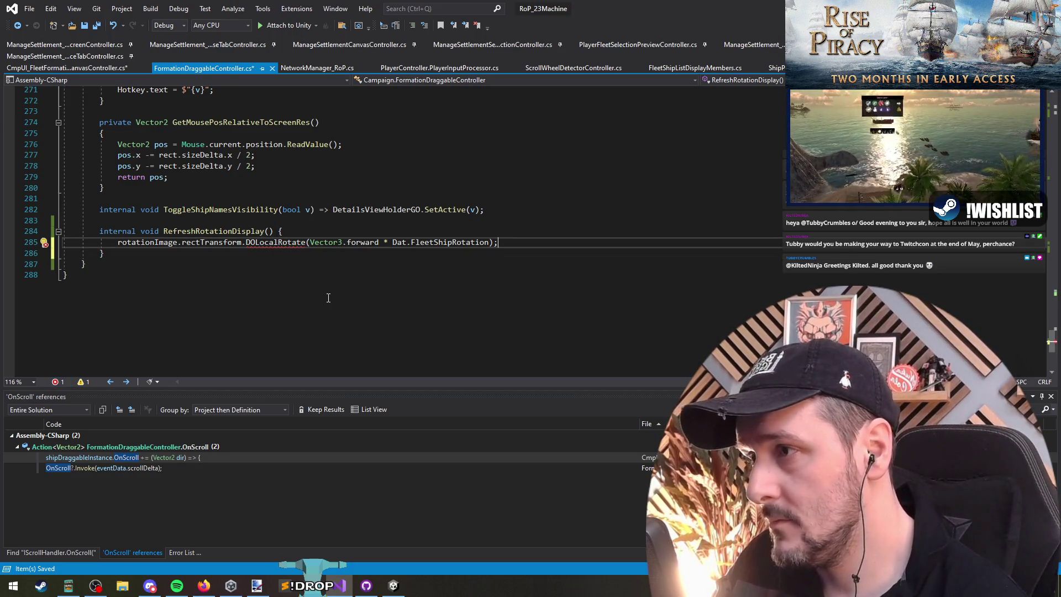
key("Left")
key("Left")
type(", 0.1f,")
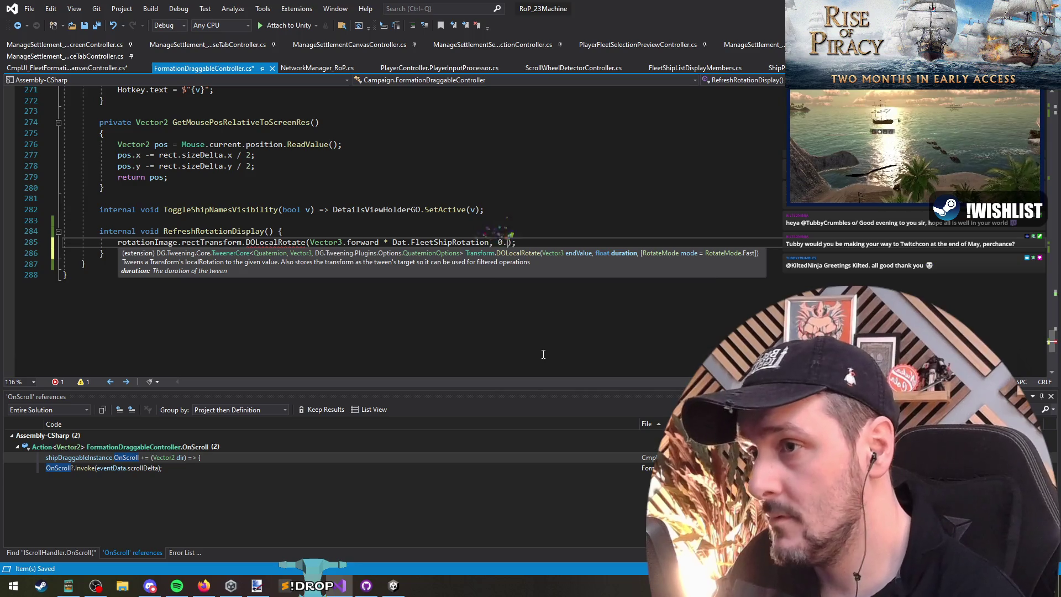
key("BackSpace")
key("Down")
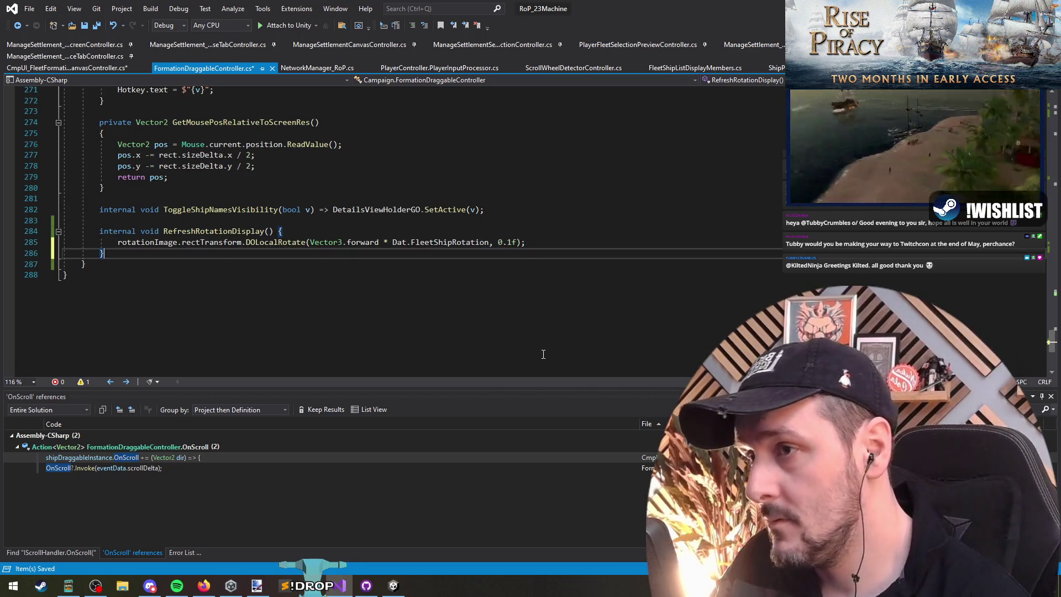
key("ctrl+shift+s")
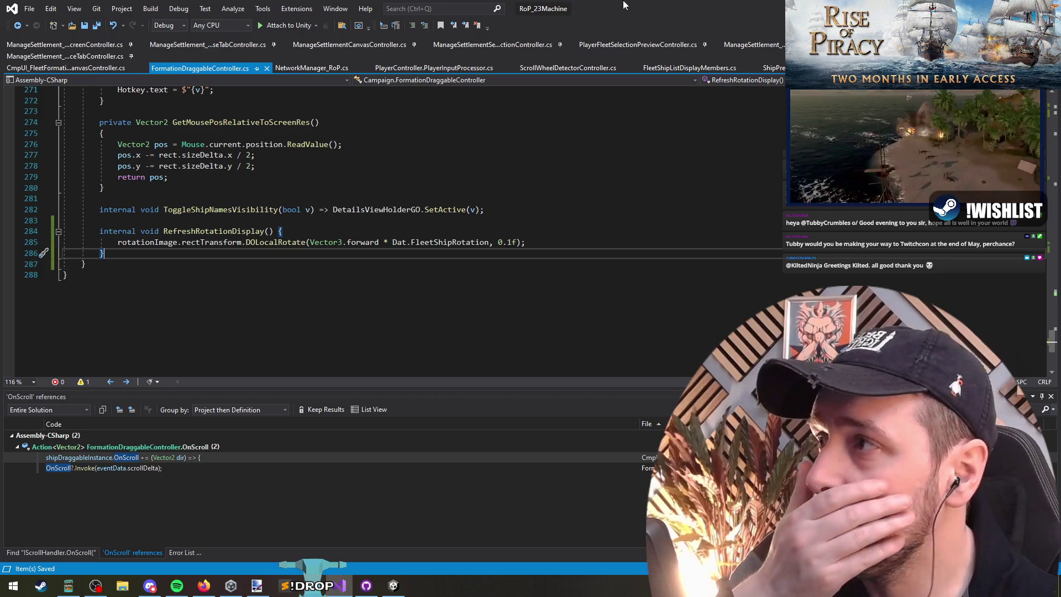
key("alt+Tab")
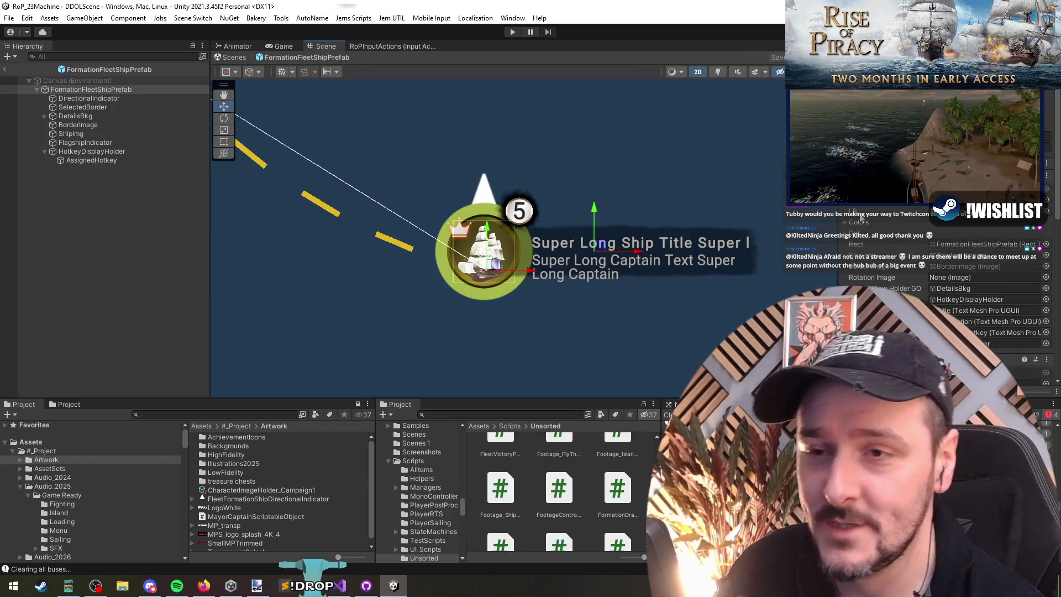
Step: Assign DirectionalIndicator to the prefab's Rotation Image field
scroll(907, 268, "down", 5)
scroll(907, 268, "up", 5)
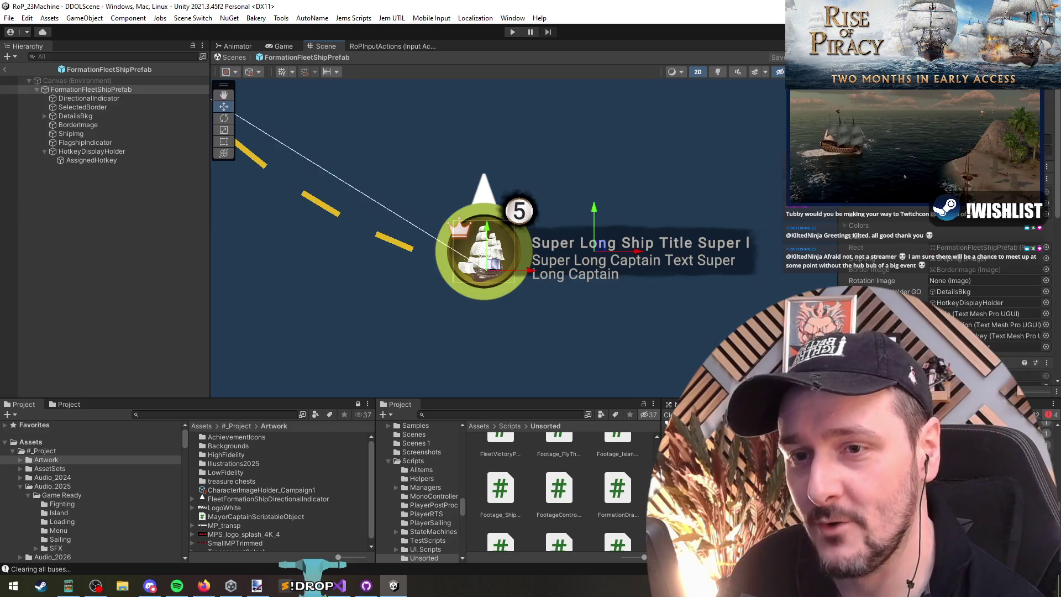
left_click(902, 282)
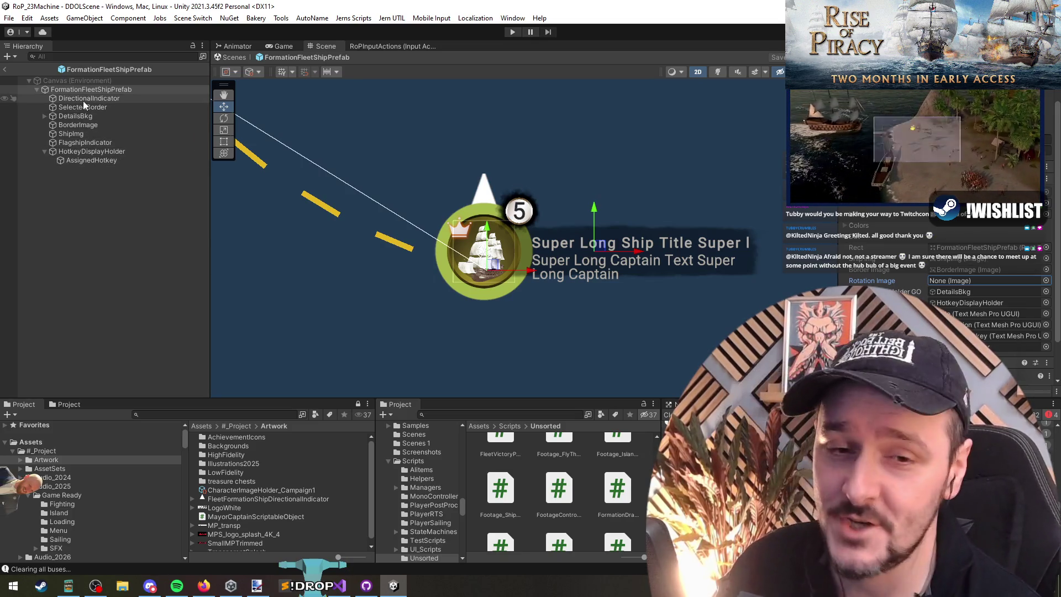
mouse_move(84, 100)
left_mouse_down()
mouse_move(773, 260)
mouse_move(984, 281)
left_mouse_up()
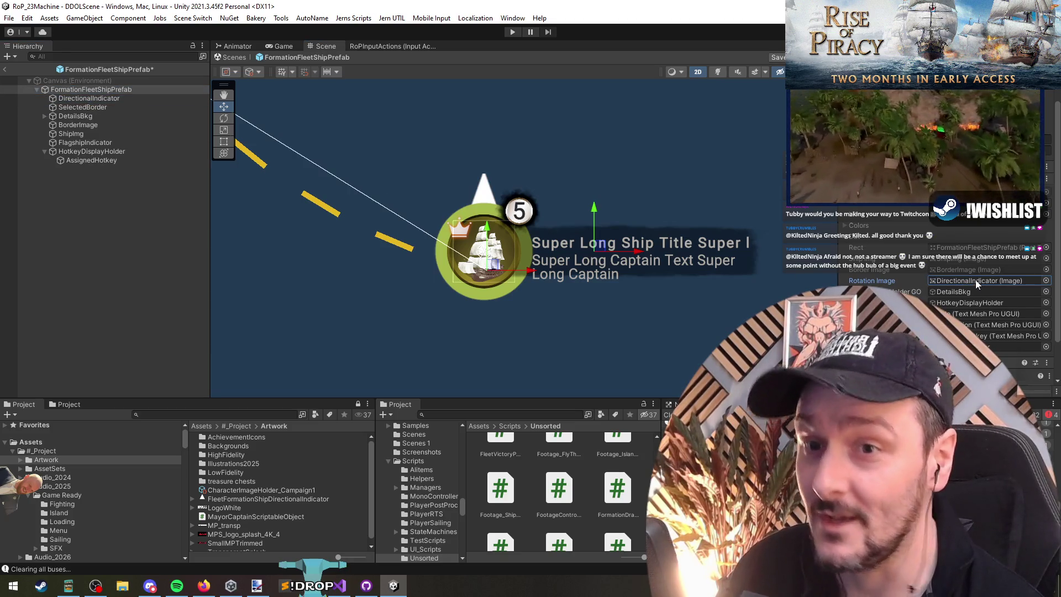
left_click(974, 281)
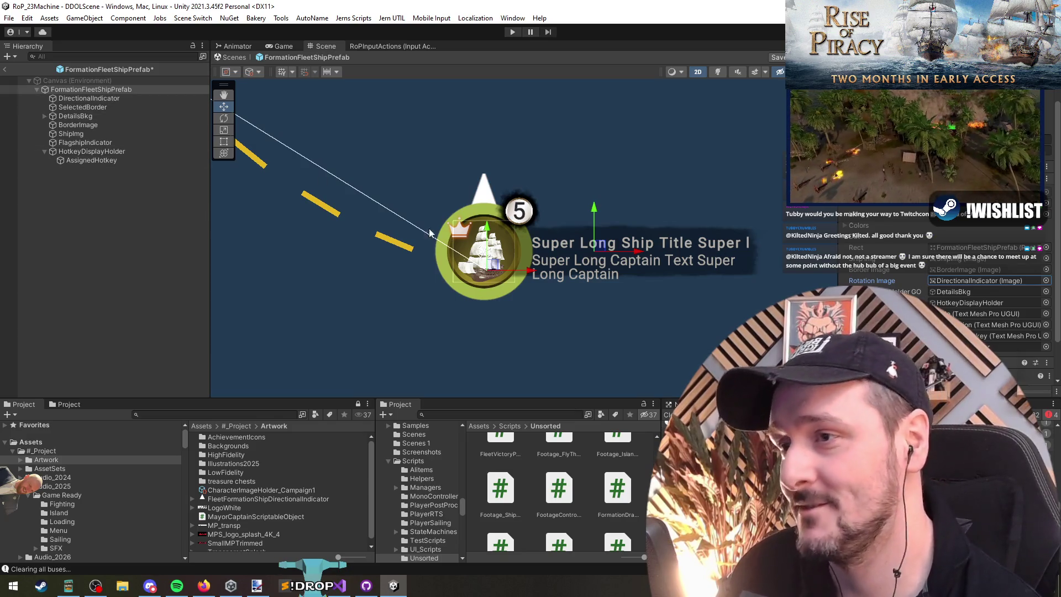
left_click(970, 281)
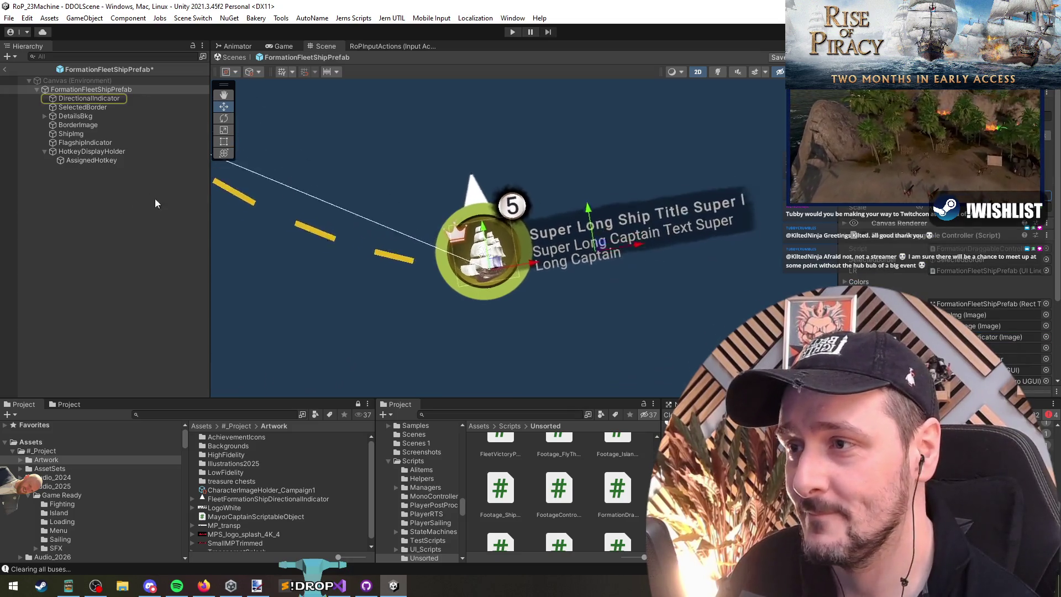
Step: Save the formation ship prefab and go back to Visual Studio
scroll(906, 339, "down", 4)
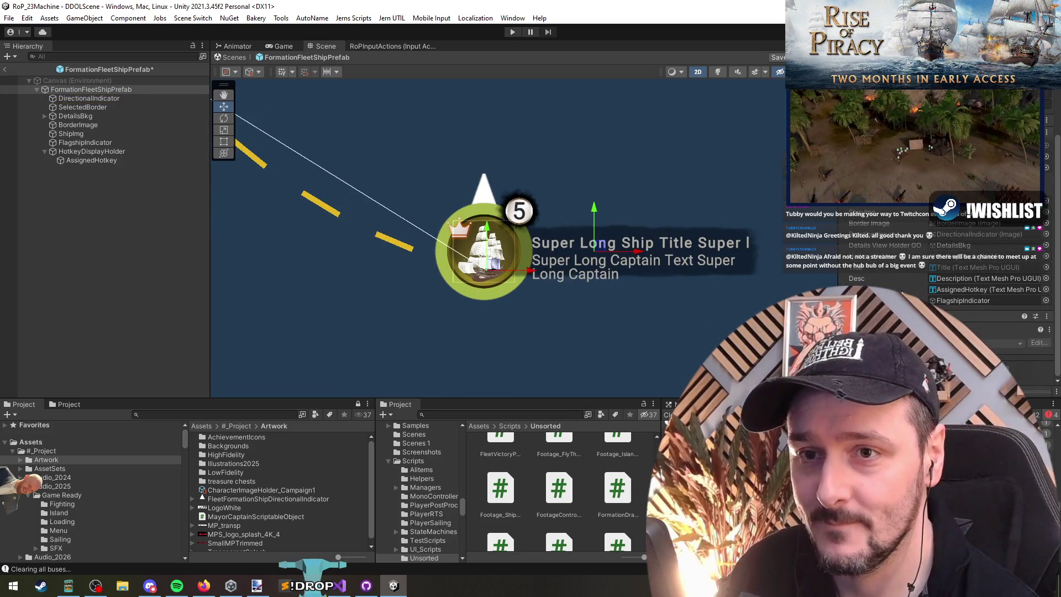
scroll(865, 208, "up", 2)
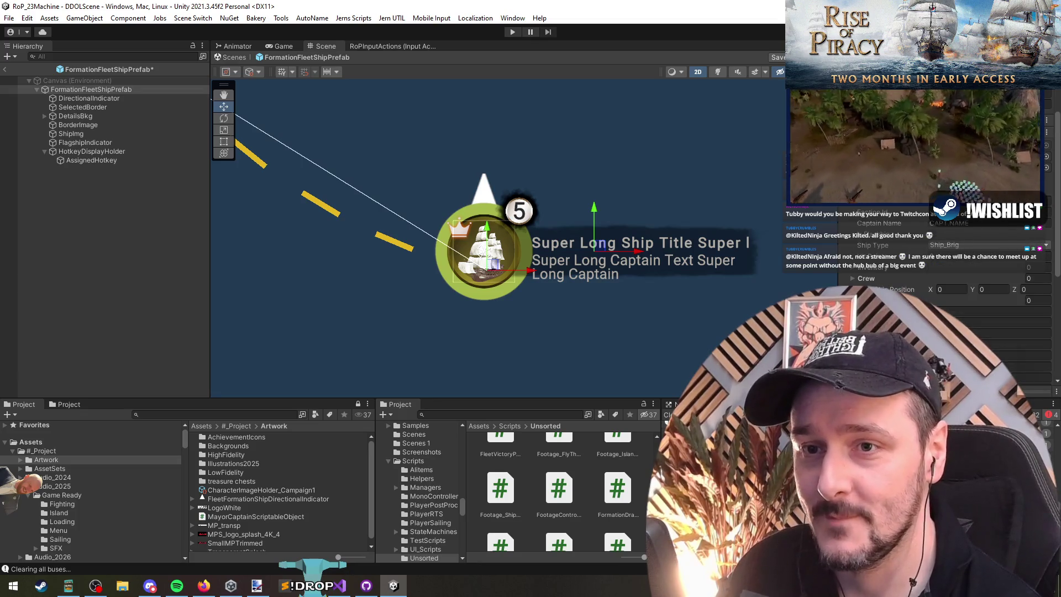
scroll(884, 259, "up", 3)
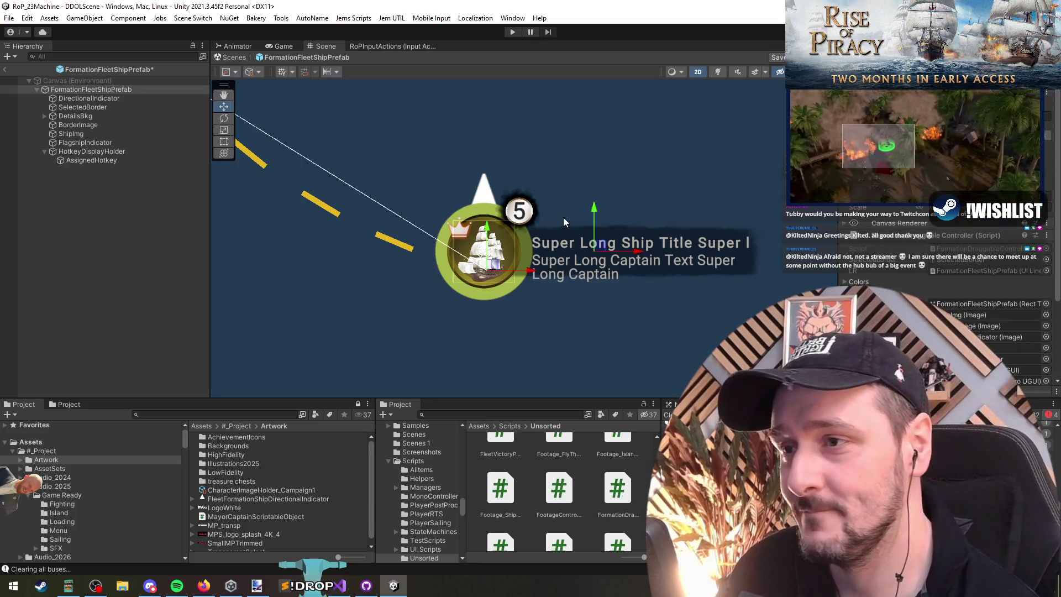
left_click(109, 199)
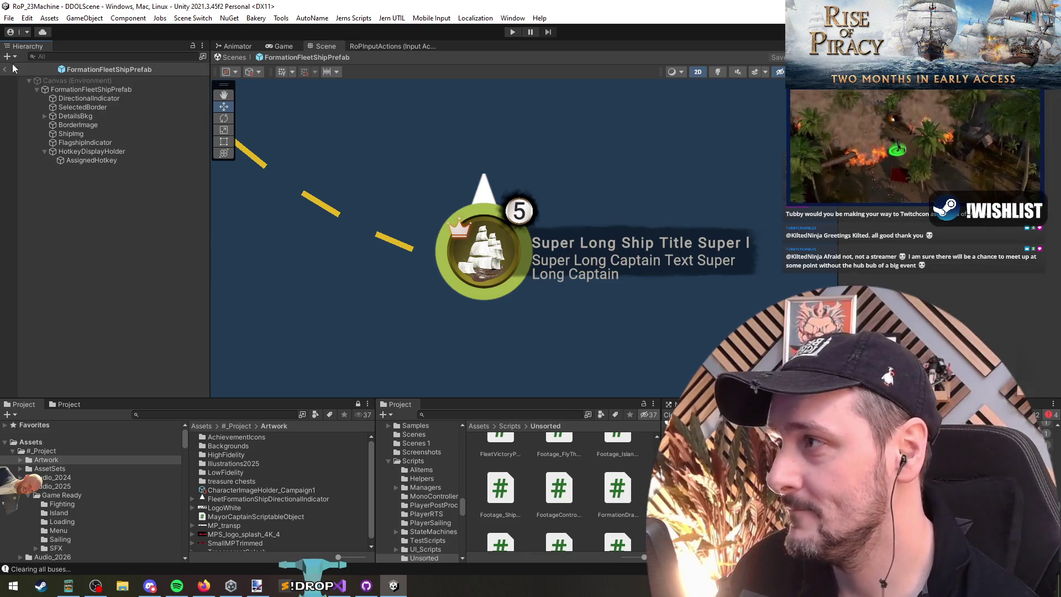
left_click(340, 585)
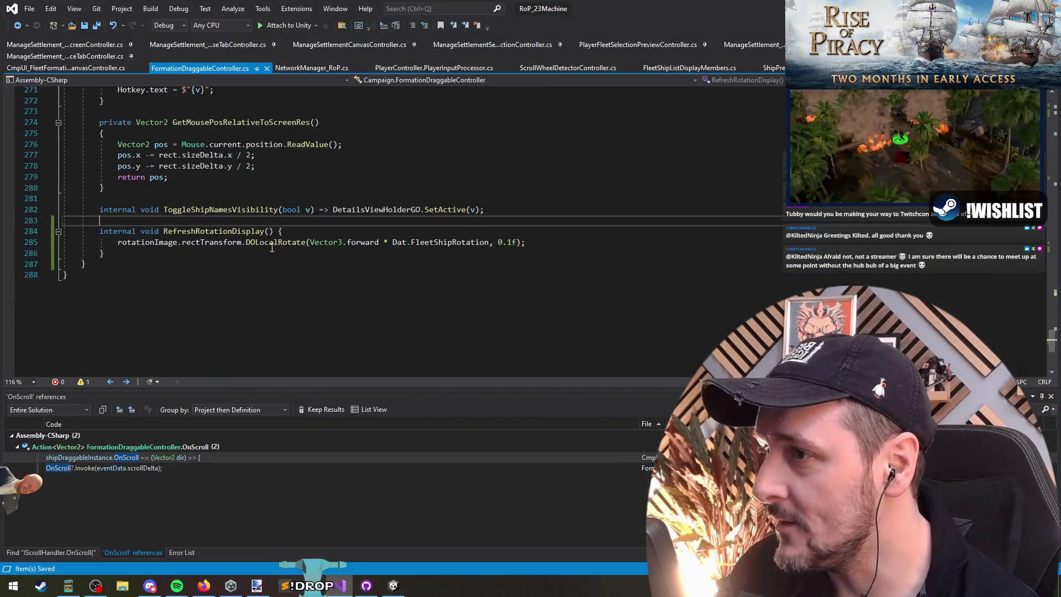
Step: Toggle RefreshRotationDisplay to an expression body and back, then save the script
key("ctrl+period")
key("Return")
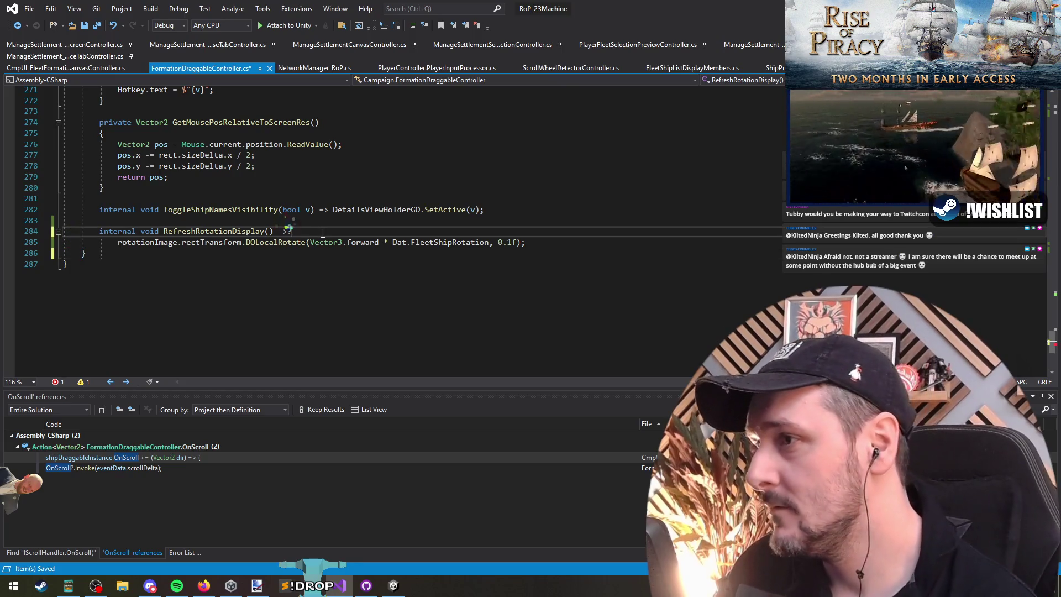
key("ctrl+period")
key("Return")
type(",")
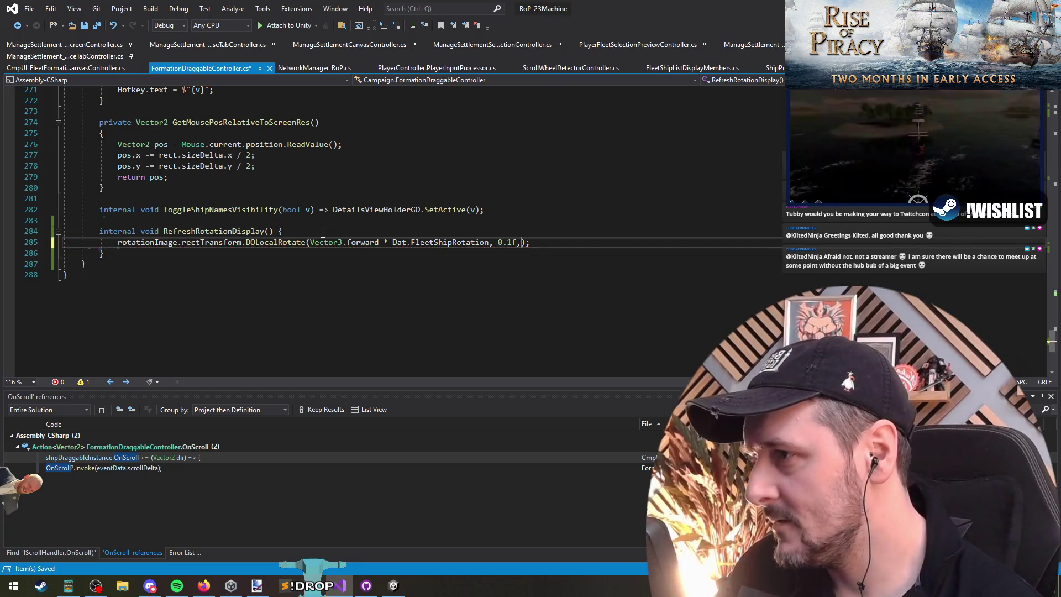
key("ctrl+s")
Step: Paste the RefreshRotationDisplay call into Init right after the hotkey update
key("ctrl+minus")
key("ctrl+minus")
key("ctrl+minus")
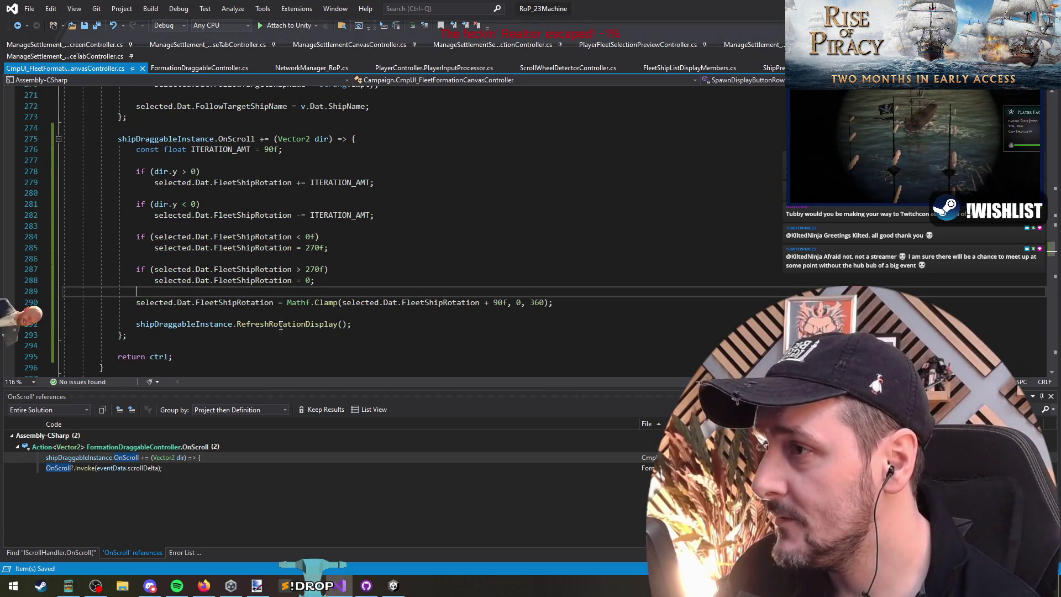
key("ctrl+Tab")
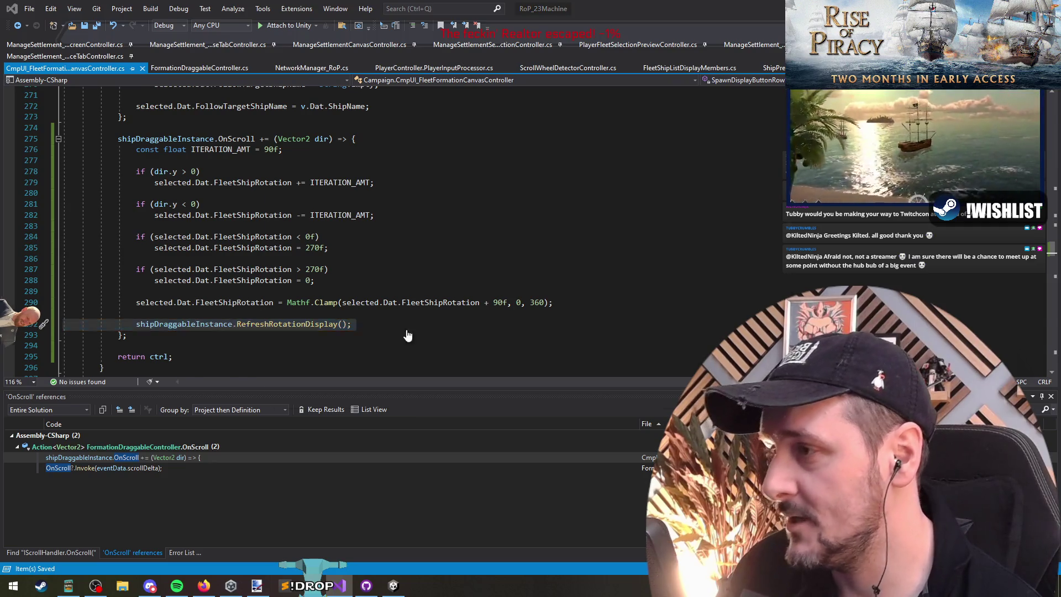
scroll(301, 269, "up", 15)
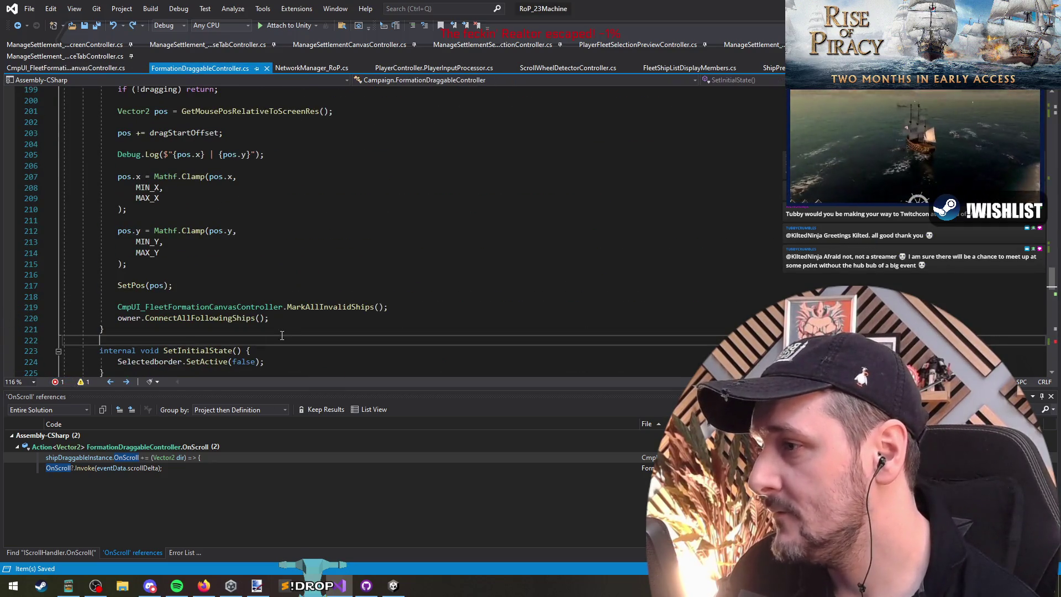
scroll(219, 311, "up", 12)
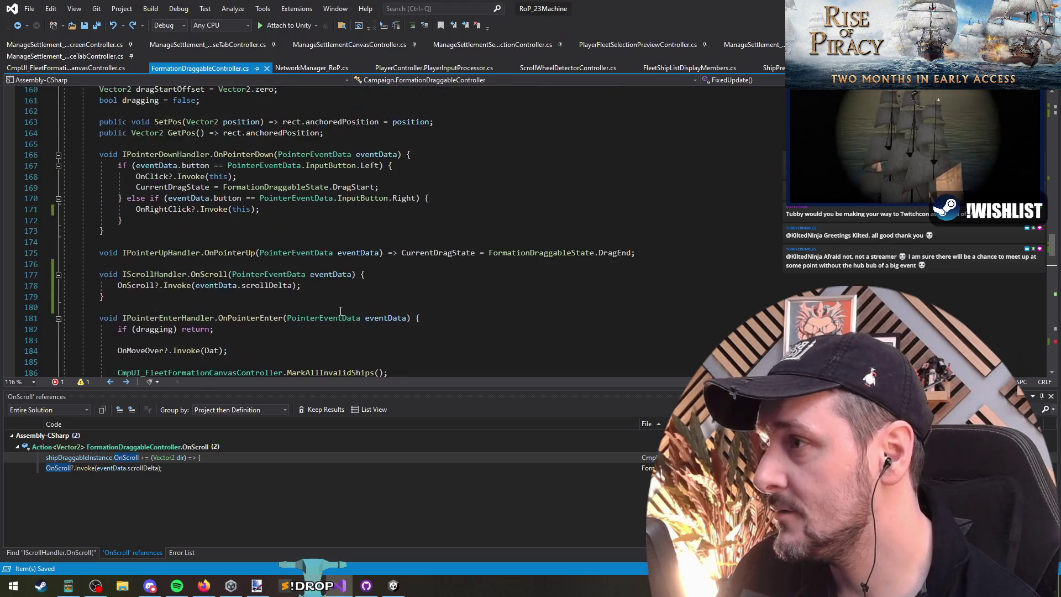
scroll(257, 253, "up", 18)
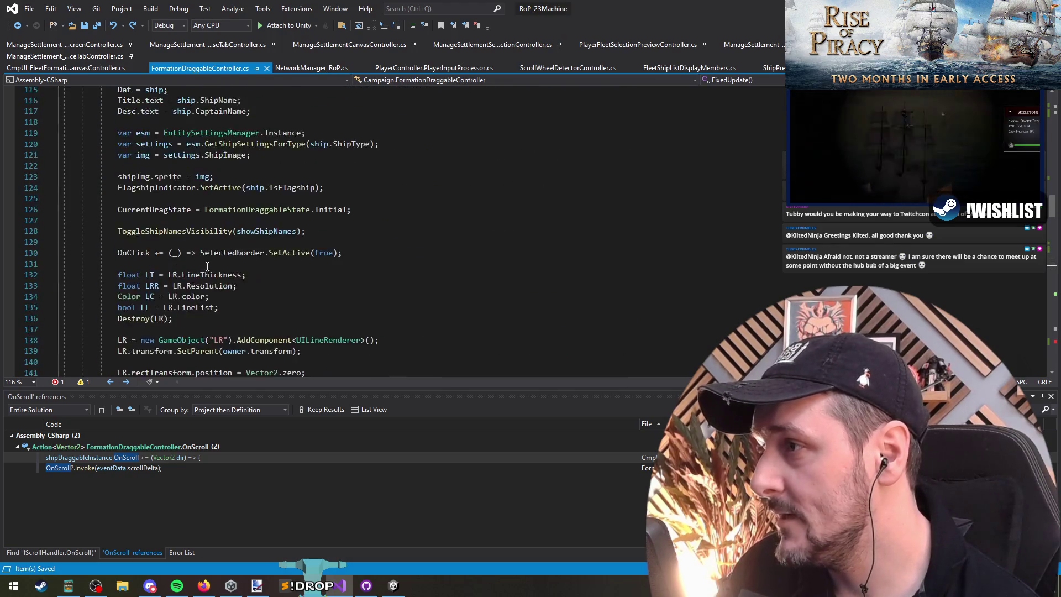
left_click(192, 188)
scroll(250, 319, "down", 11)
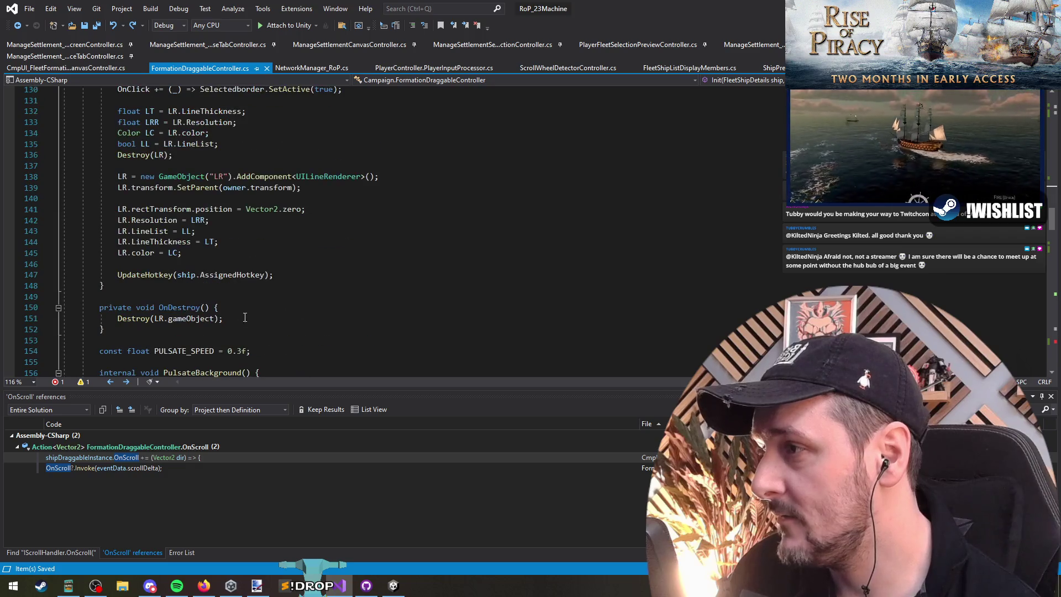
left_click(263, 279)
type("shipDraggableInstance.RefreshRotationDisplay();")
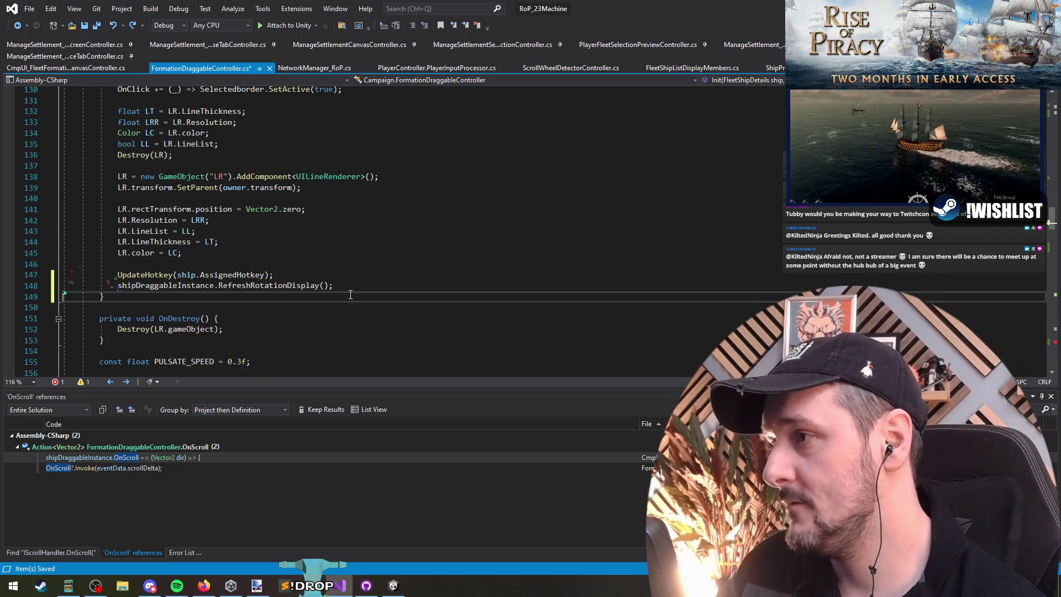
Step: Delete the invalid shipDraggableInstance prefix from the new call in Init
left_click(319, 274)
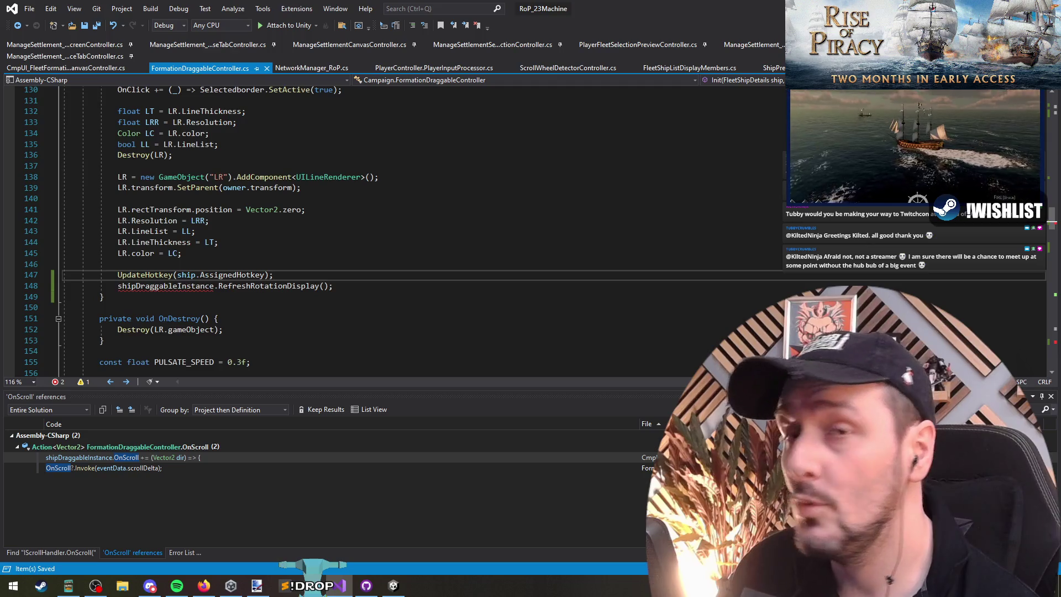
left_click(152, 285)
left_click_drag(118, 285, 218, 286)
key("Delete")
key("Down")
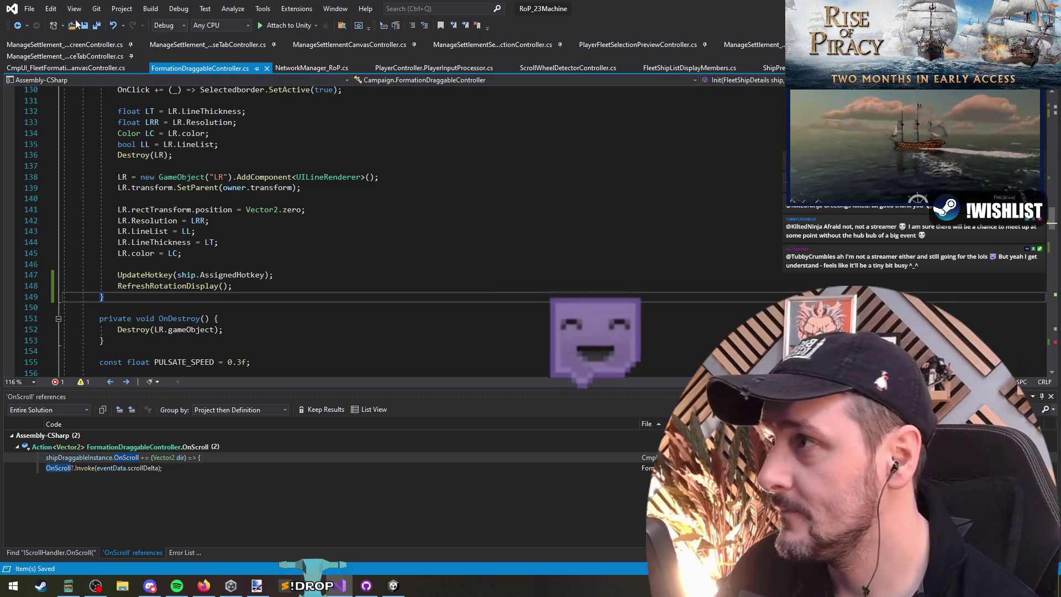
key("alt+Tab")
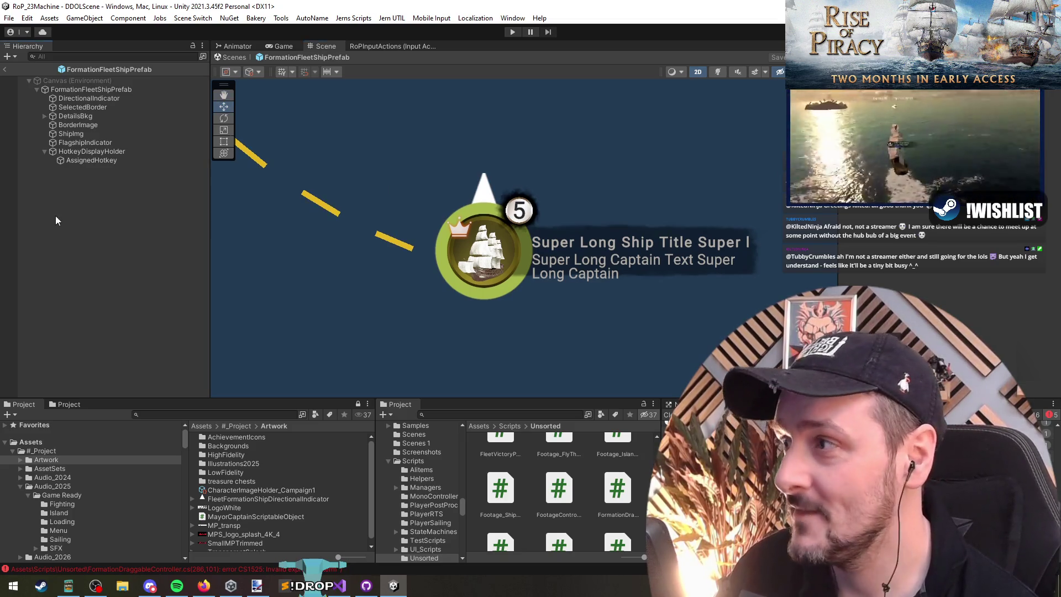
Step: Exit prefab mode and press Play, which compile errors block, then return to the script
left_click(4, 70)
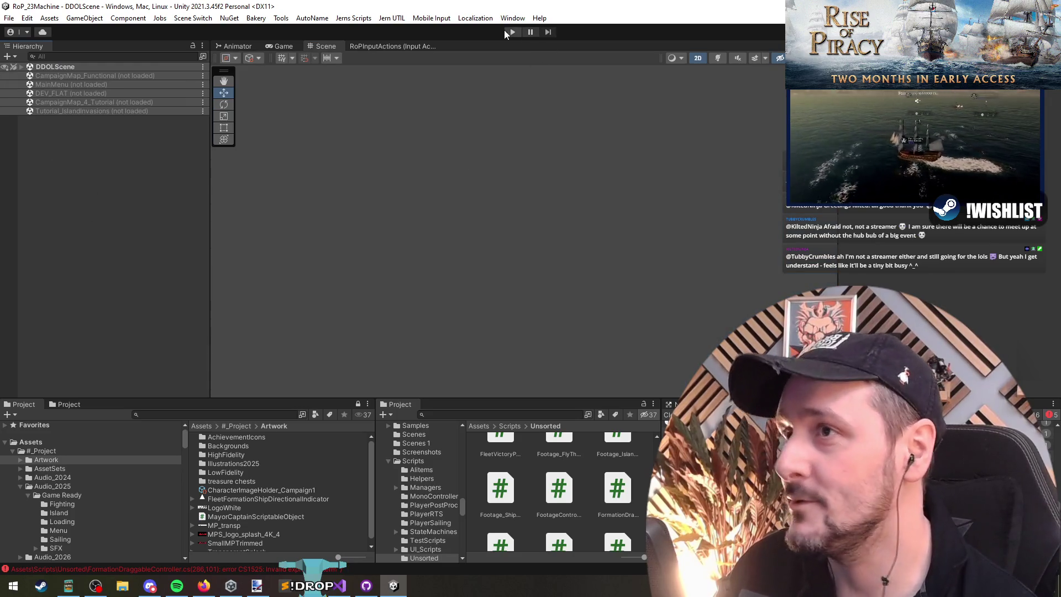
left_click(505, 32)
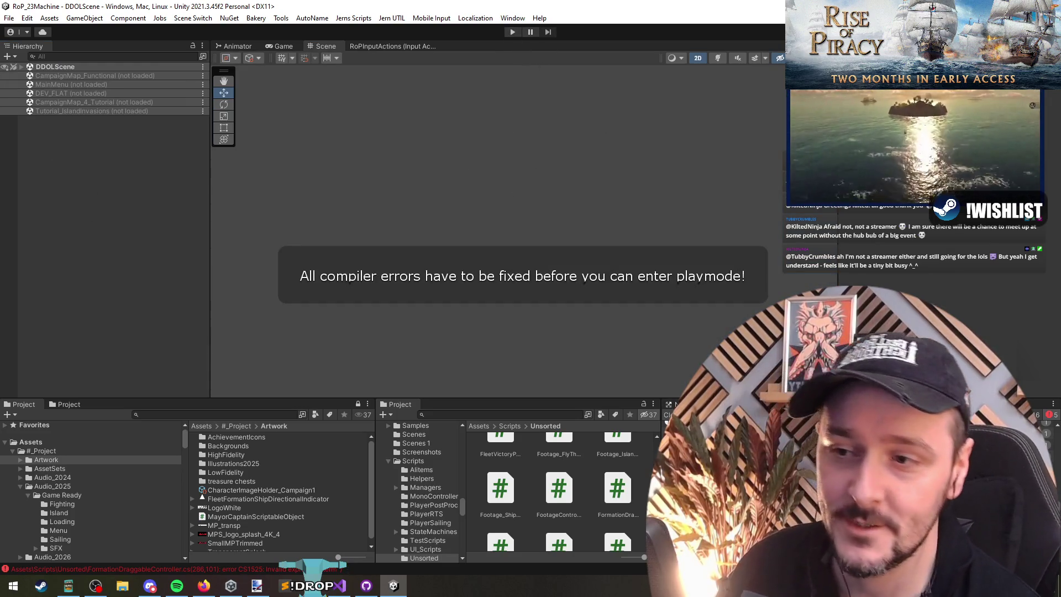
key("alt+Tab")
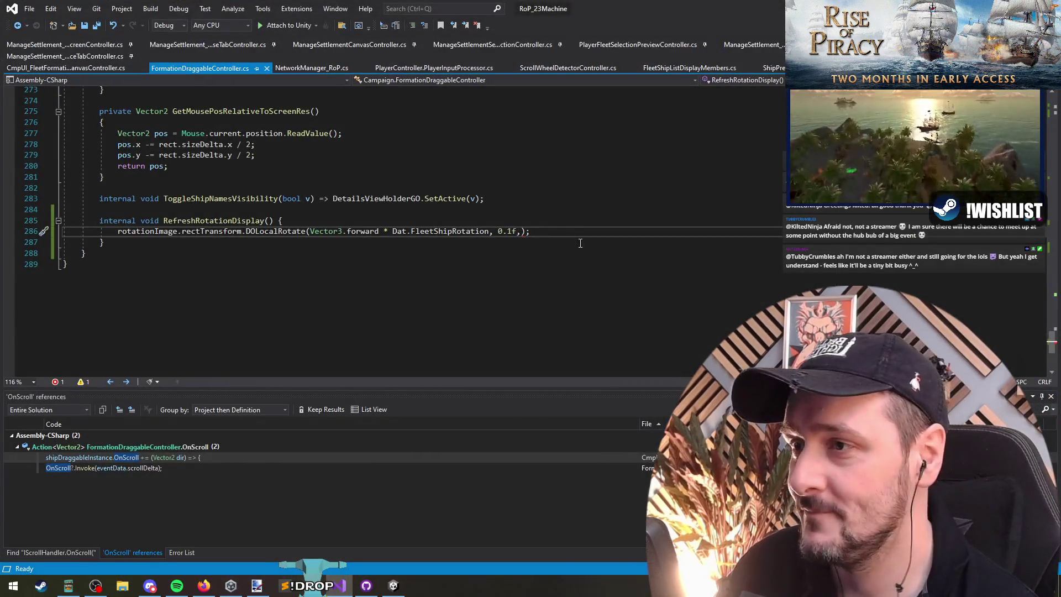
Step: Delete the stray comma after 0.1f on line 286, save the script, and return to Unity
key("BackSpace")
key("Down")
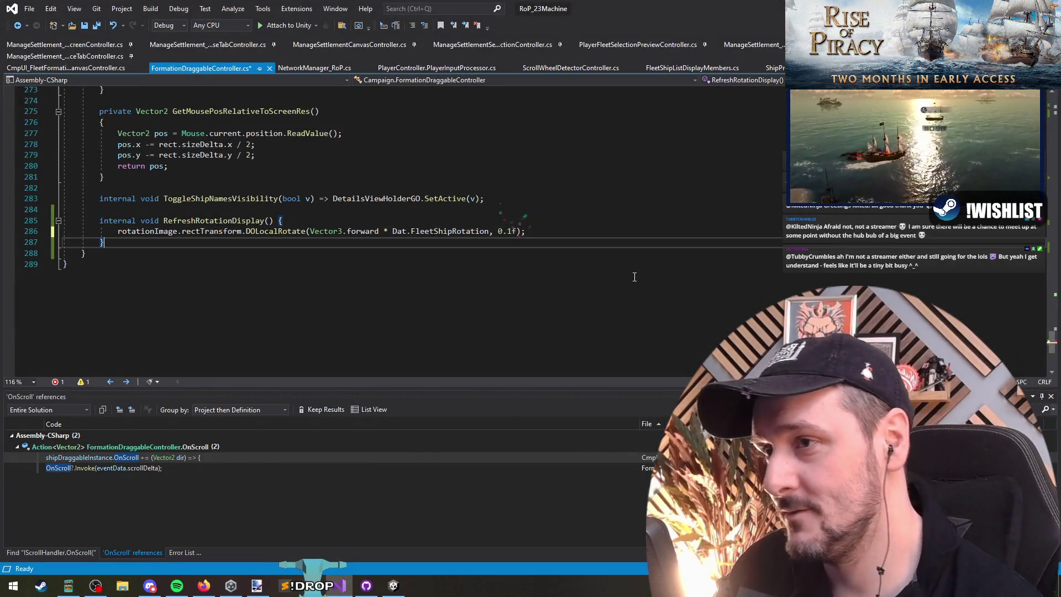
key("ctrl+s")
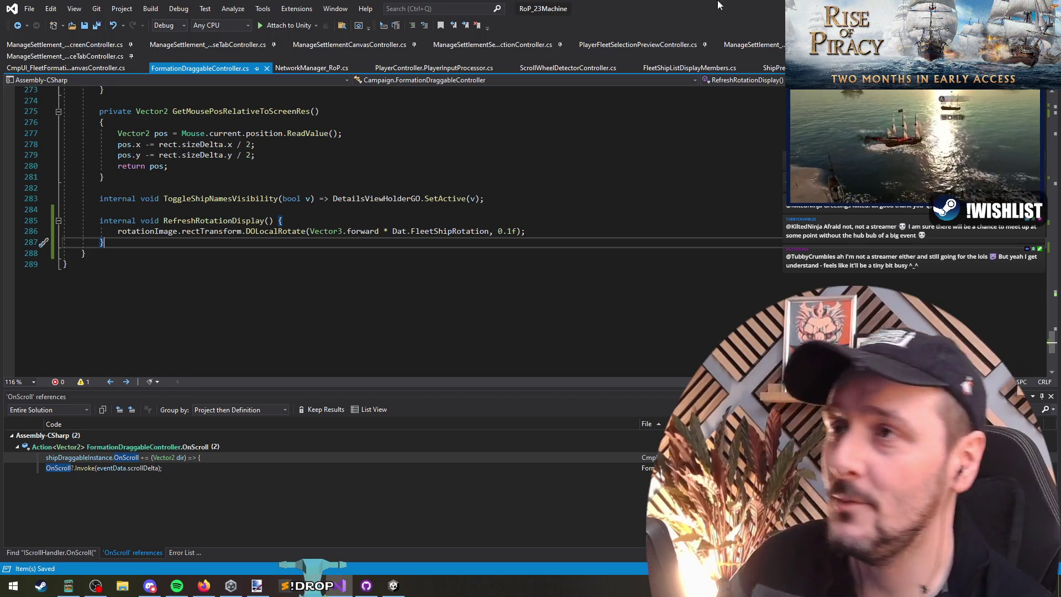
key("alt+Tab")
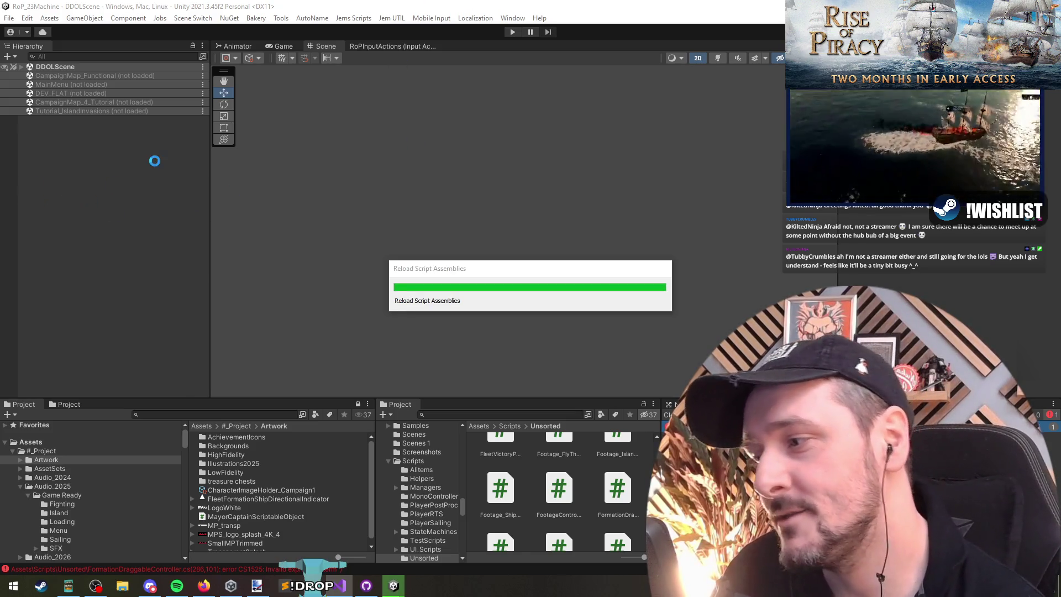
Step: Enter play mode and continue the existing campaign to load the CampaignMap_1 map
right_click(164, 307)
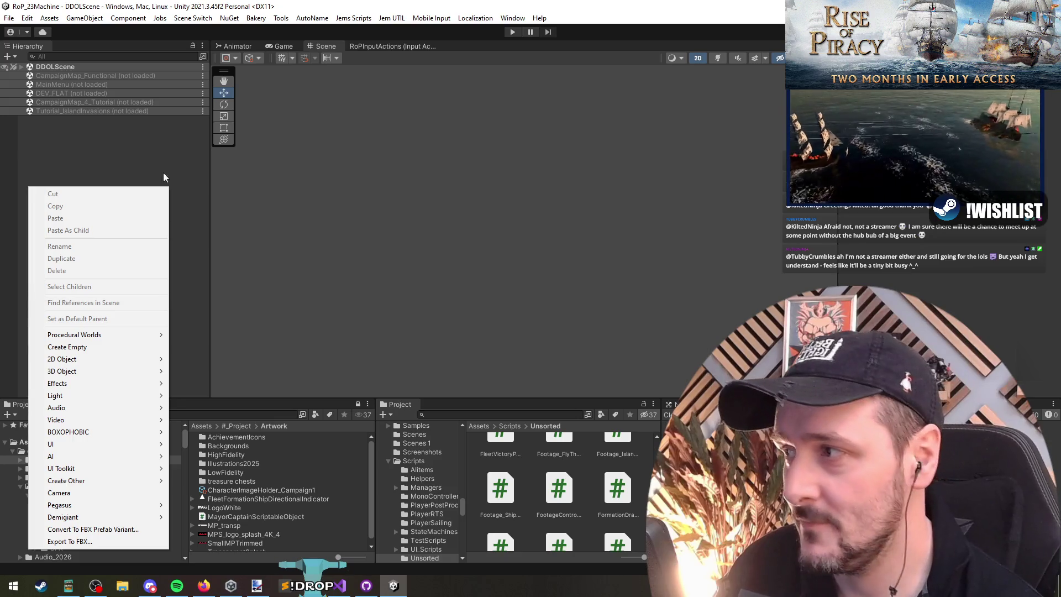
left_click(164, 171)
left_click(512, 32)
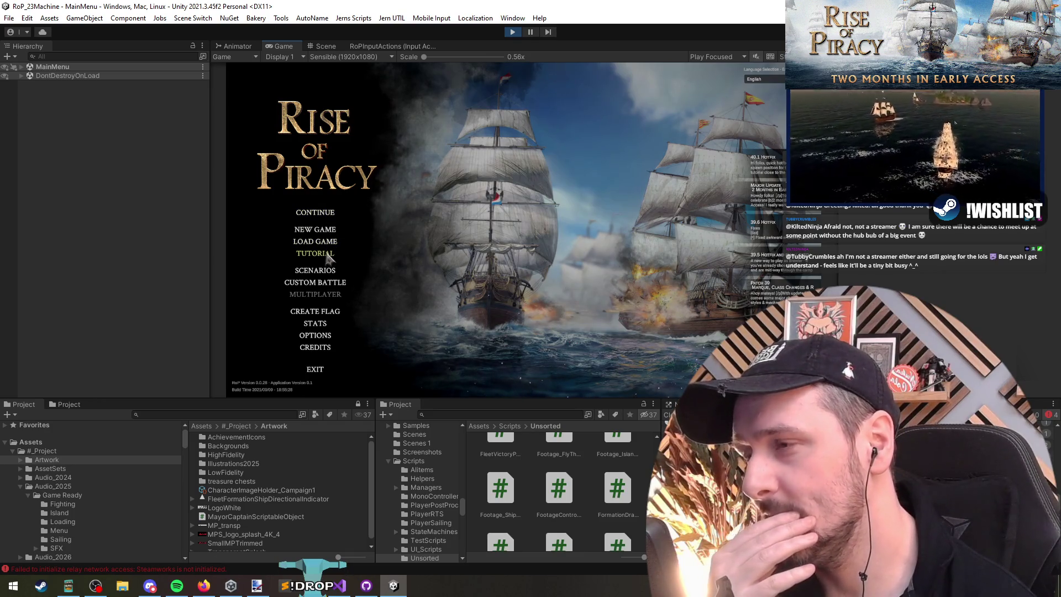
left_click(328, 213)
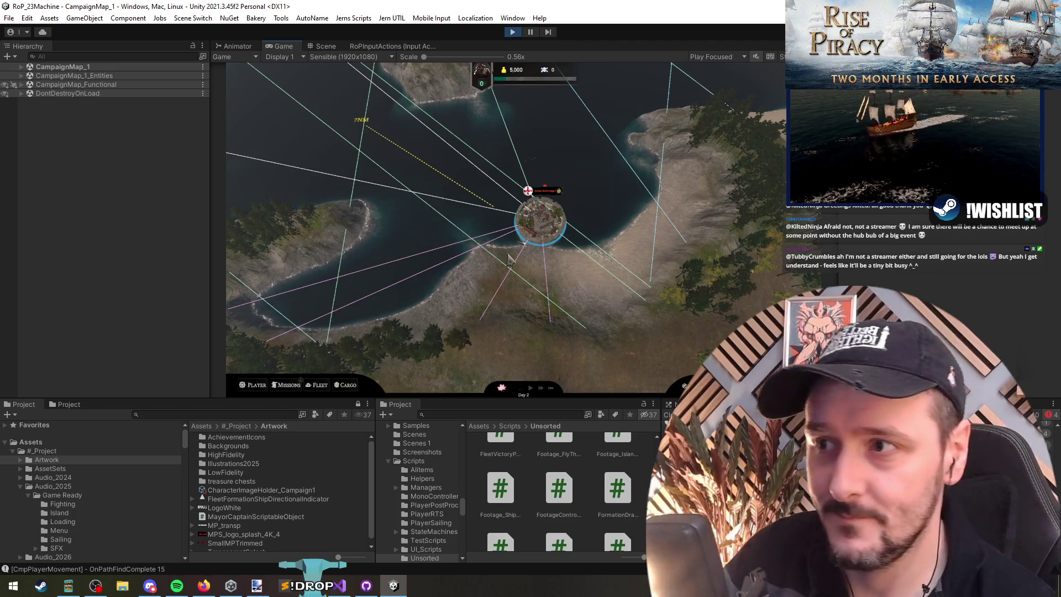
Step: In the fleet formation editor, move a ship icon and rotate it left, then back right
left_click(317, 385)
left_click(362, 261)
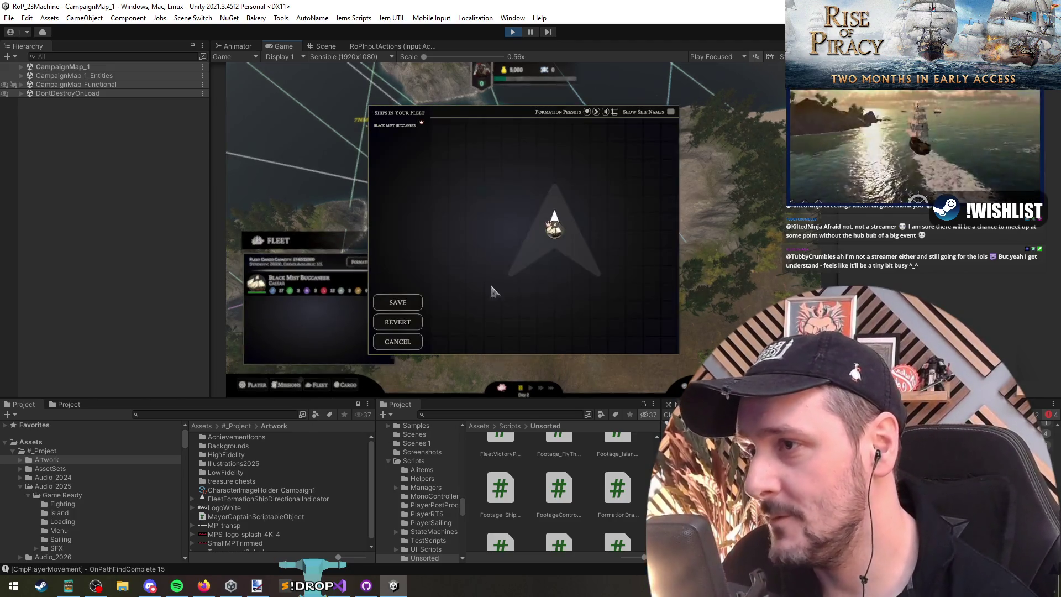
left_click_drag(549, 235, 504, 265)
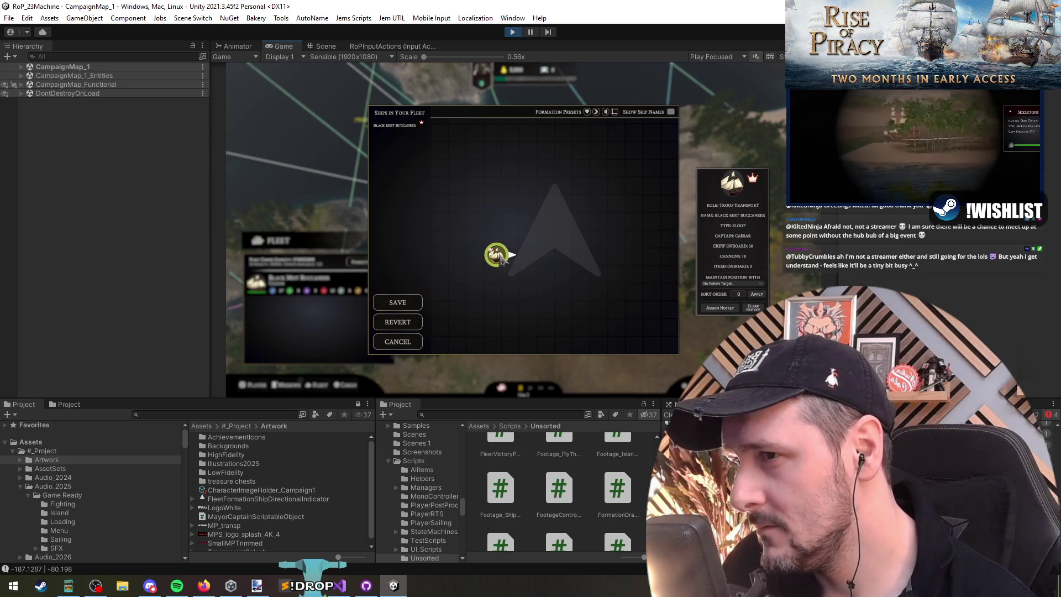
left_click(500, 259)
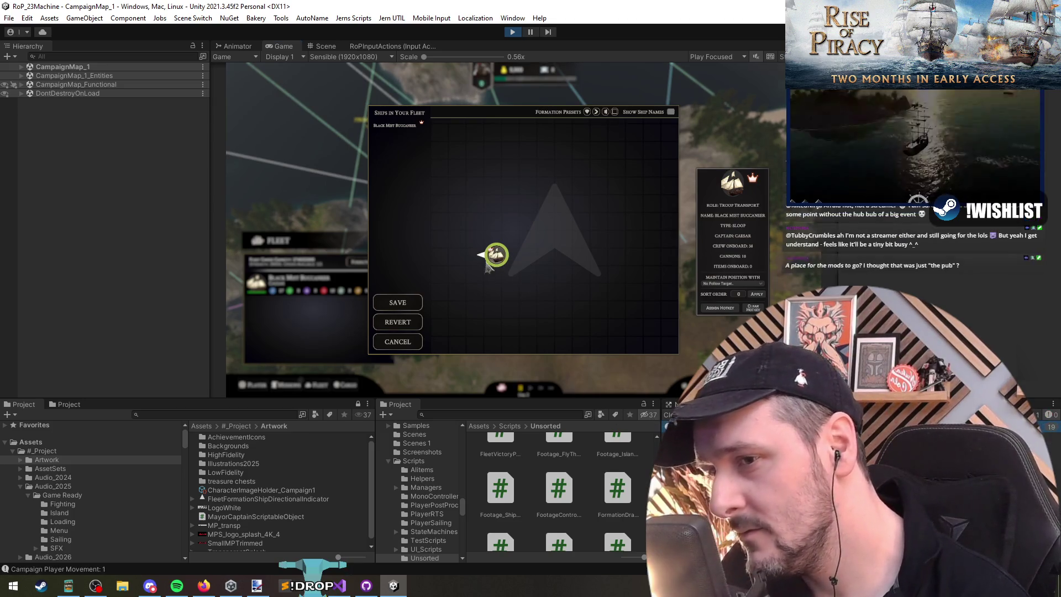
left_click(500, 264)
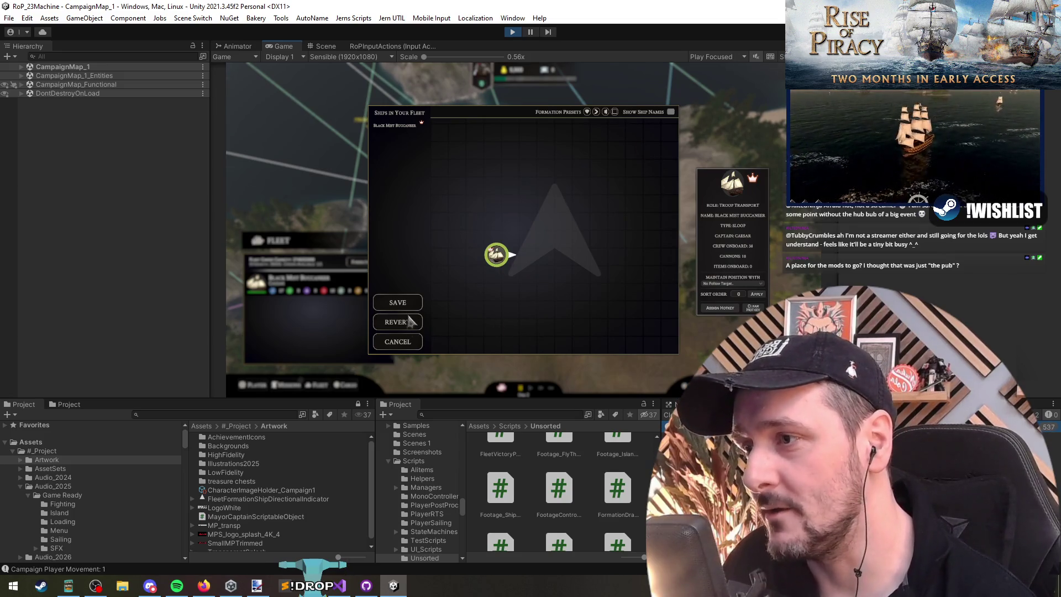
left_click(397, 303)
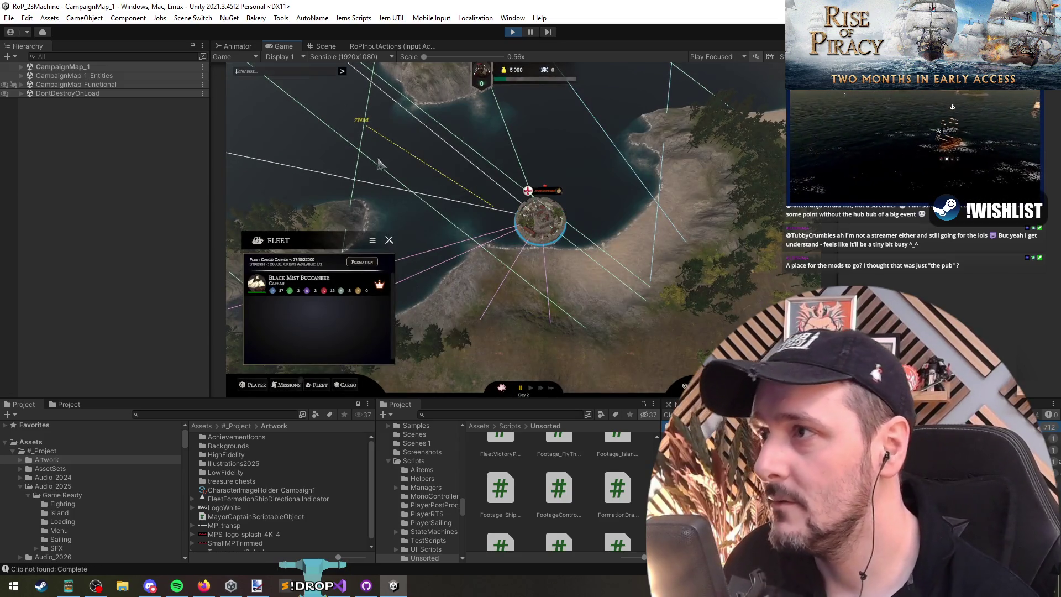
Step: Run GenerateCampaignFleet 10 from the debug console to add ten ships
key("grave")
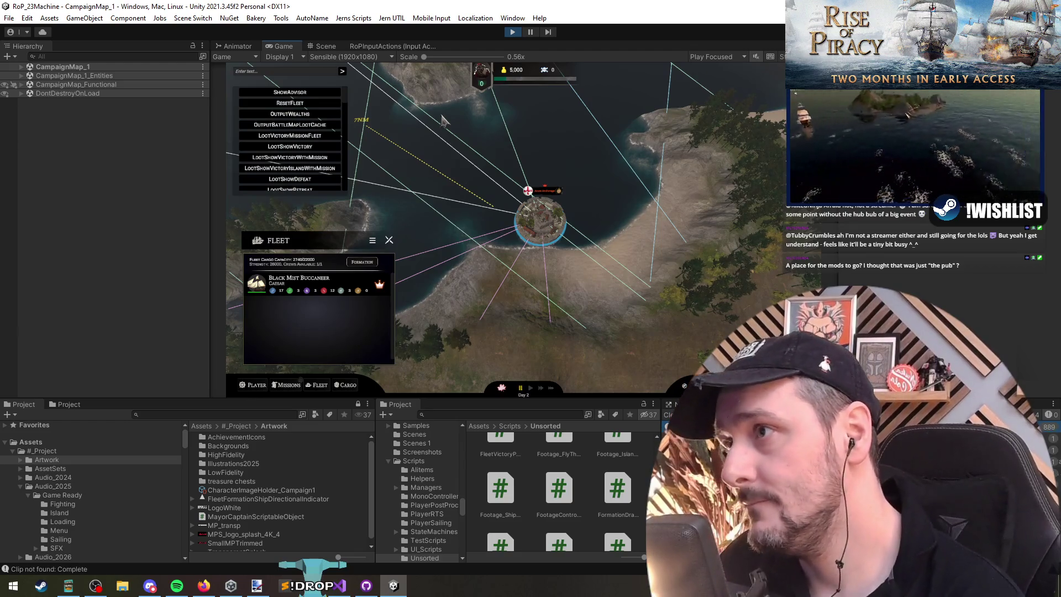
key("Up")
key("Up")
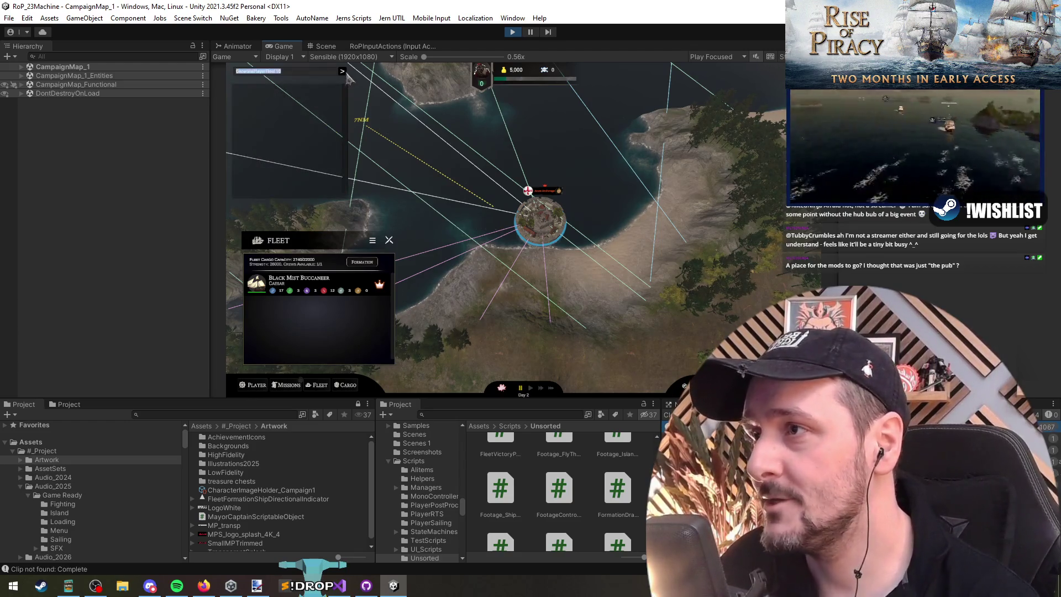
left_click(343, 72)
Step: Arrange the new ships on the formation grid, including the Crowned Mariner and Regal Clipper
left_click(374, 264)
mouse_move(374, 260)
left_mouse_down()
mouse_move(534, 268)
mouse_move(465, 303)
mouse_move(518, 187)
left_mouse_up()
left_click_drag(554, 229, 563, 178)
left_click_drag(394, 151, 618, 269)
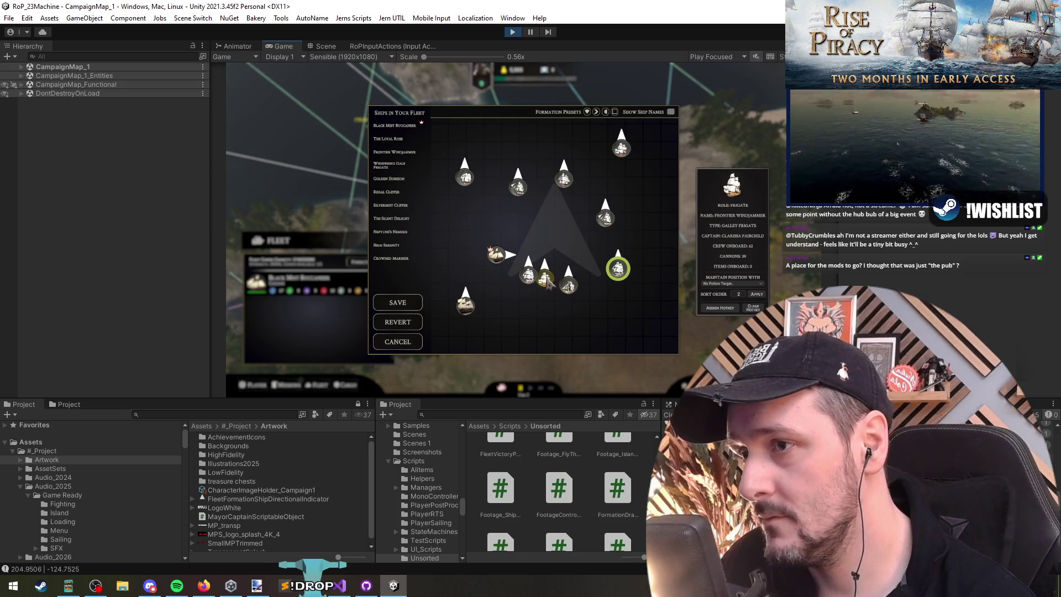
left_click_drag(546, 282, 529, 312)
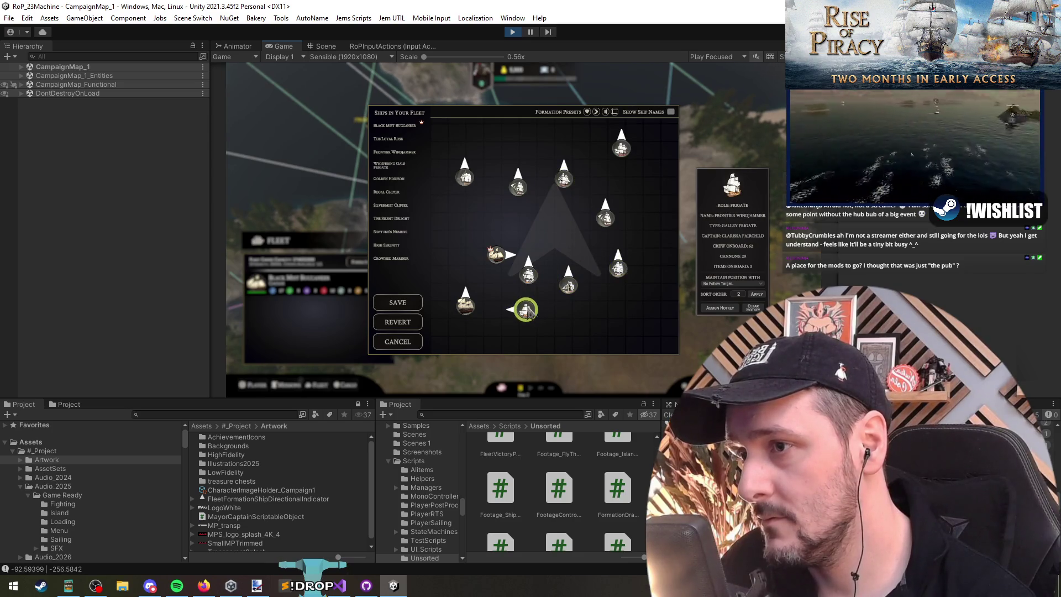
left_click(467, 308)
scroll(468, 313, "up", 2)
left_click(527, 275)
scroll(531, 276, "down", 2)
left_click_drag(569, 287, 548, 228)
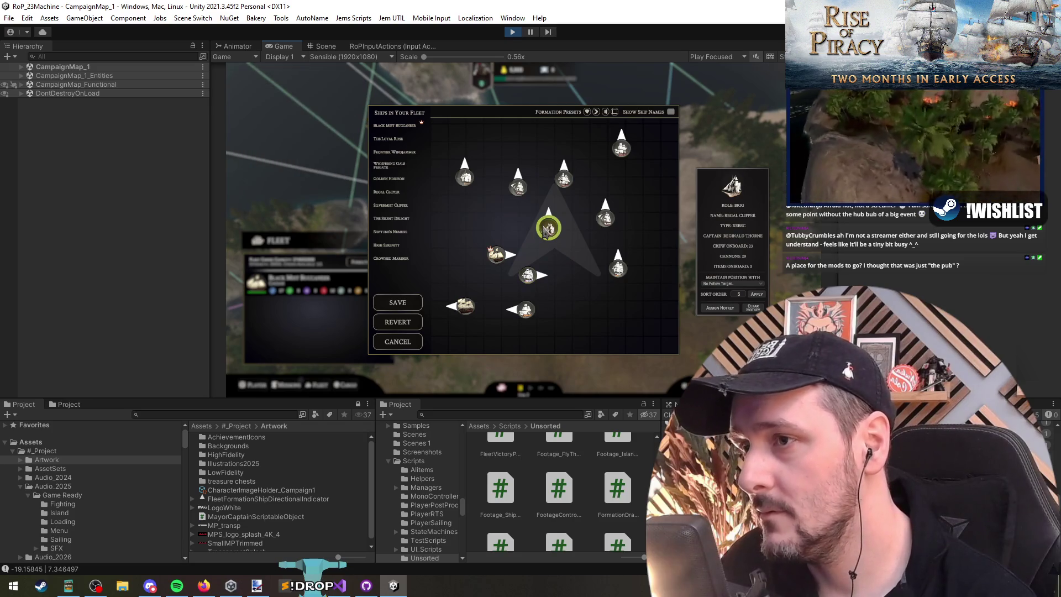
Step: Save the formation, confirm the Formation Saved popup, and stop the game
left_click(411, 308)
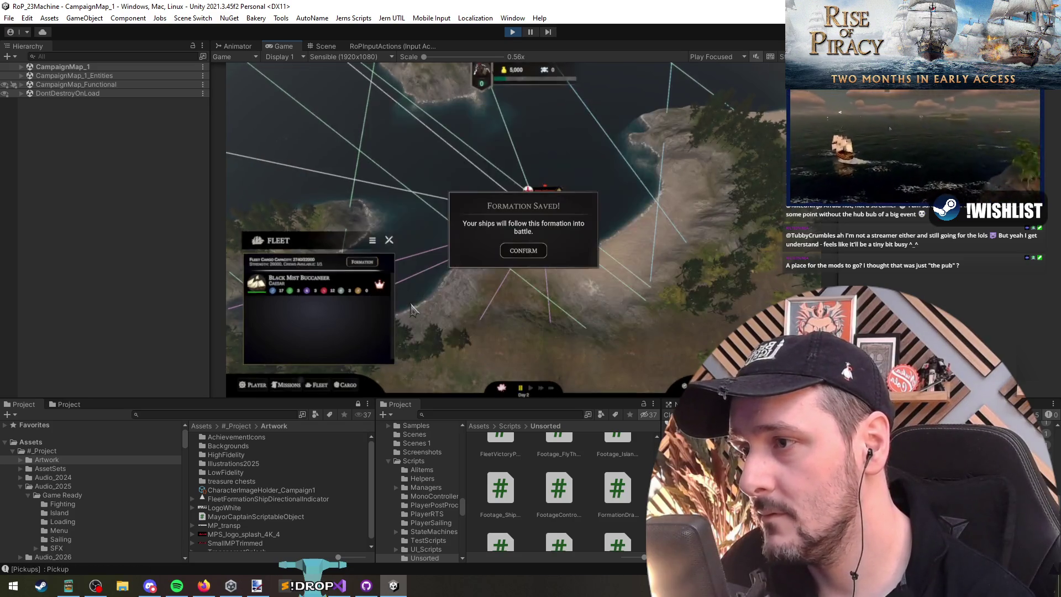
left_click(523, 251)
left_click(513, 32)
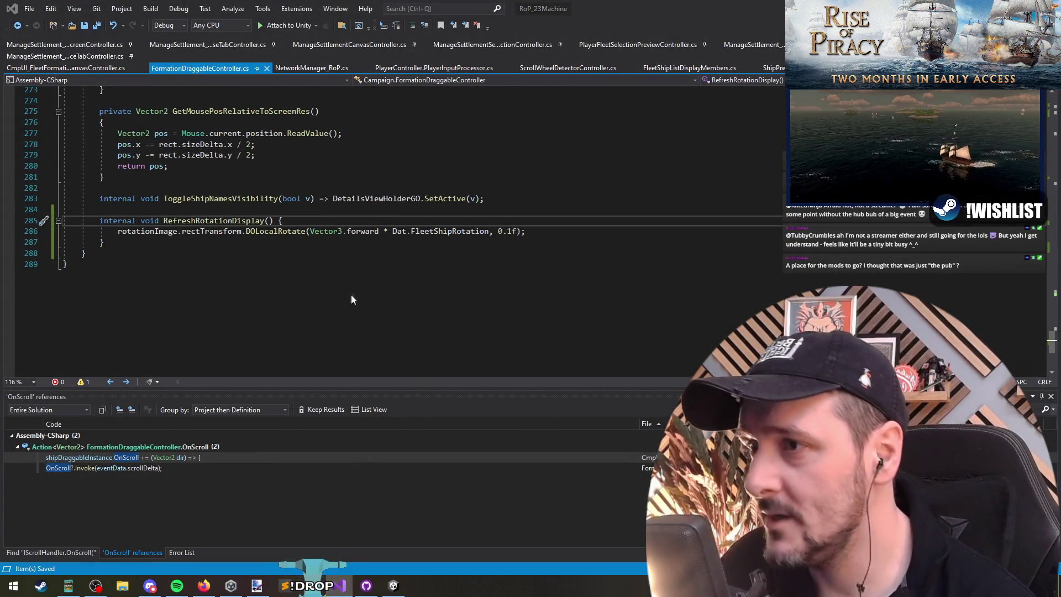
Step: Switch to CmpUI_FleetFormationCanvasController.cs and review the rotation code and ITERATION_AMT uses
key("ctrl+minus")
key("Up")
key("Up")
key("Up")
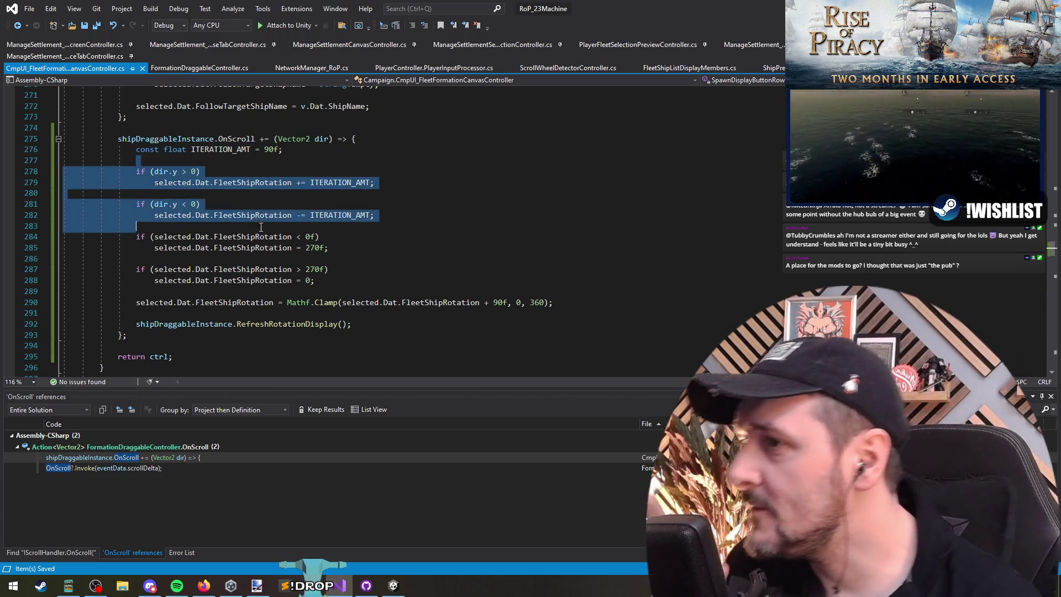
left_click(251, 215)
key("Up")
key("Up")
key("Up")
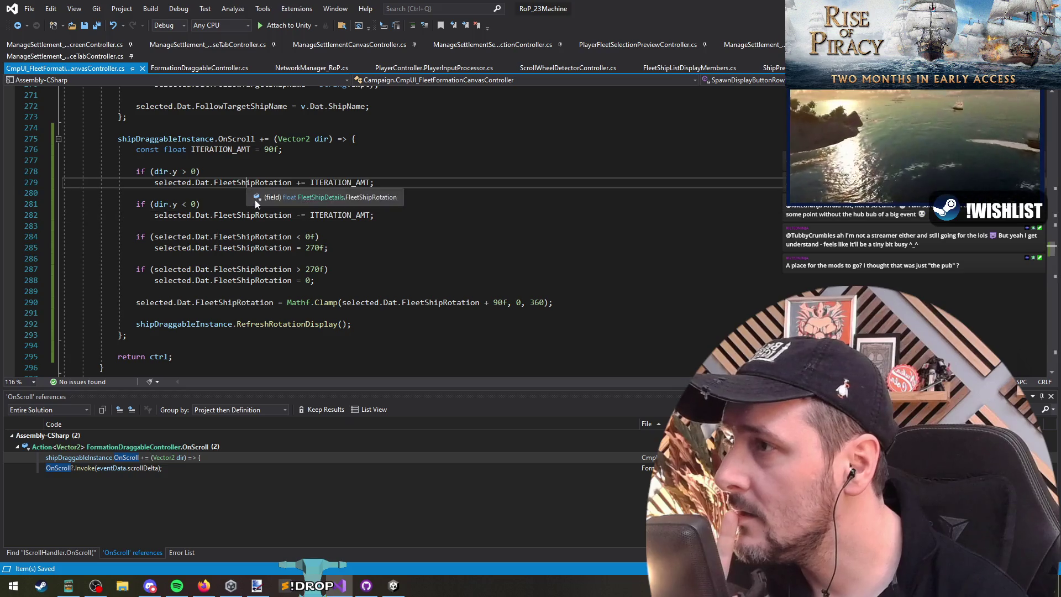
left_click(336, 187)
key("Down")
key("Down")
key("Down")
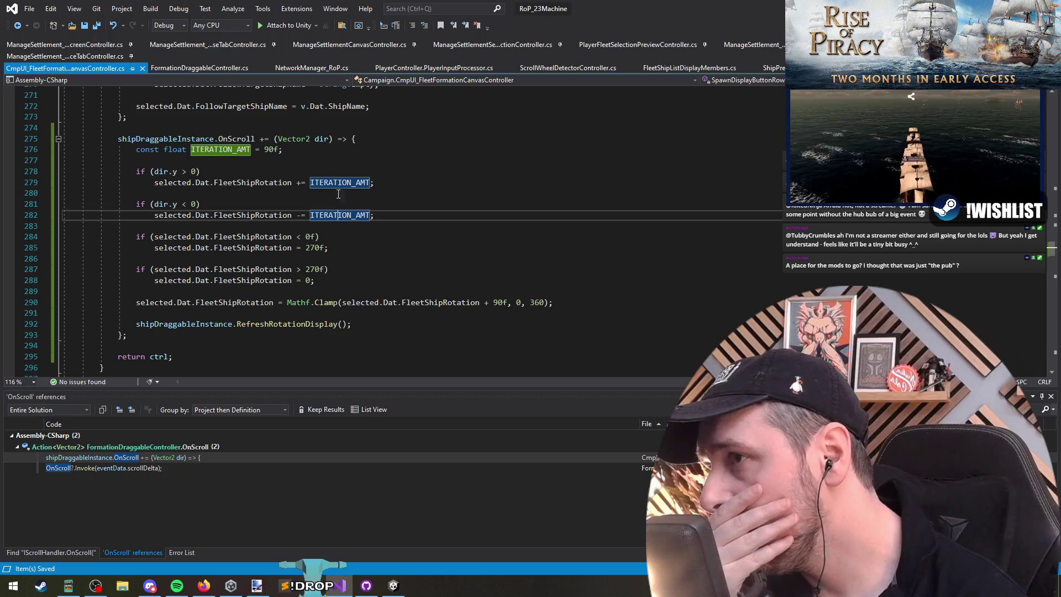
Step: Change the 270f wrap value on line 285 to 0
mouse_move(136, 236)
left_mouse_down()
mouse_move(328, 248)
mouse_move(315, 280)
left_mouse_up()
left_click(315, 281)
left_click(298, 236)
double_click(231, 238)
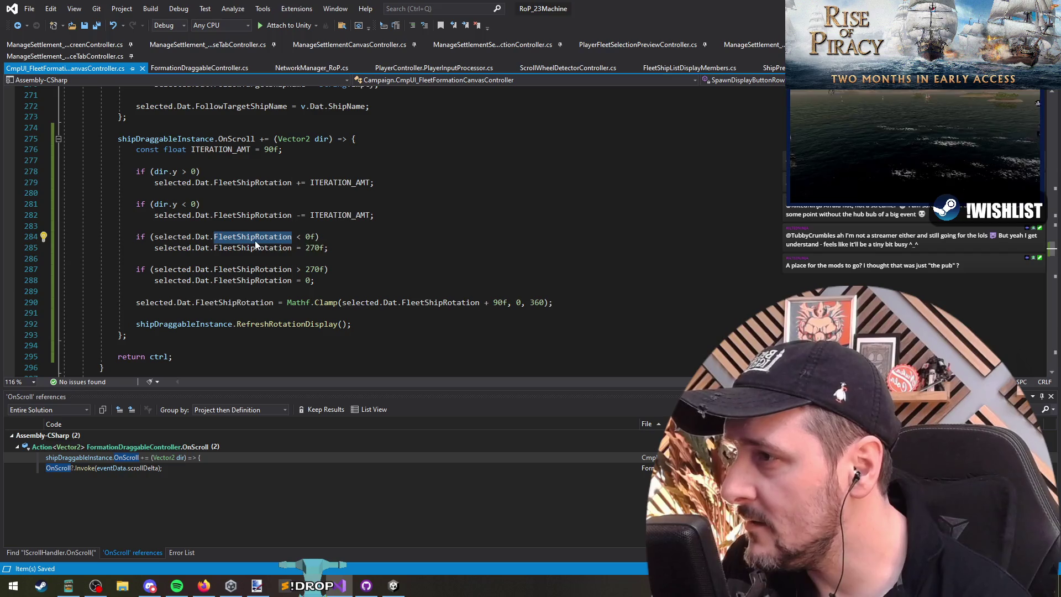
left_click_drag(293, 238, 303, 238)
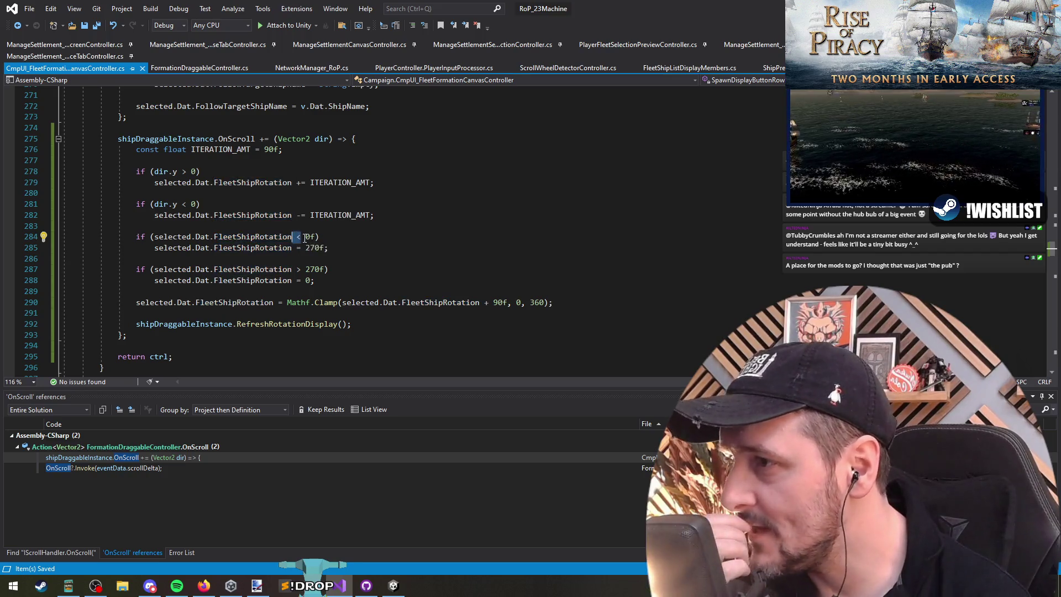
left_click(310, 237)
double_click(272, 152)
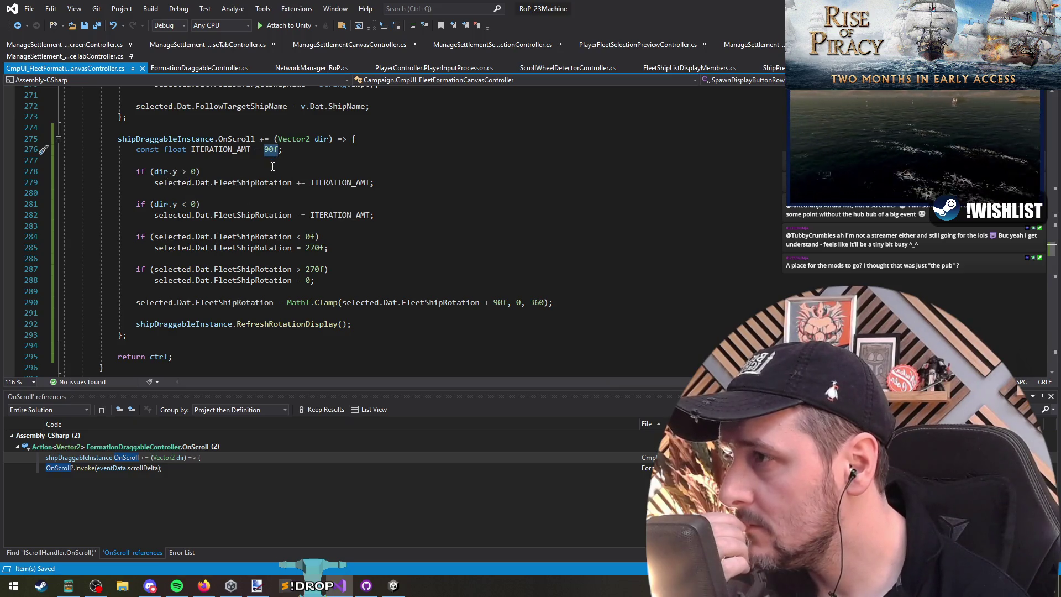
left_click(312, 237)
left_click(265, 248)
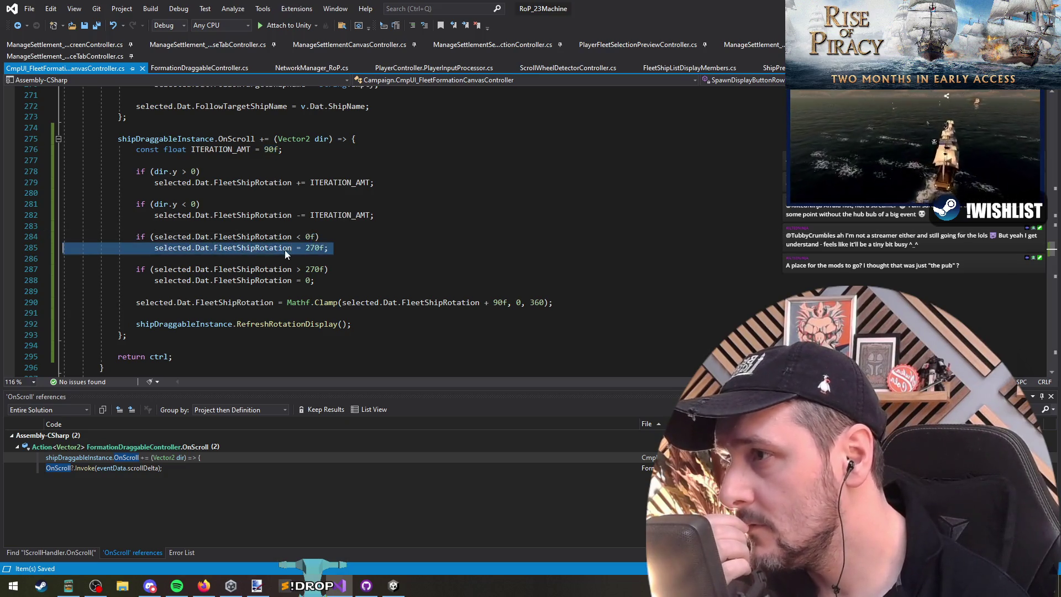
double_click(315, 249)
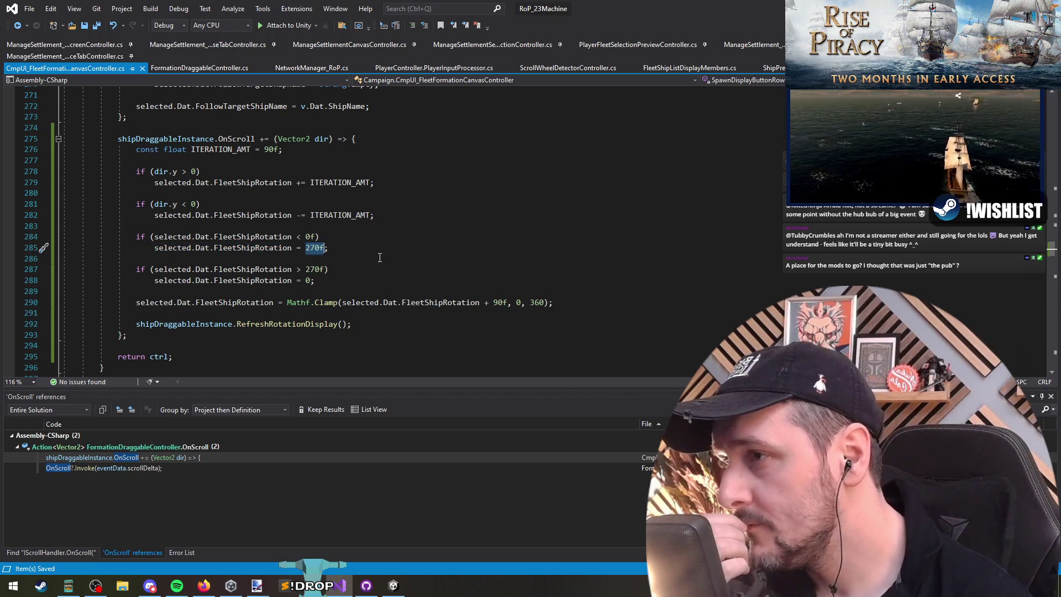
type("0")
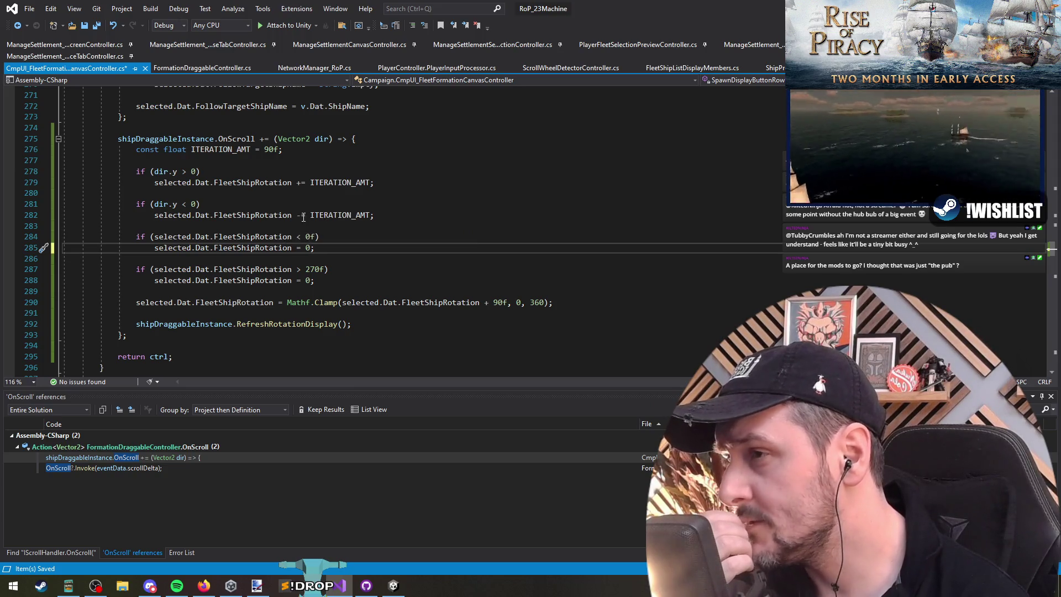
Step: Delete both wrap-around if blocks on FleetShipRotation, lines 283–289
left_click_drag(332, 226, 381, 287)
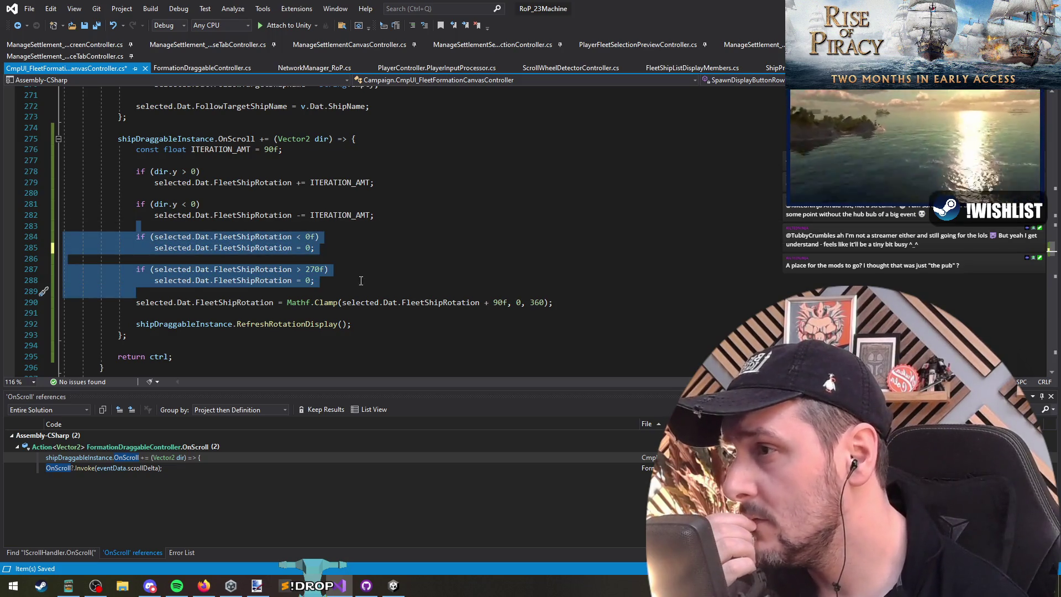
left_click(331, 226)
left_click(336, 255, "shift")
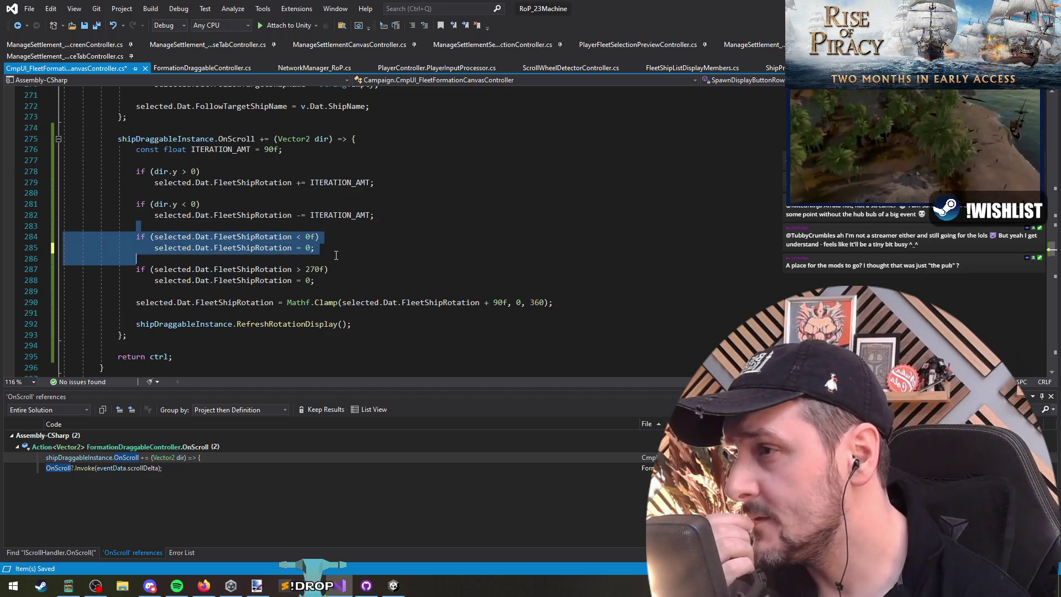
left_click_drag(332, 291, 295, 223)
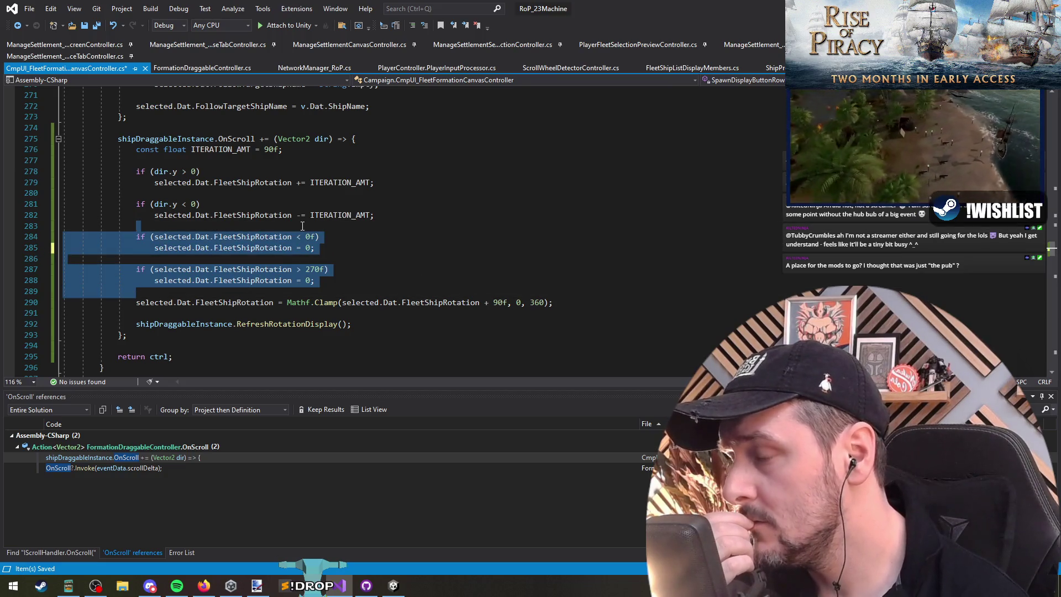
key("Delete")
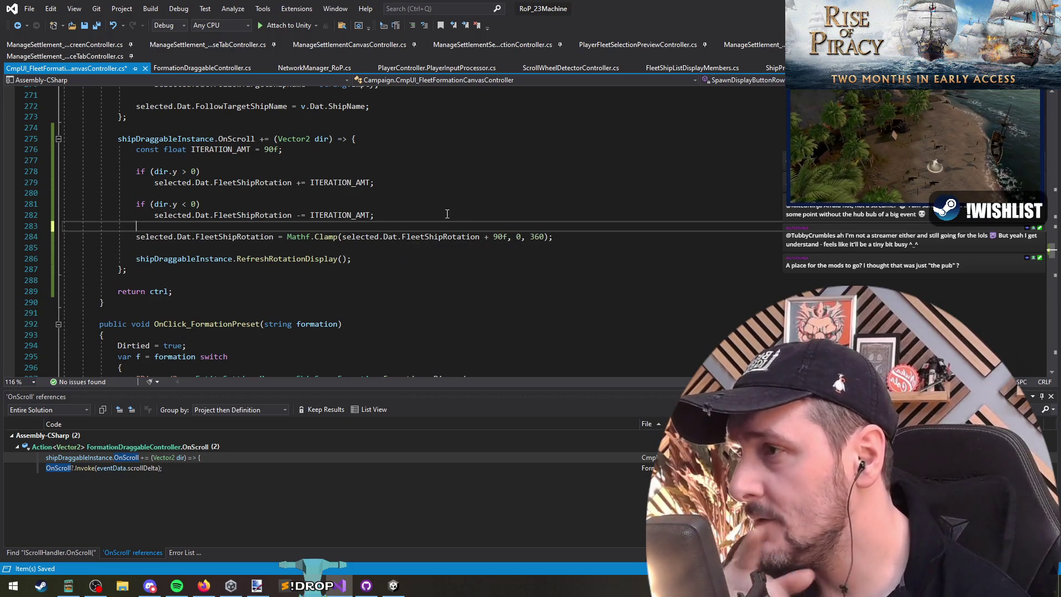
Step: Remove the + 90f offset so the clamp reads Mathf.Clamp(FleetShipRotation, 0, 360)
left_click(399, 247)
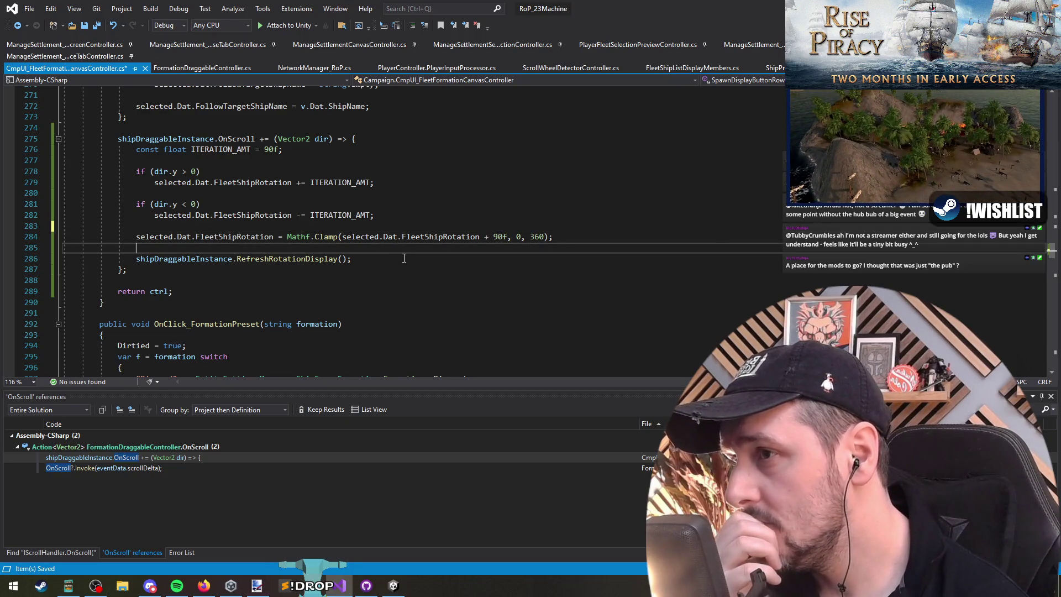
mouse_move(149, 585)
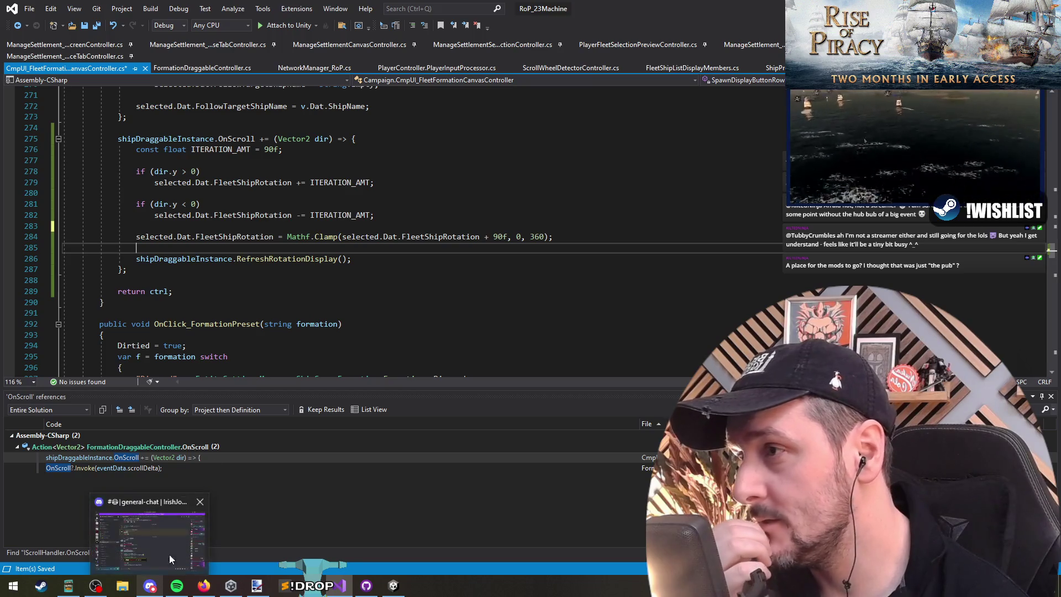
left_click(313, 225)
left_click(287, 161)
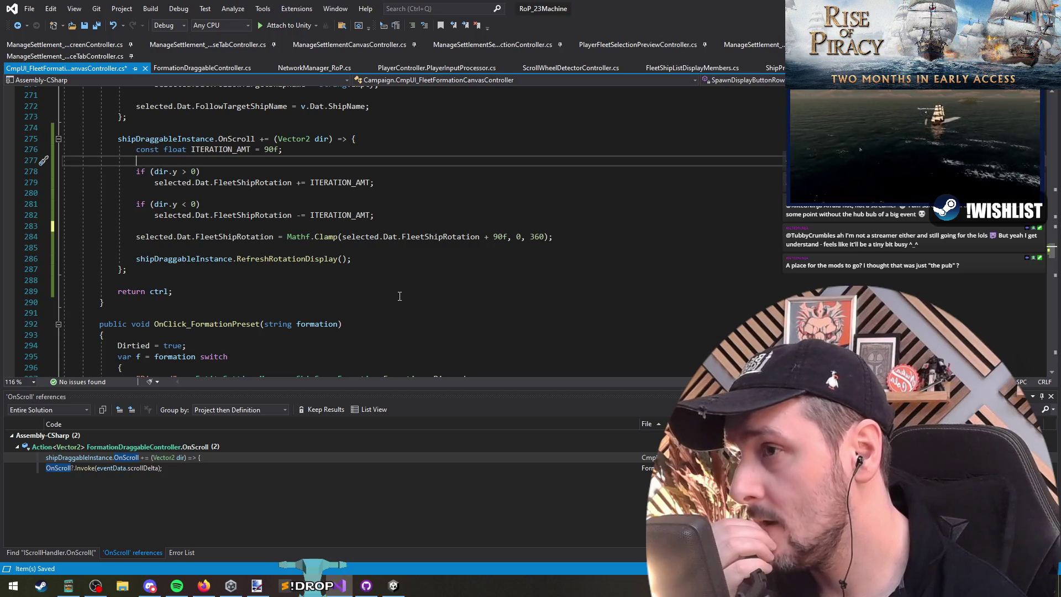
mouse_move(333, 234)
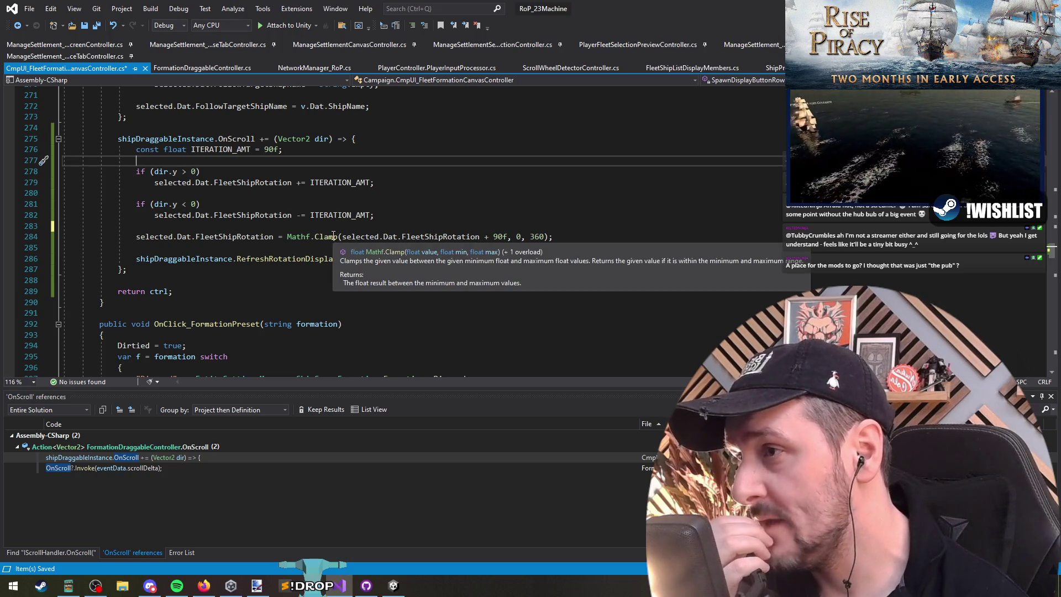
left_click_drag(504, 236, 479, 236)
key("Delete")
key("Delete")
key("Down")
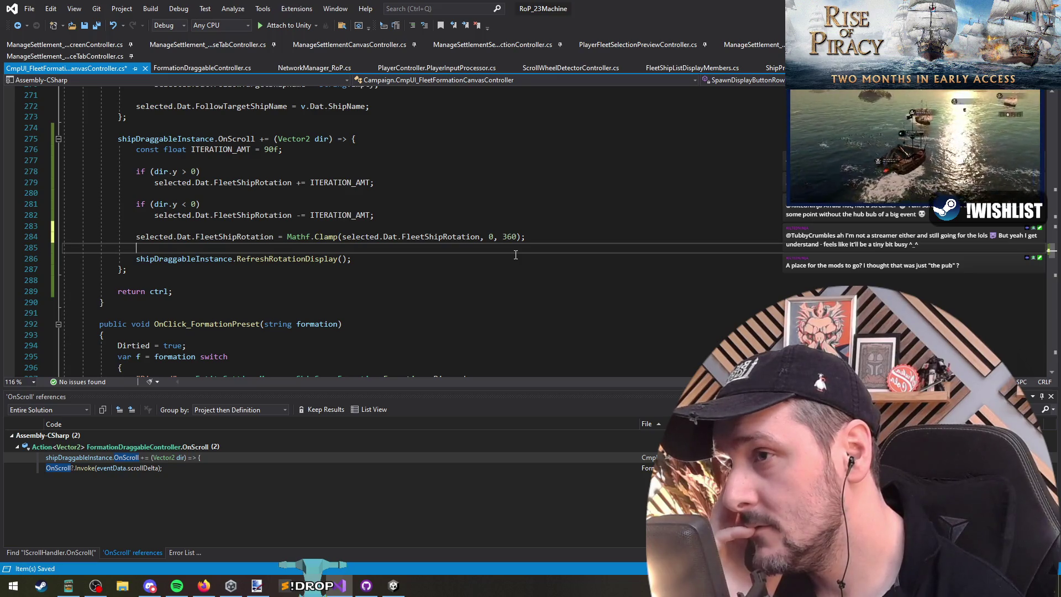
key("Up")
key("Up")
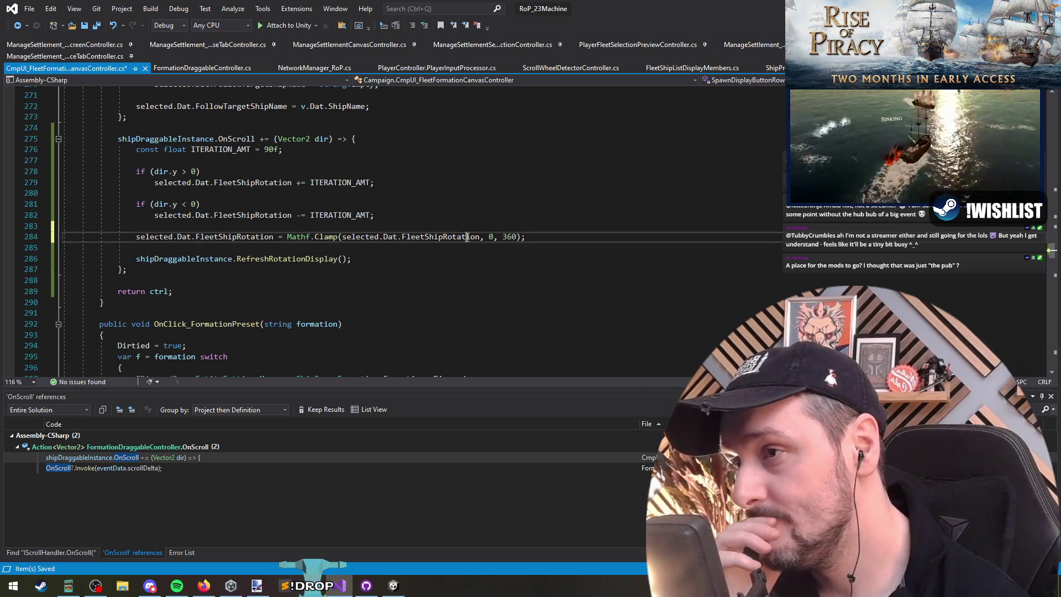
Step: Add blank lines below the step constant and begin a 'var rotations' declaration
left_click(281, 159)
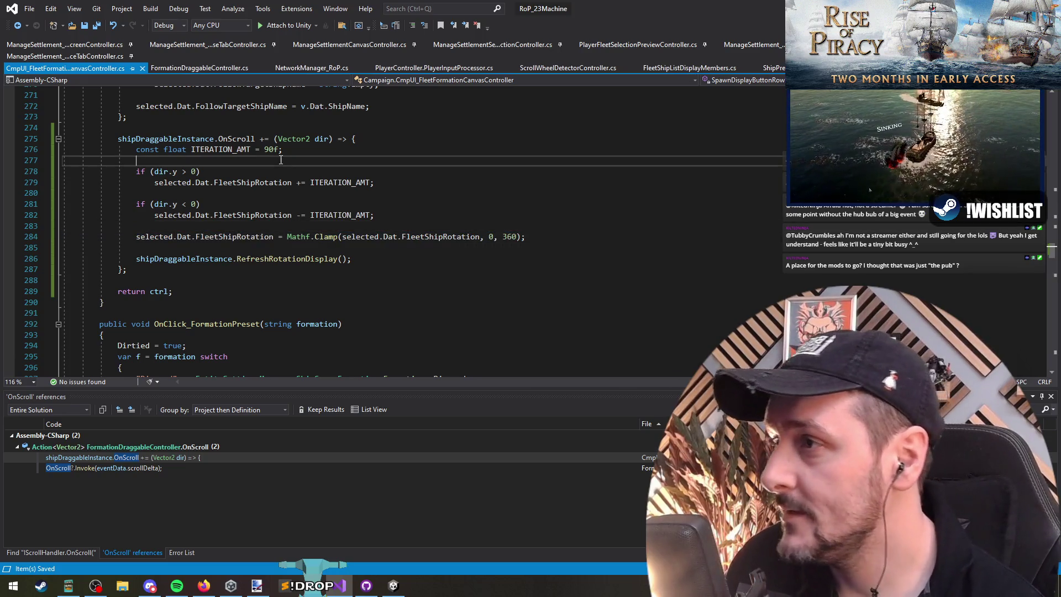
key("Return")
key("Return")
key("Up")
type("var rotations")
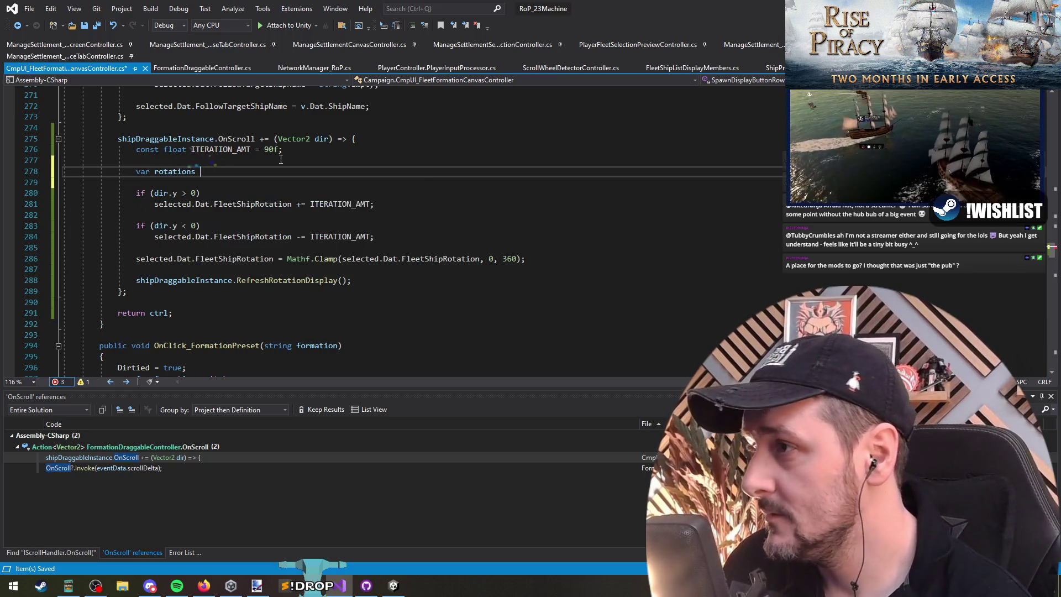
Step: Turn the declaration into float[] rotations = new[] { }; on a single line
key("ctrl+Left")
key("ctrl+BackSpace")
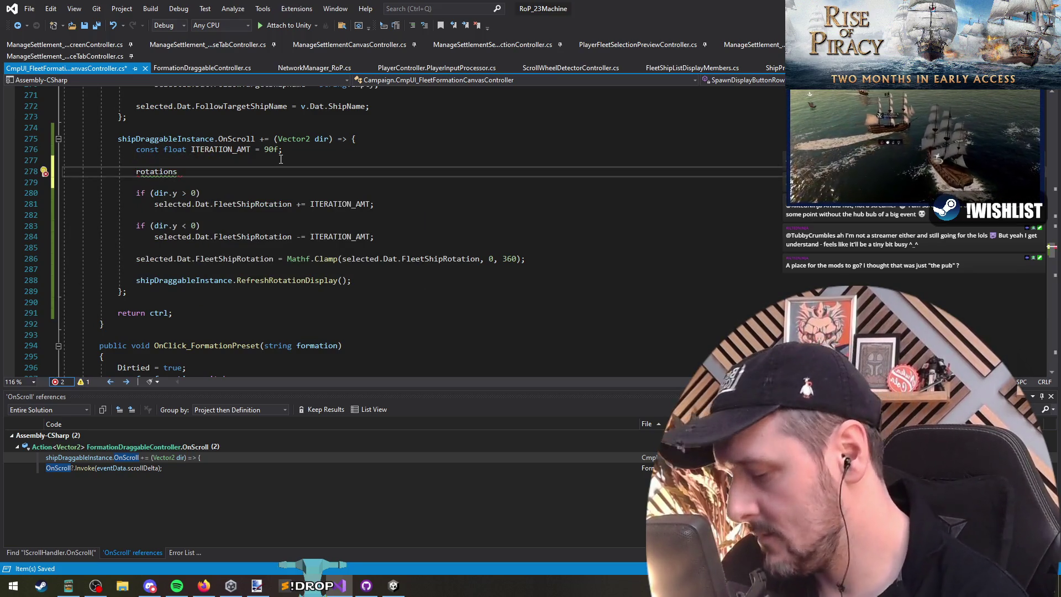
type("flo")
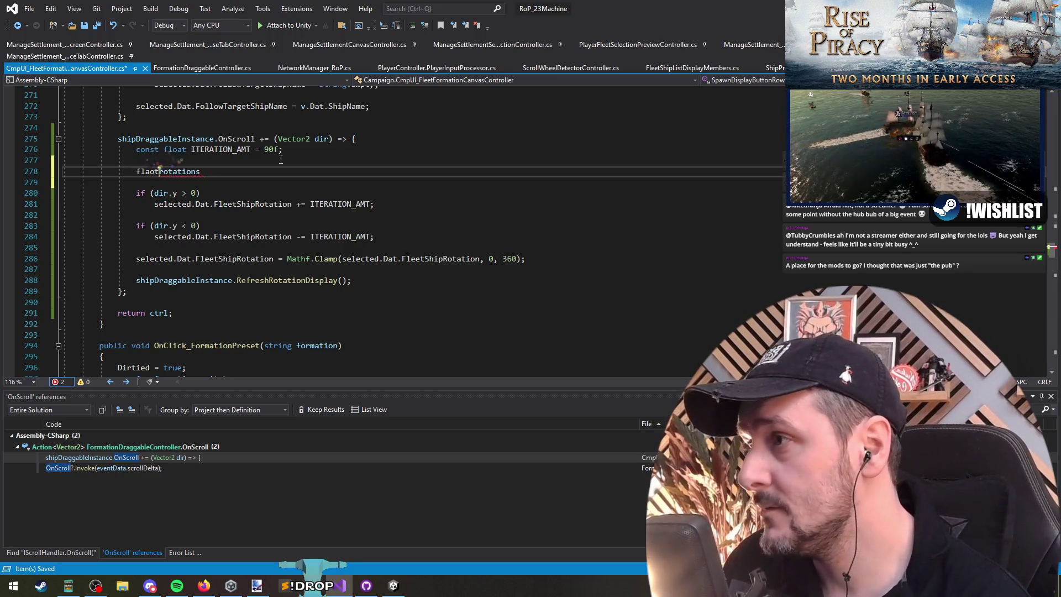
type("at[]")
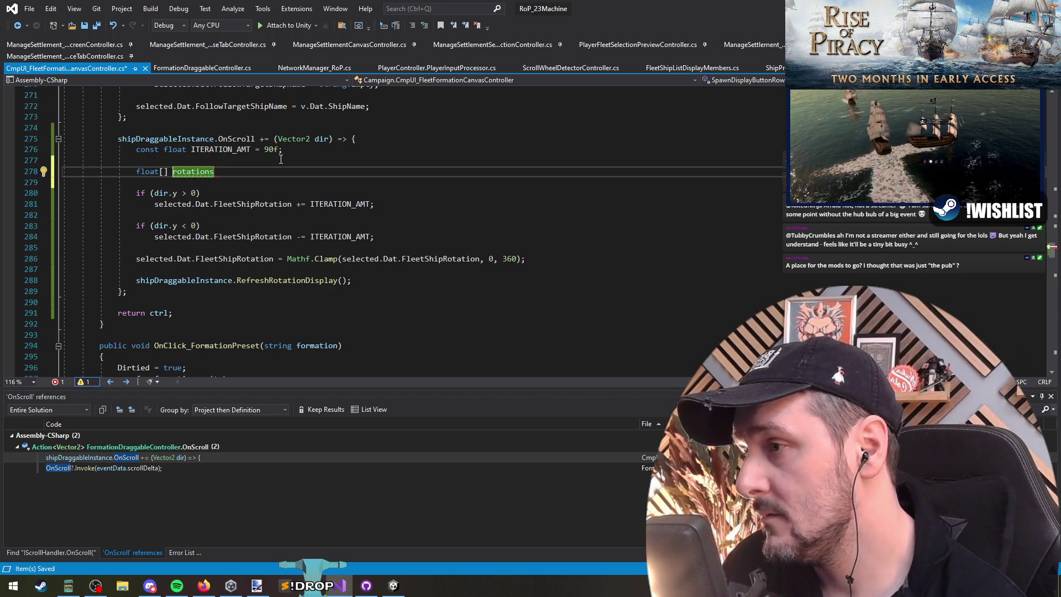
key("End")
type("n")
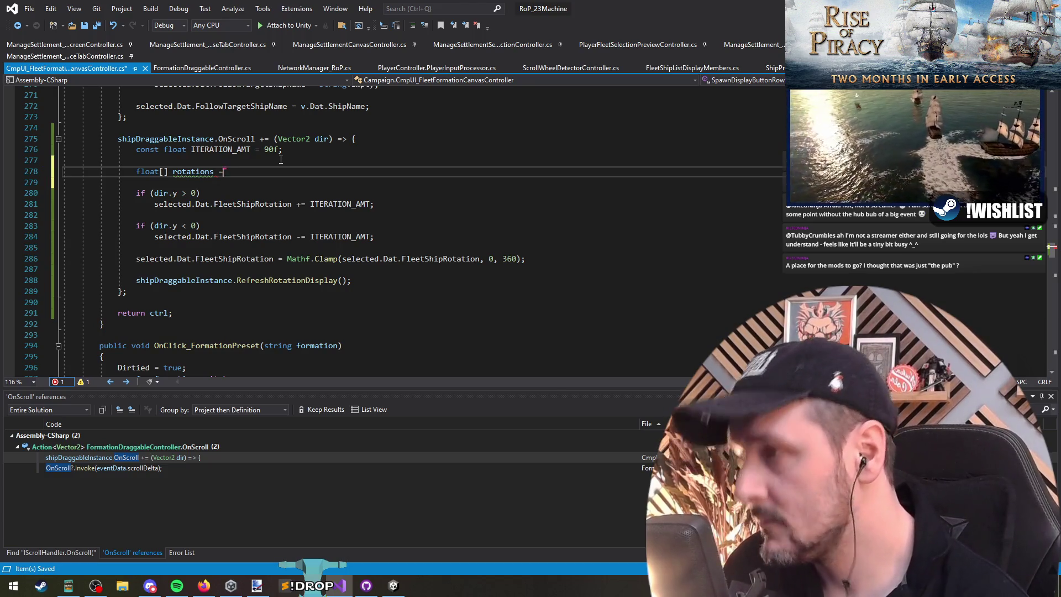
type("ew[] {")
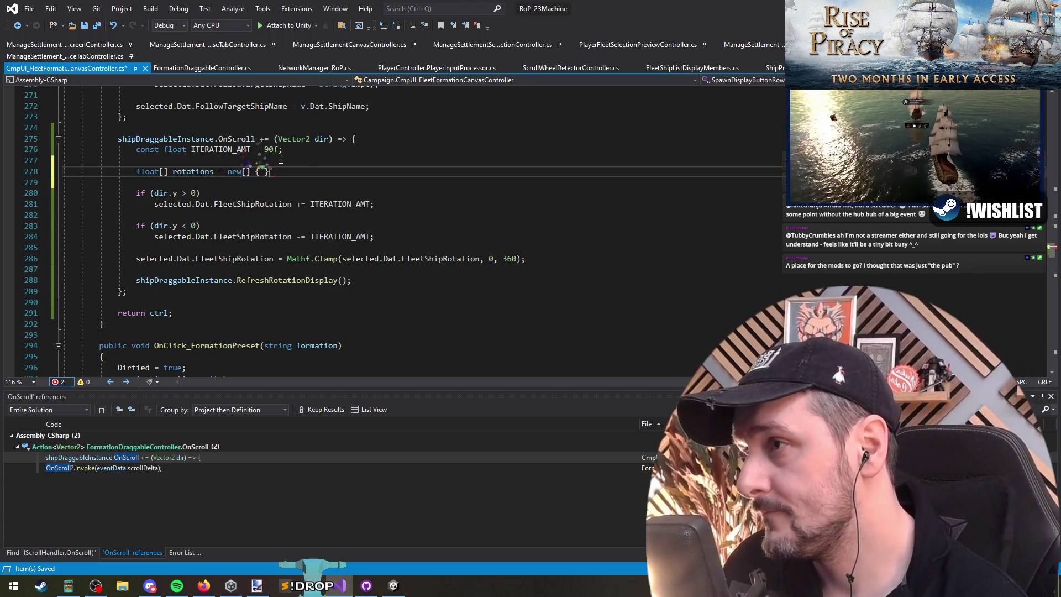
key("End")
type(";")
key("Left")
key("Left")
key("Return")
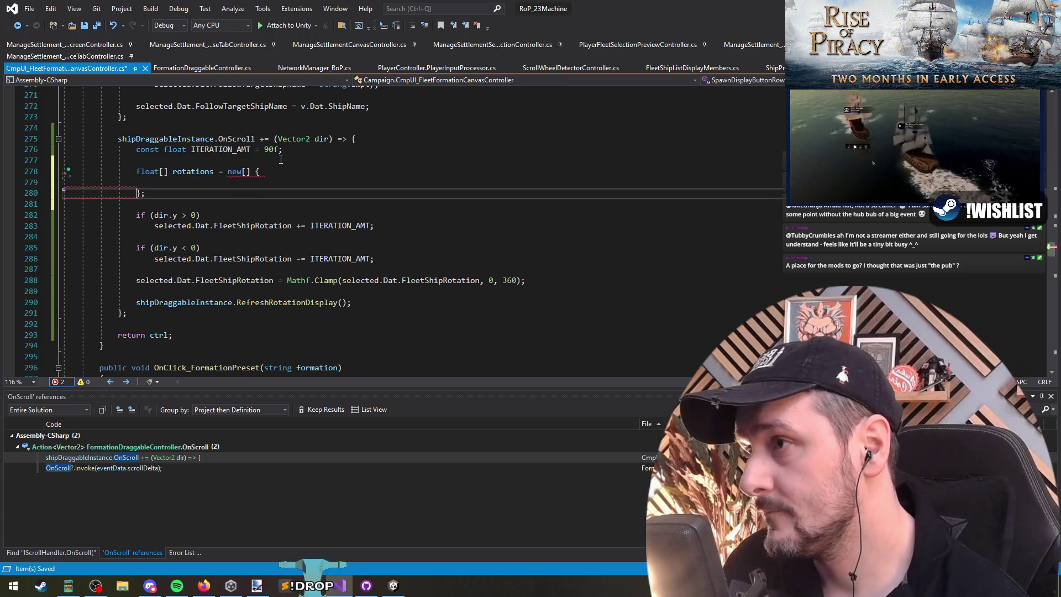
key("ctrl+z")
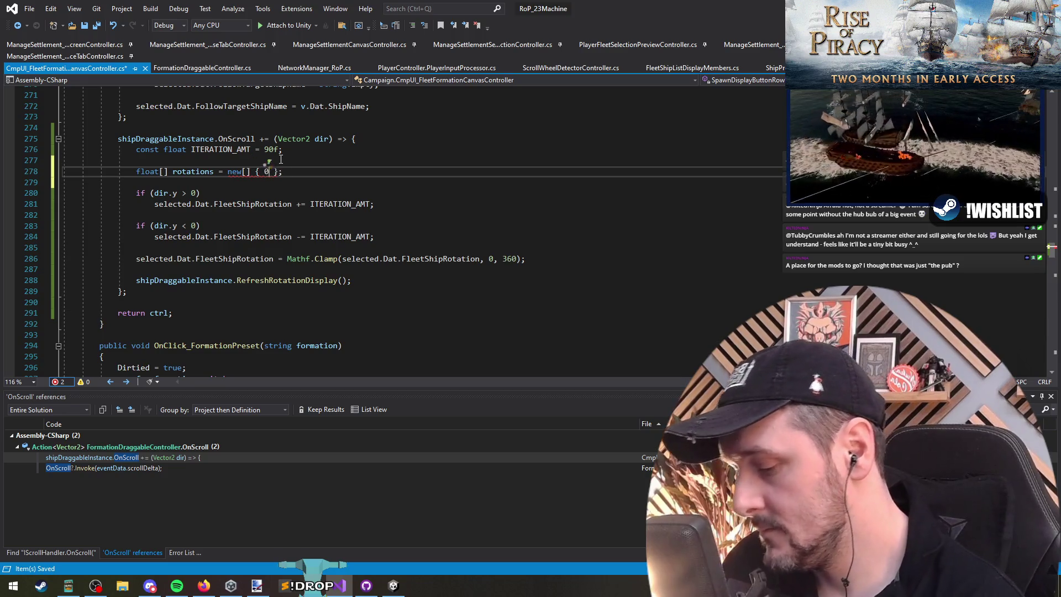
Step: Fill the rotations array with 0, 90, 180, 270 and save
type(", 90, ")
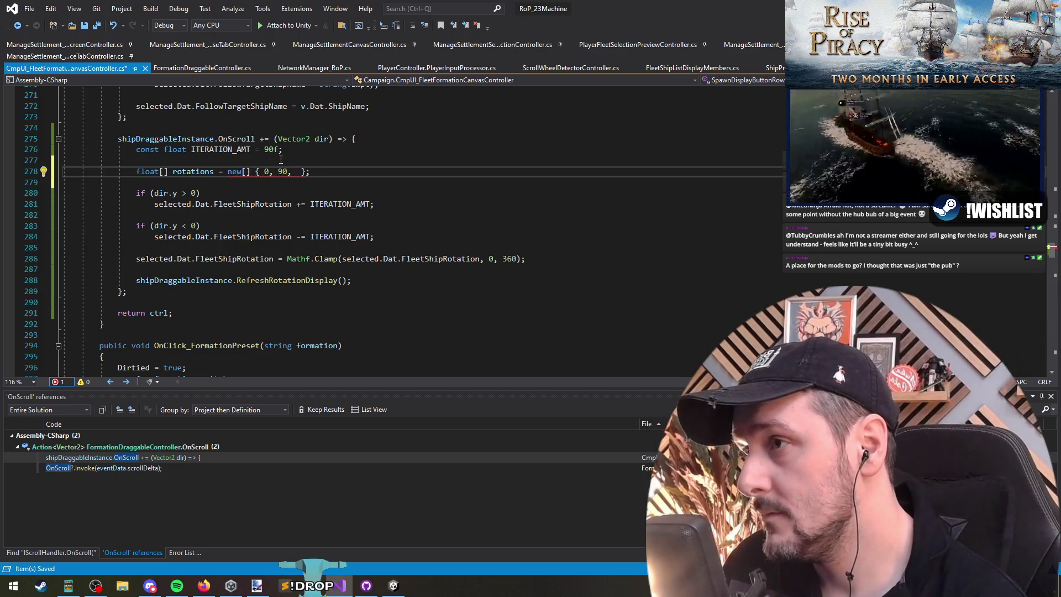
type("180, ")
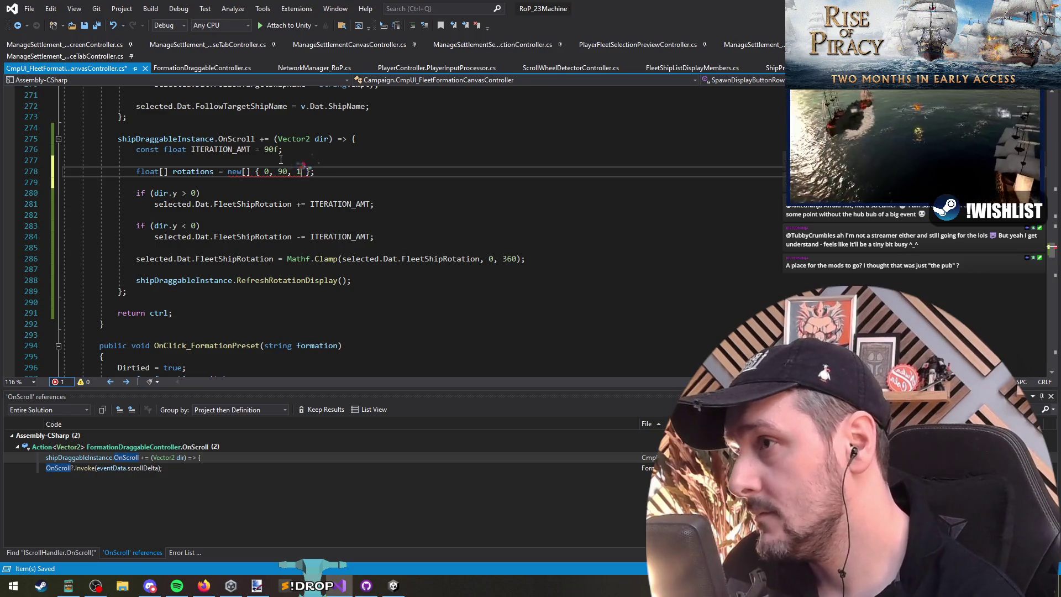
type("26")
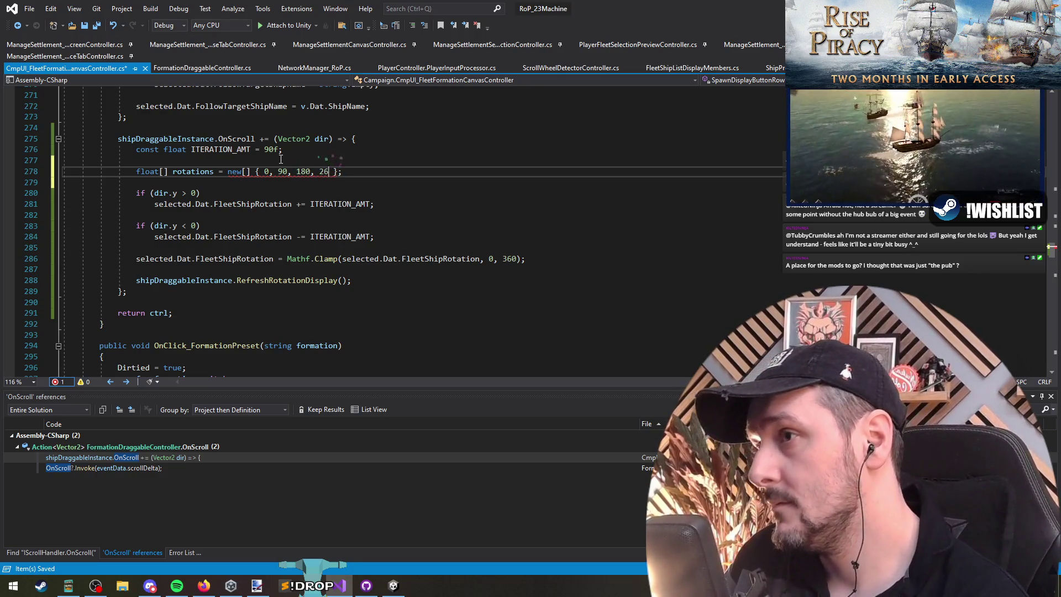
key("BackSpace")
type("70,")
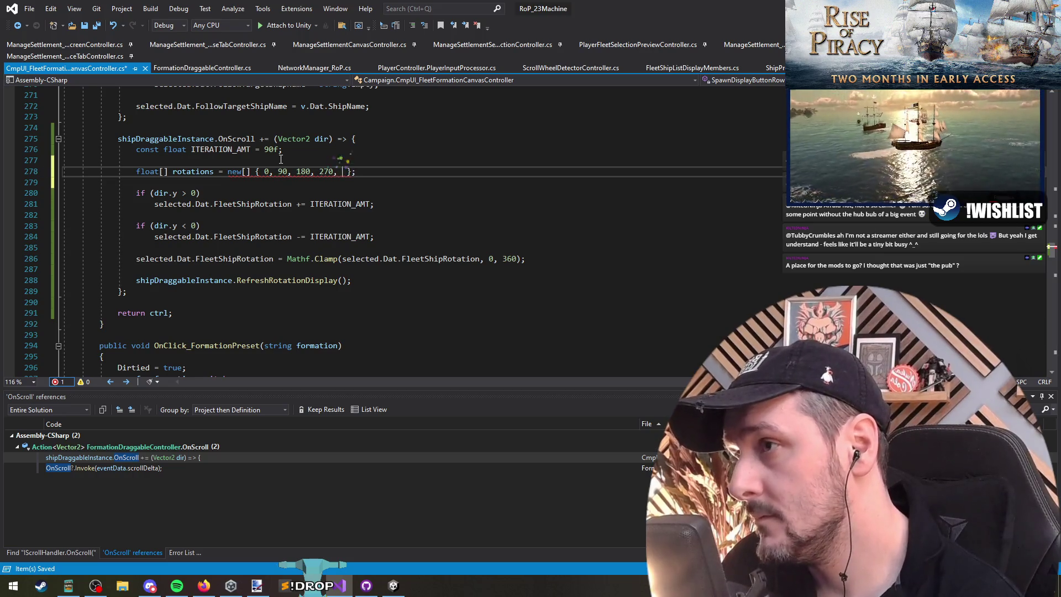
key("BackSpace")
key("BackSpace")
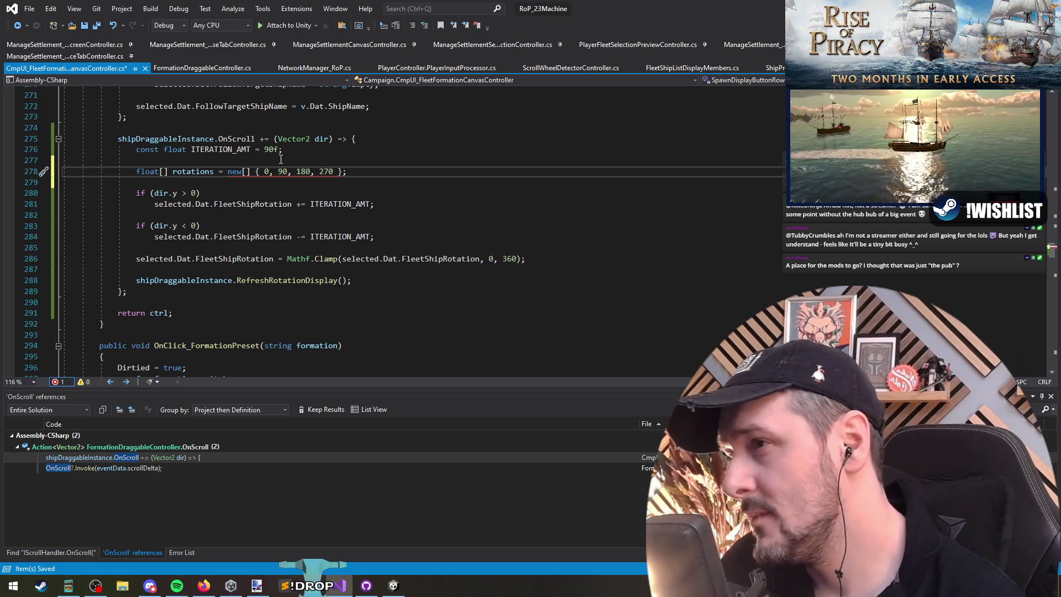
key("Down")
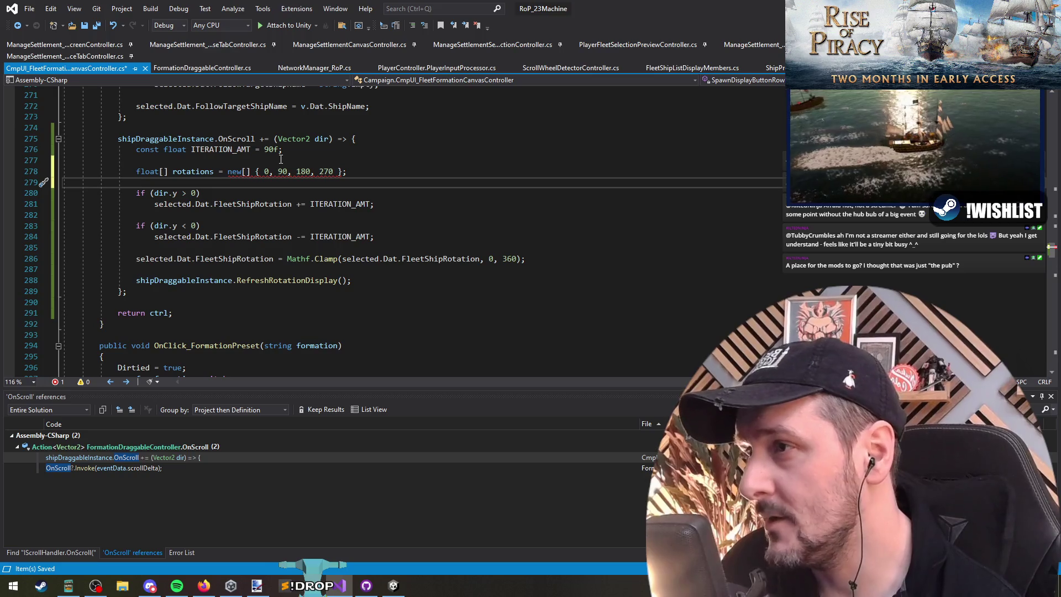
key("ctrl+s")
Step: Add the f suffix so the array reads { 0f, 90f, 180f, 270f }, then save
mouse_move(293, 172)
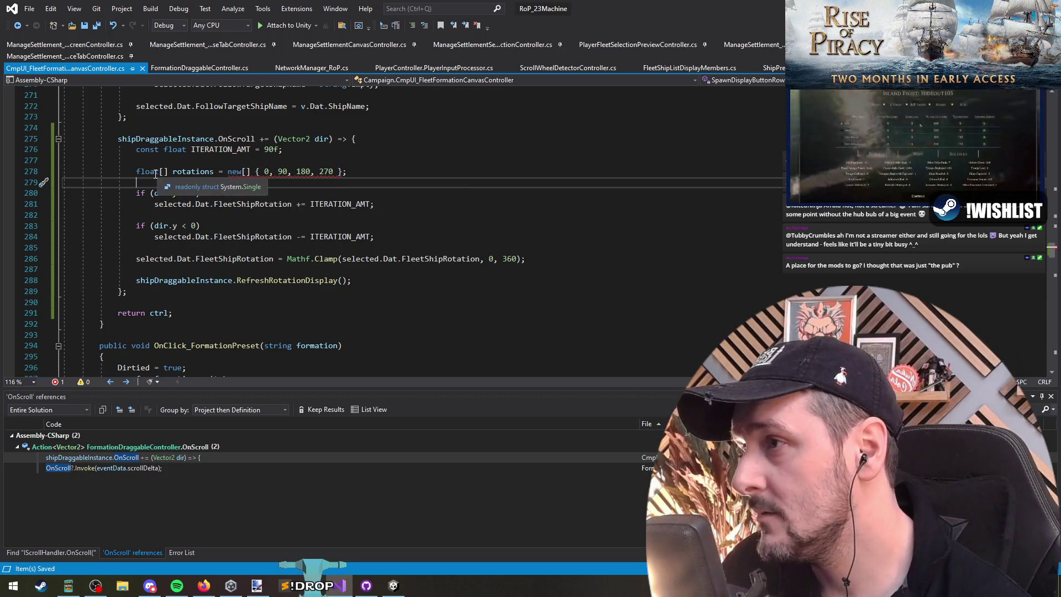
left_click(270, 172)
type("f")
key("Right")
key("Right")
key("Right")
type("f, 90f")
key("Right")
key("Right")
key("Right")
type("f")
key("Down")
key("ctrl+s")
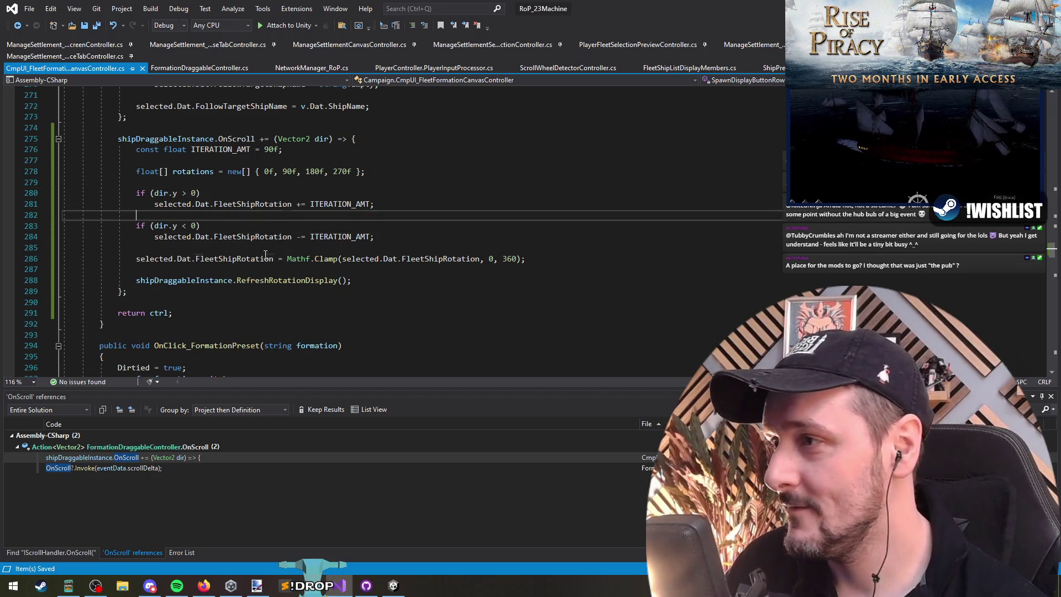
Step: Paste the shieldIndex wrap-around statement under the Clamp call, then cut it back out
left_click(326, 269)
type("shieldIndex = (shieldIndex + 1) & 3;")
key("Return")
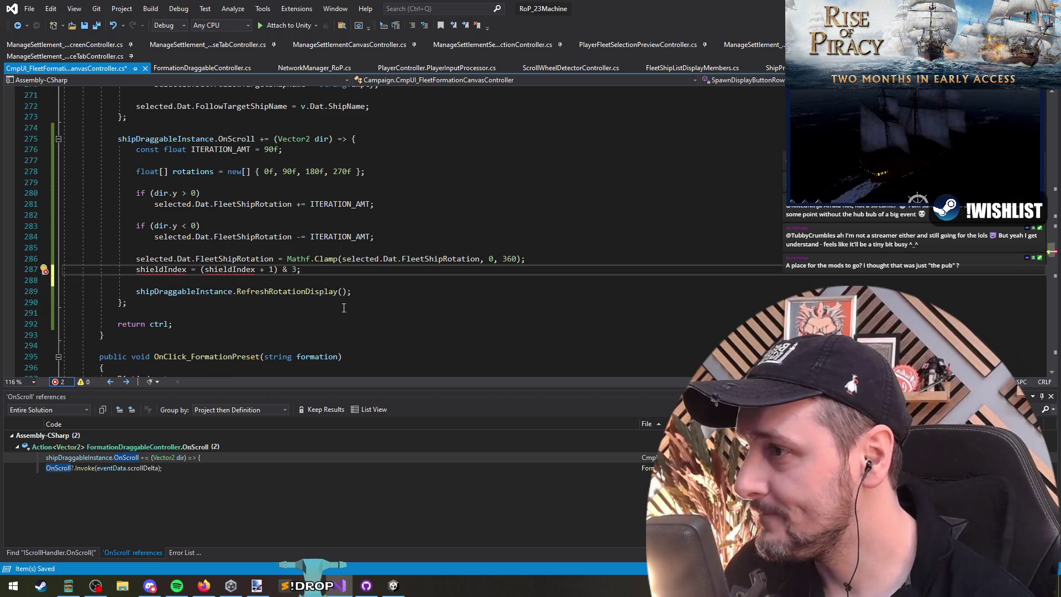
key("Return")
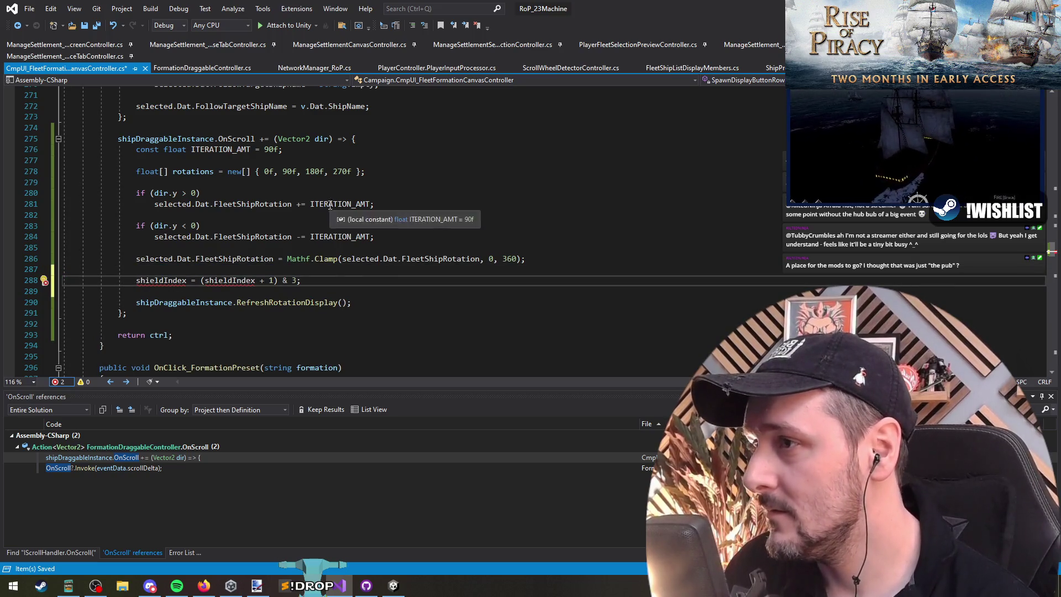
double_click(168, 281)
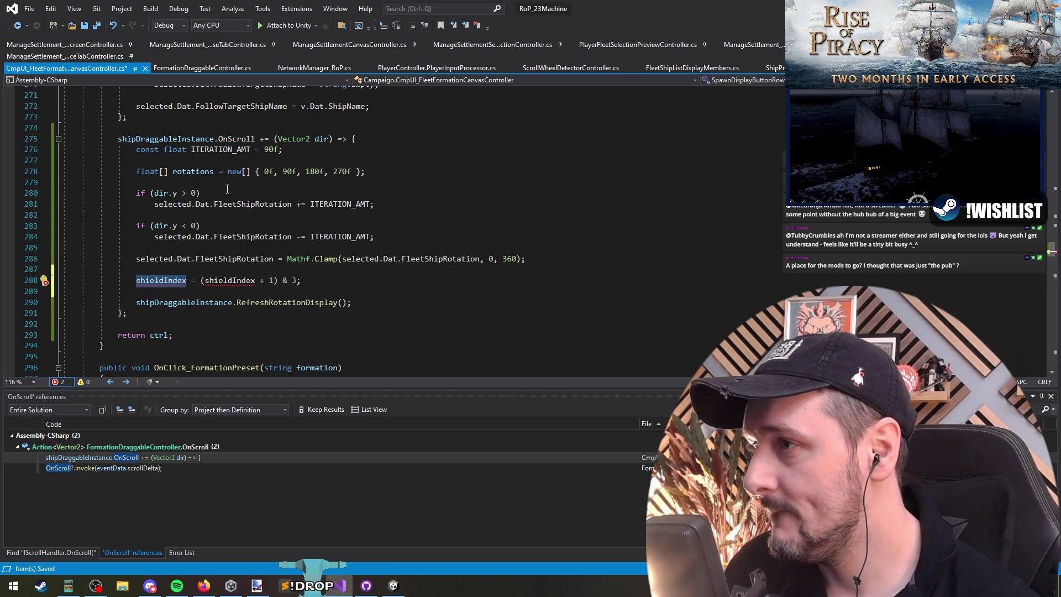
left_click(303, 282, "shift")
key("ctrl+x")
Step: Open a blank line below the rotations array and begin 'int a ='
left_click(221, 181)
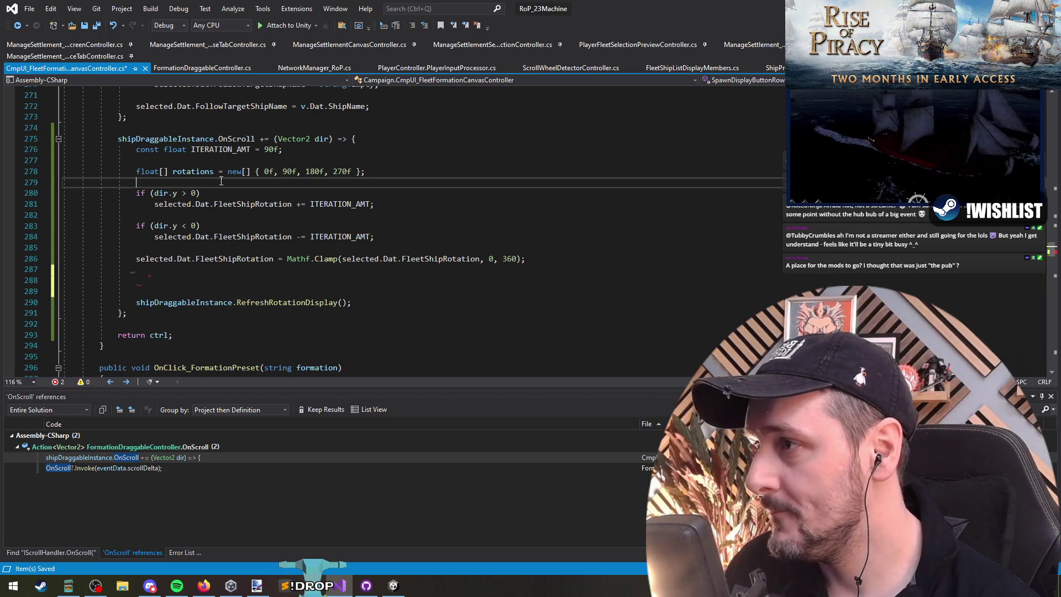
key("Return")
key("Return")
type("int a =")
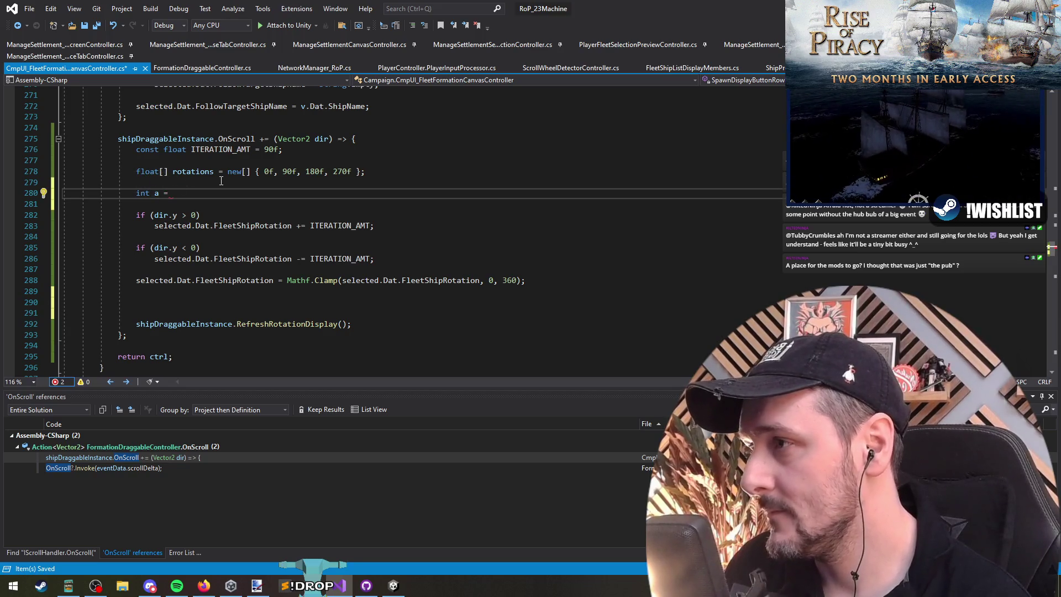
Step: Write 'int a = rotations.IndexOf();' with the pasted shieldIndex text commented out after it
key("ctrl+v")
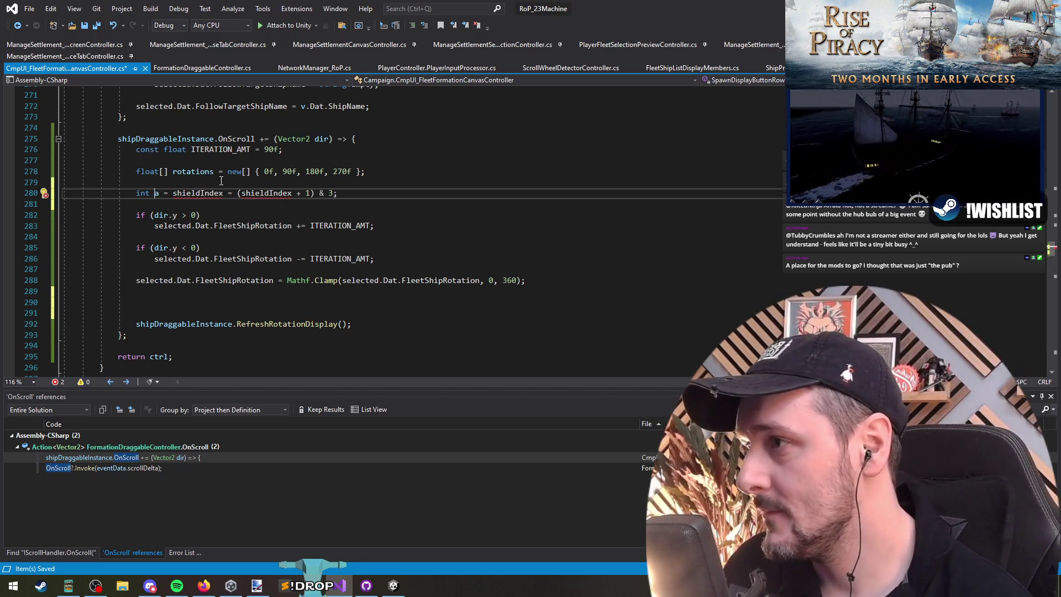
type("I")
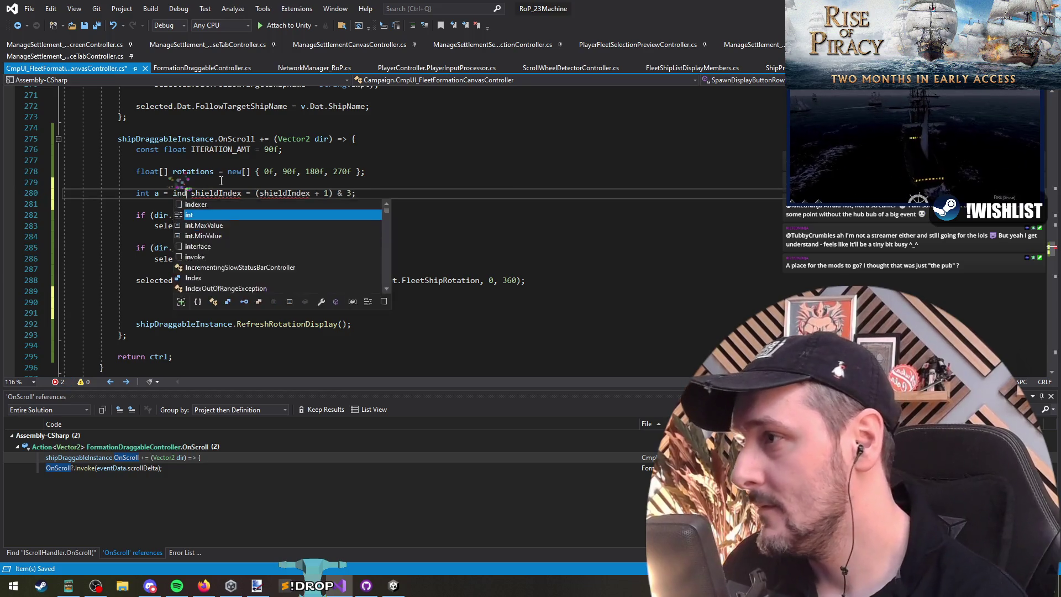
key("Tab")
type("(")
key("Left")
key("ctrl+shift+Left")
key("BackSpace")
key("Down")
key("Down")
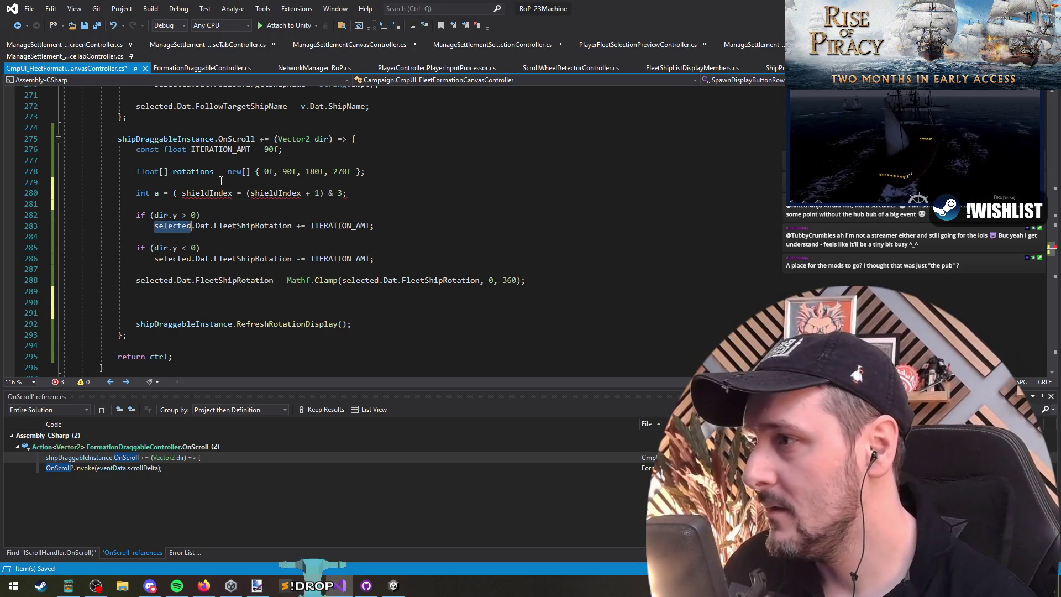
key("Up")
key("Up")
key("Right")
key("Right")
type("ro")
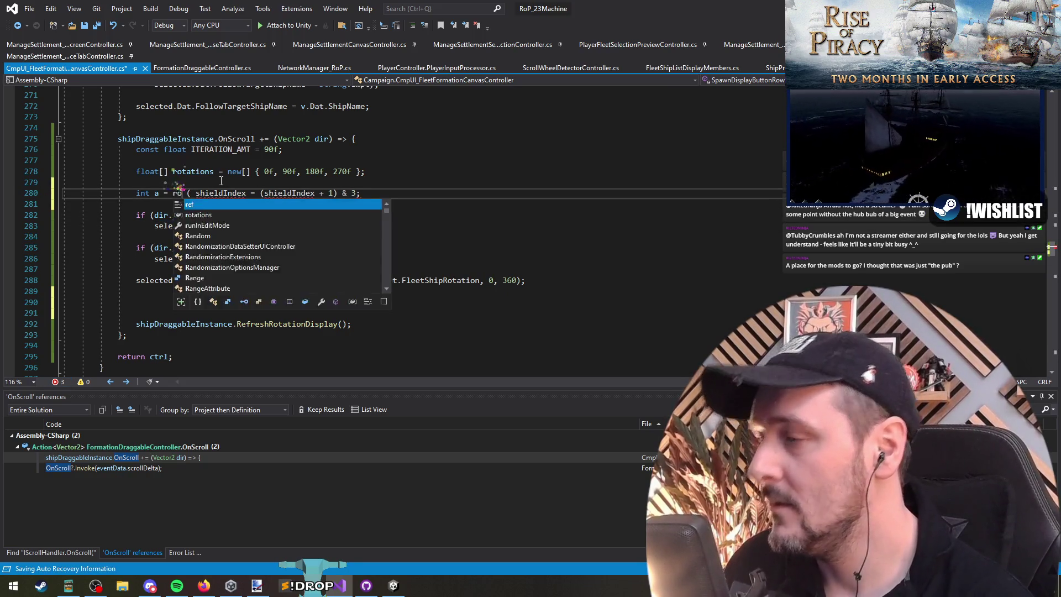
key("Tab")
type(".inde")
key("Tab")
type("();//")
Step: Pass selected.Dat.FleetShipRotation to IndexOf and delete the leftover shieldIndex comment
key("Down")
key("Down")
key("Down")
key("Up")
key("Up")
key("Up")
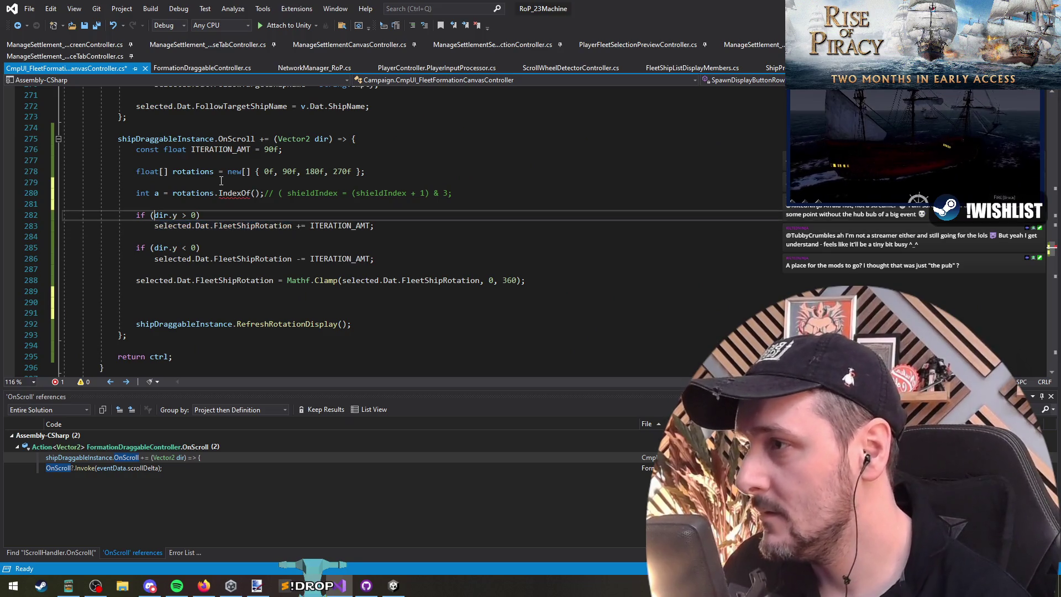
key("Home")
key("ctrl+Right")
key("ctrl+Right")
type("selected.Dat.FleetShipRotation")
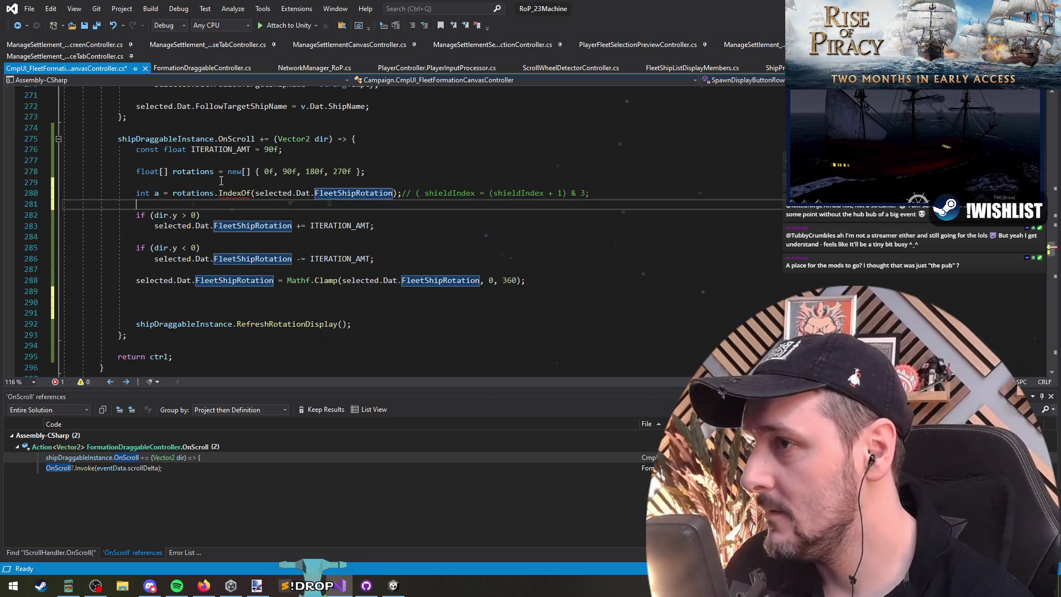
key("shift+End")
key("Delete")
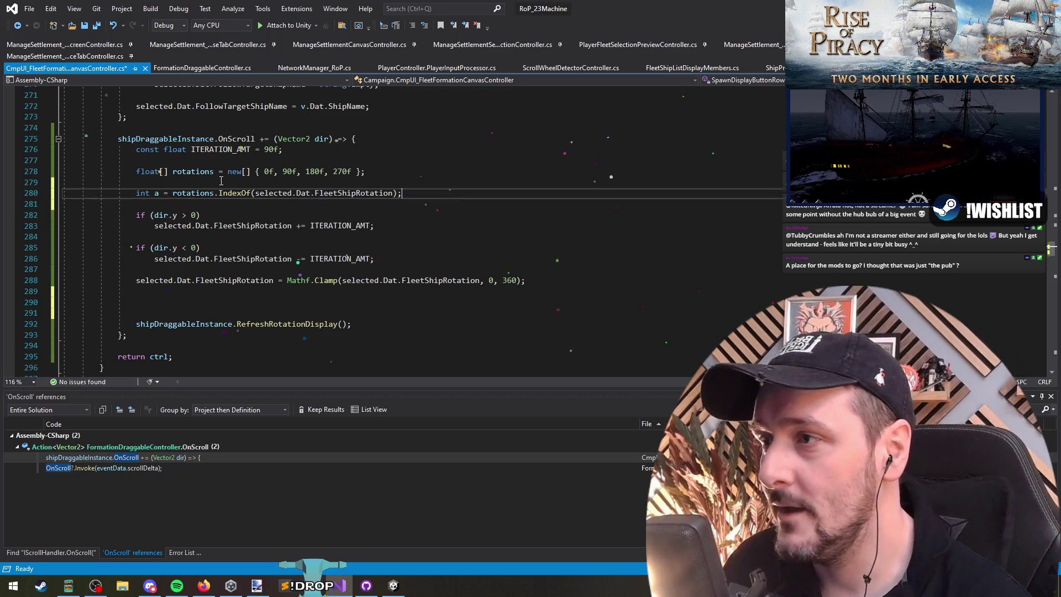
Step: Add 'if (a < 0) a = 0;' and paste the shieldIndex formula below as a comment
key("Return")
key("Return")
type("if(a ")
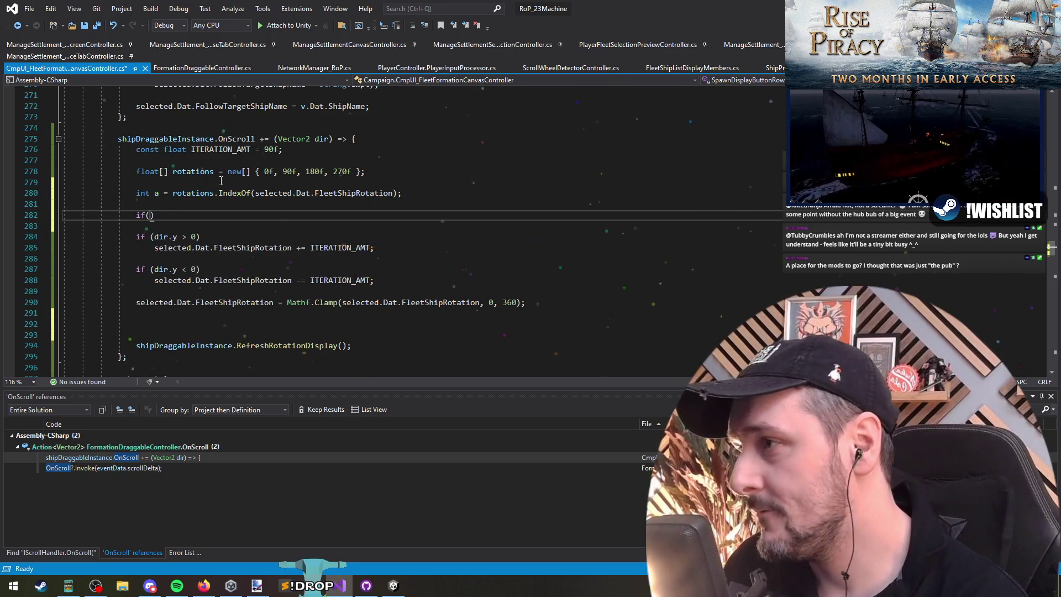
type("<")
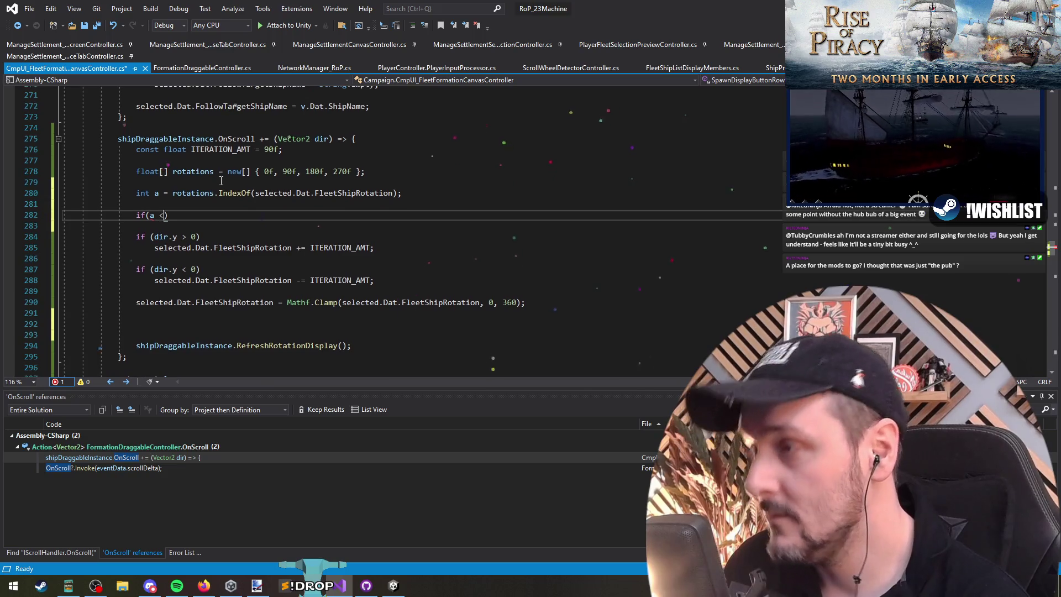
type(" 0")
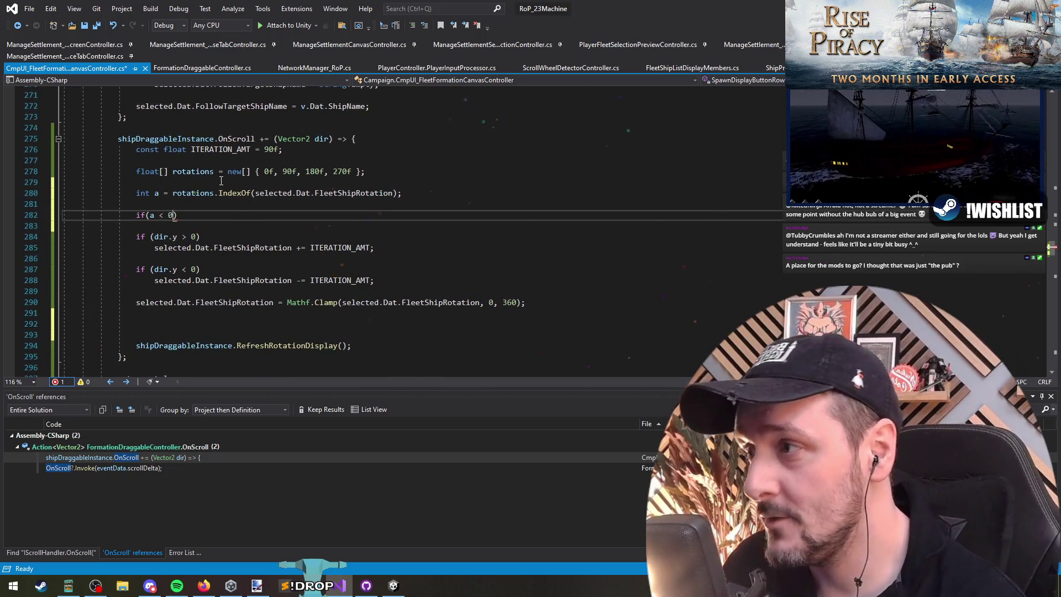
key("Return")
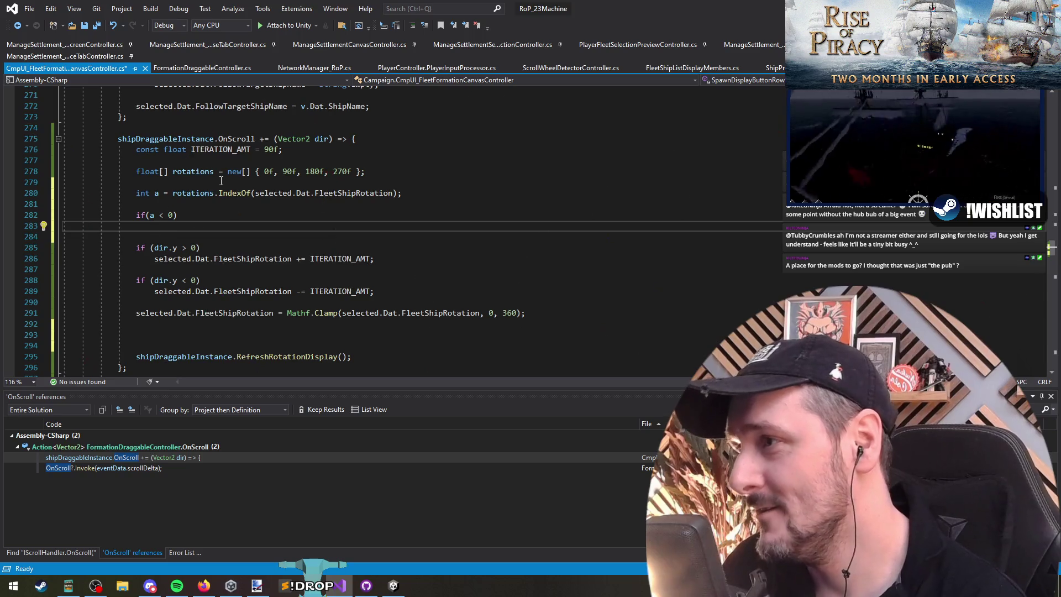
type("a = 0;")
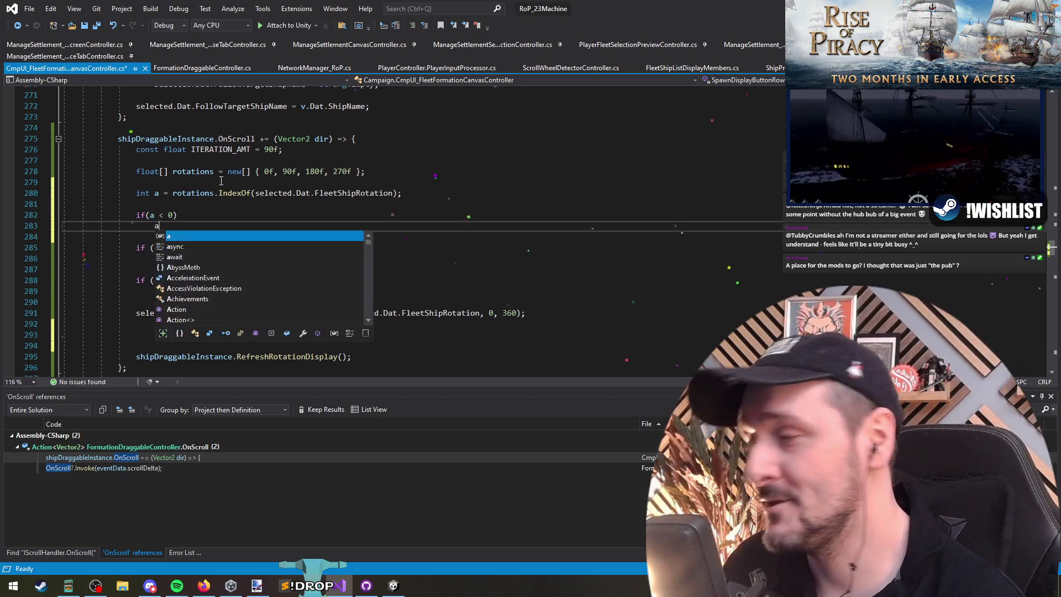
key("Return")
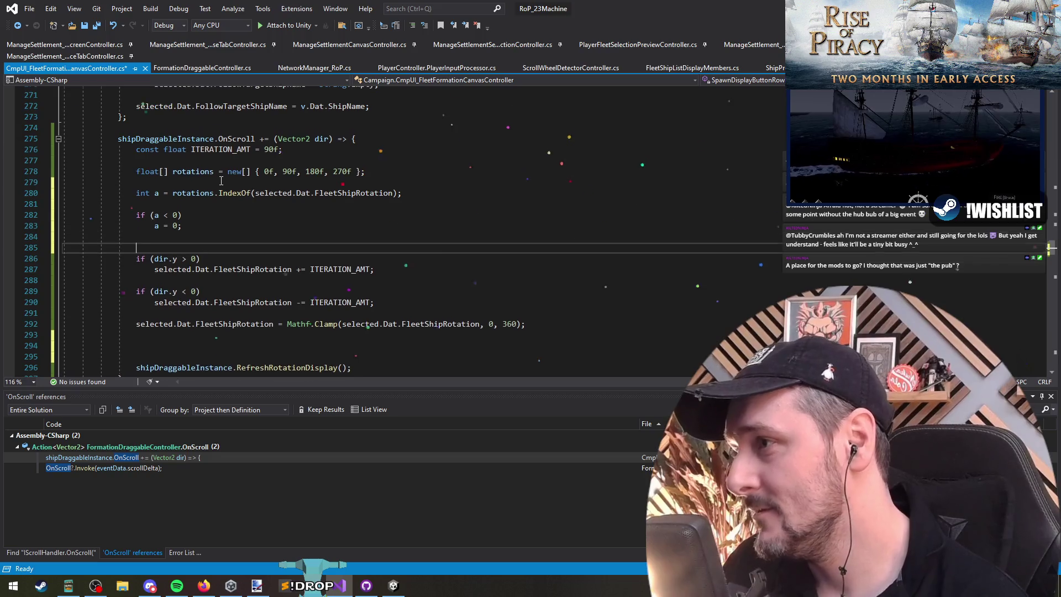
key("ctrl+v")
key("Right")
key("Right")
key("Right")
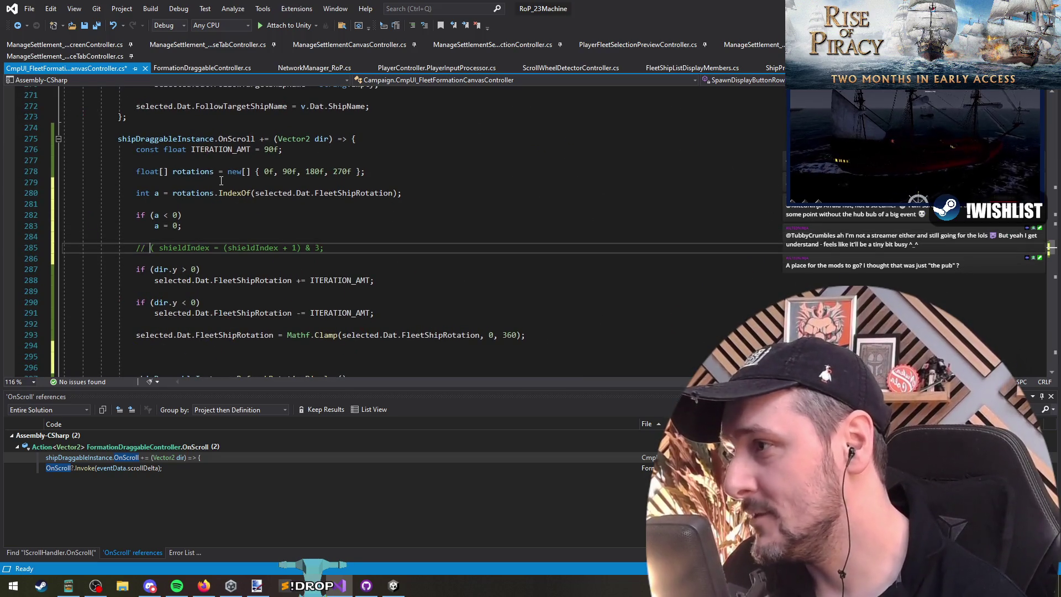
Step: Remove the extra space after the opening parenthesis in the commented shieldIndex formula
left_click(296, 282)
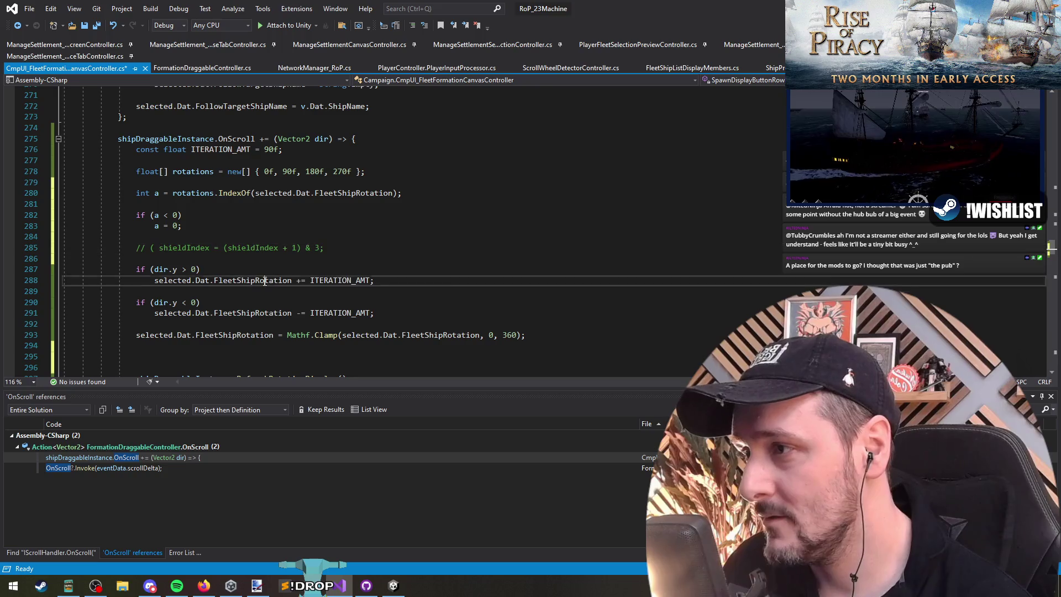
left_click(223, 263)
key("Up")
key("Up")
left_click(222, 263)
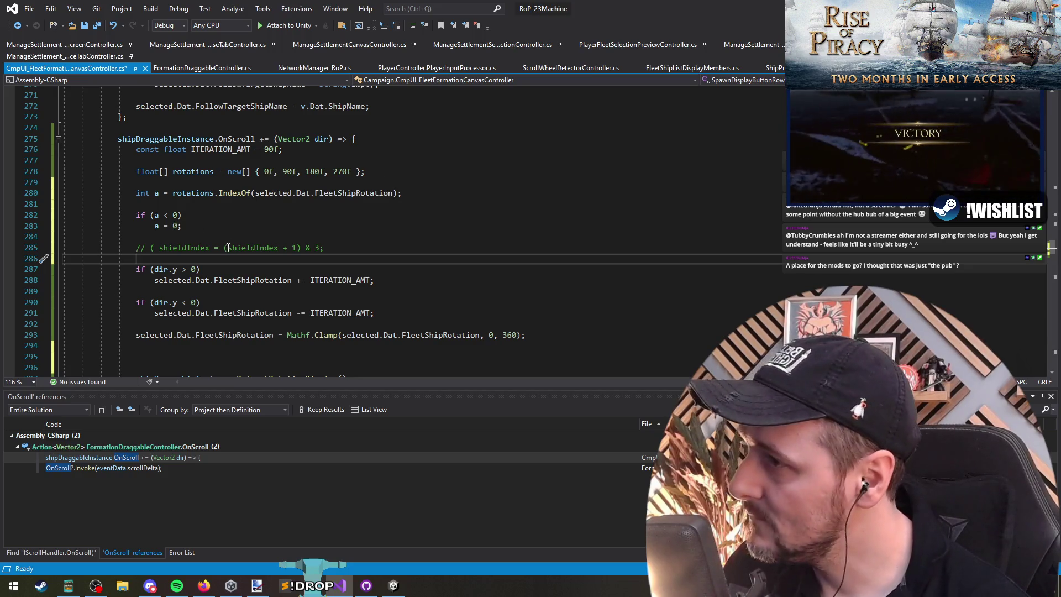
left_click_drag(283, 249, 289, 252)
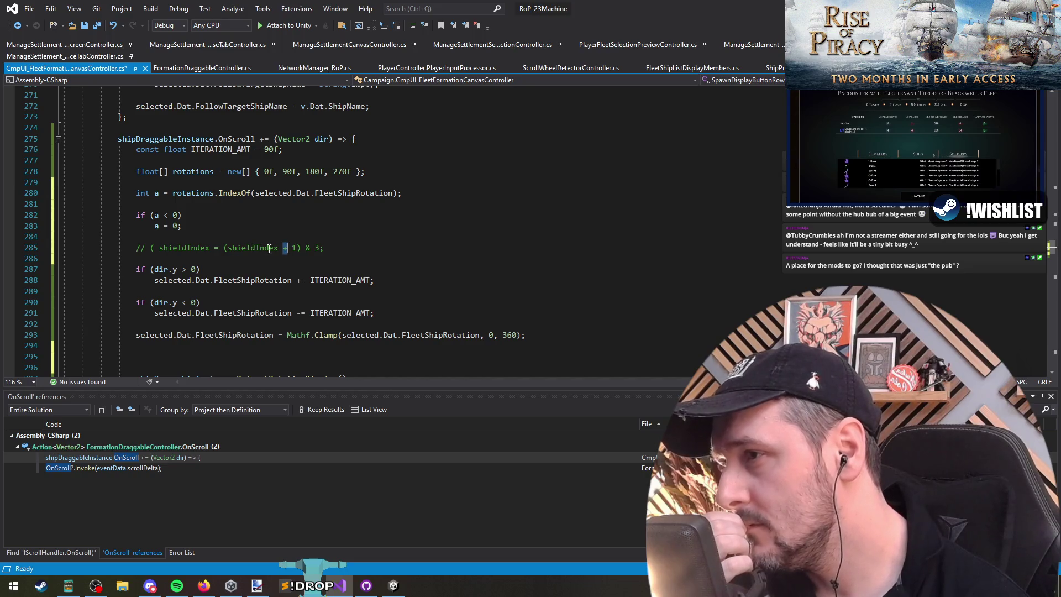
left_click(343, 247)
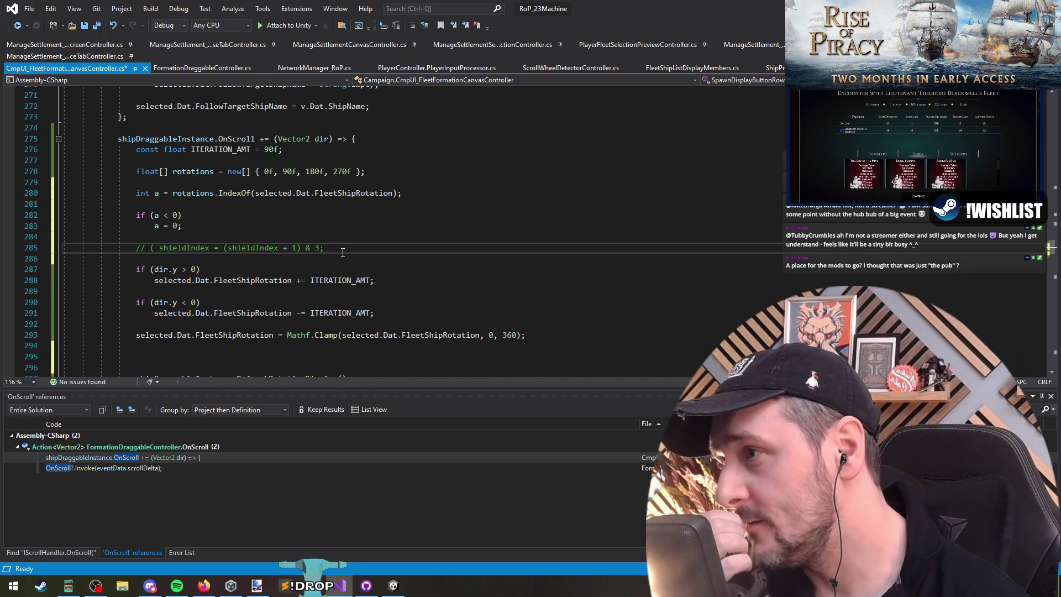
left_click(159, 248)
key("BackSpace")
key("Down")
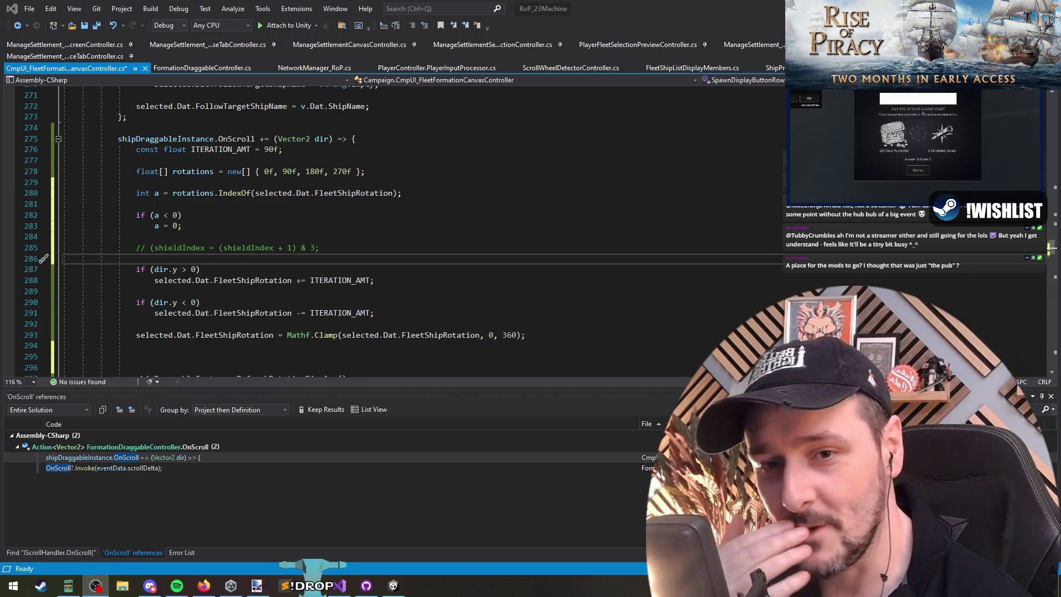
Step: Add the missing ')' on line 285 and delete the extra space after '//'
key("Up")
key("Up")
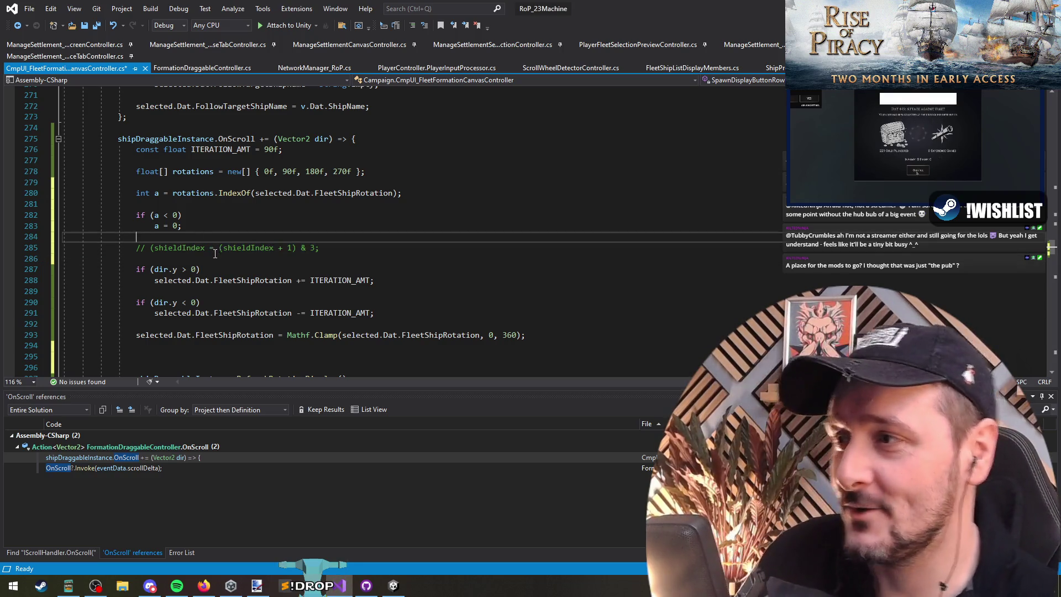
left_click(218, 258)
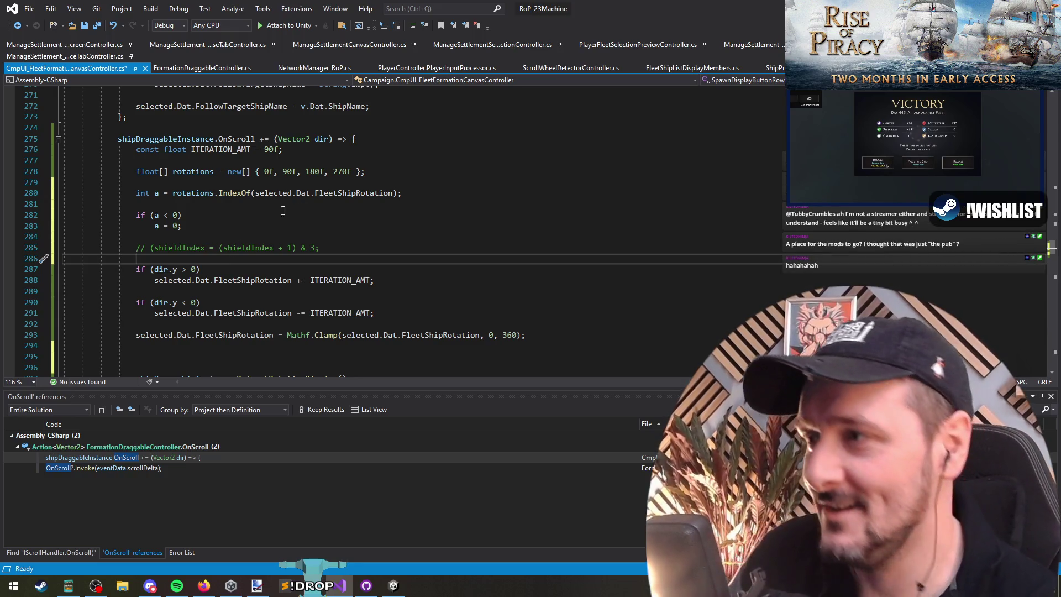
key("Up")
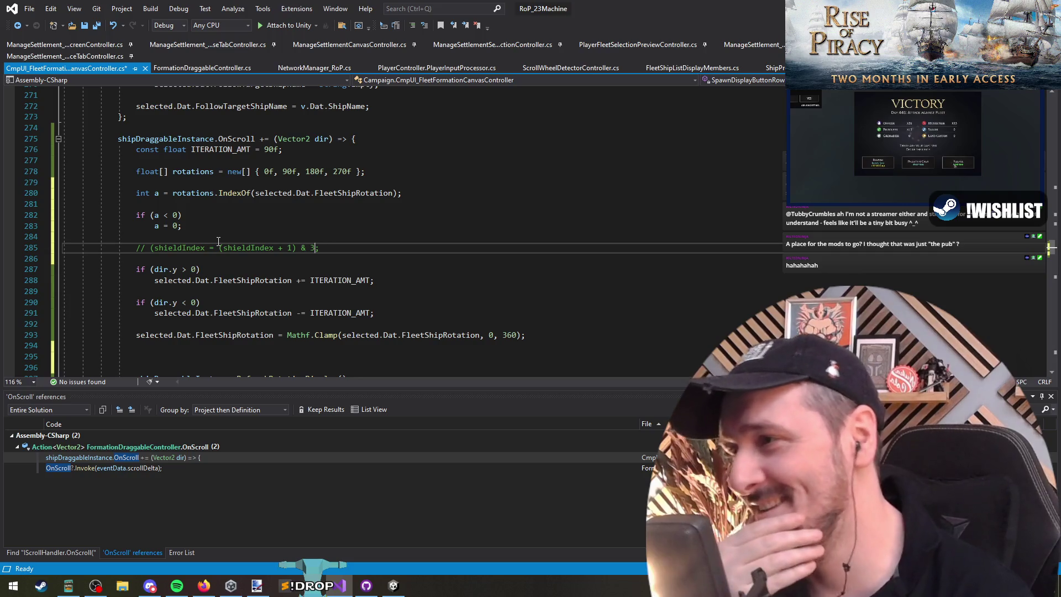
type(")")
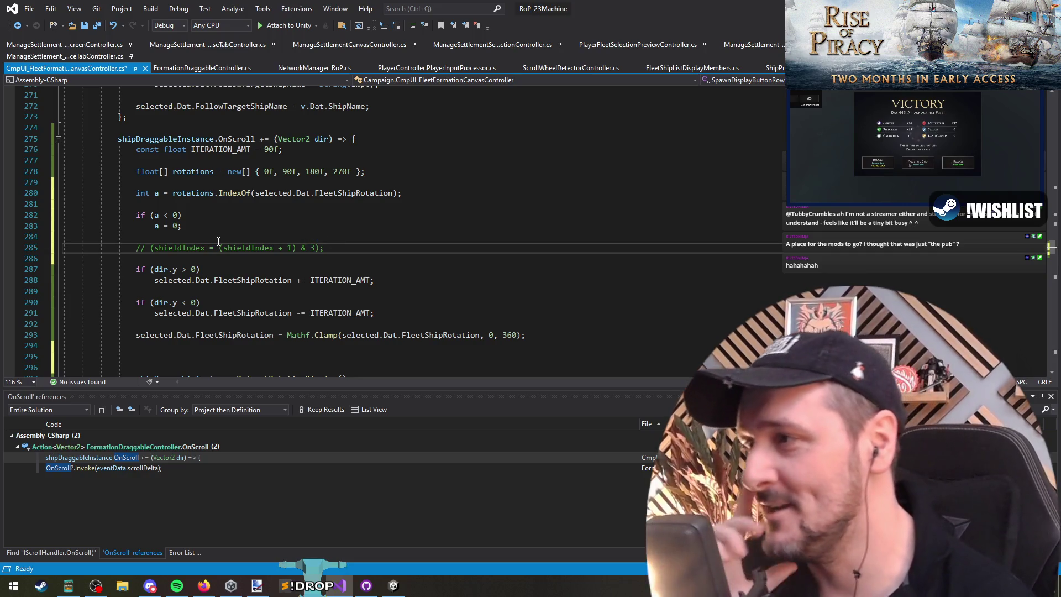
key("Down")
key("Up")
key("shift+End")
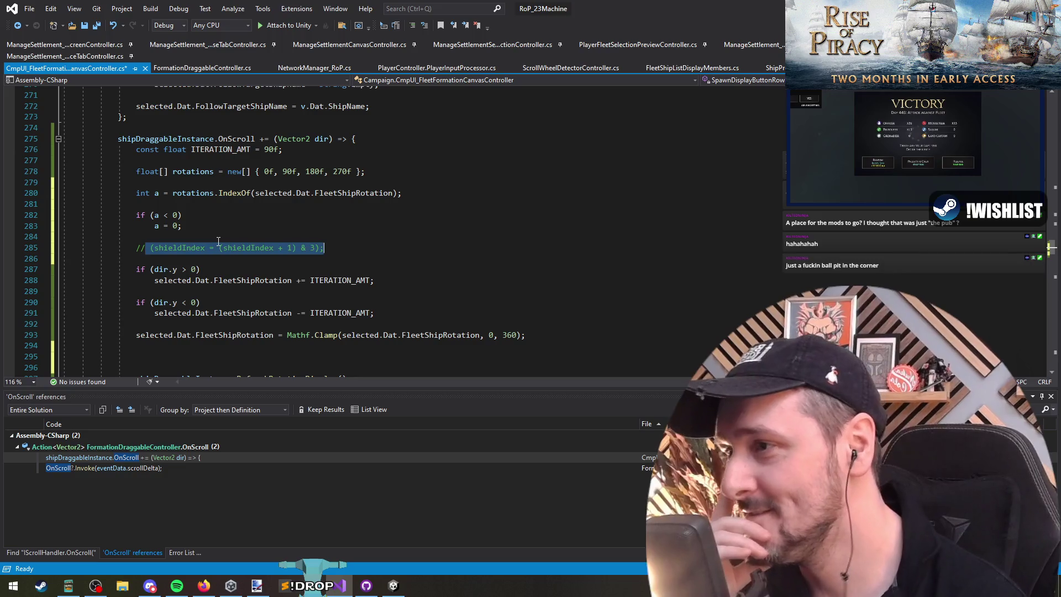
key("Left")
key("Down")
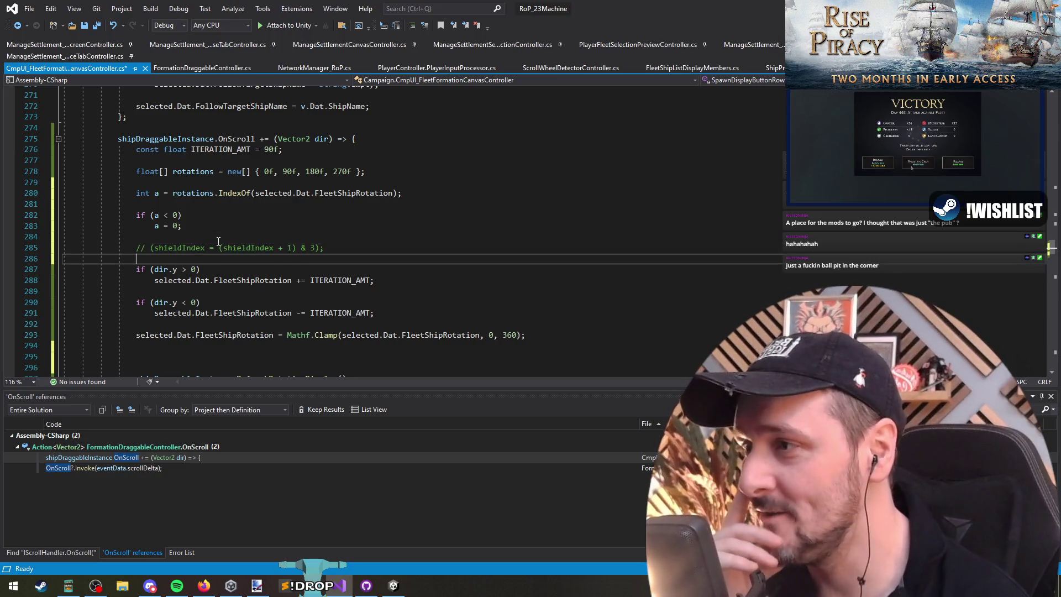
key("Up")
key("BackSpace")
key("Down")
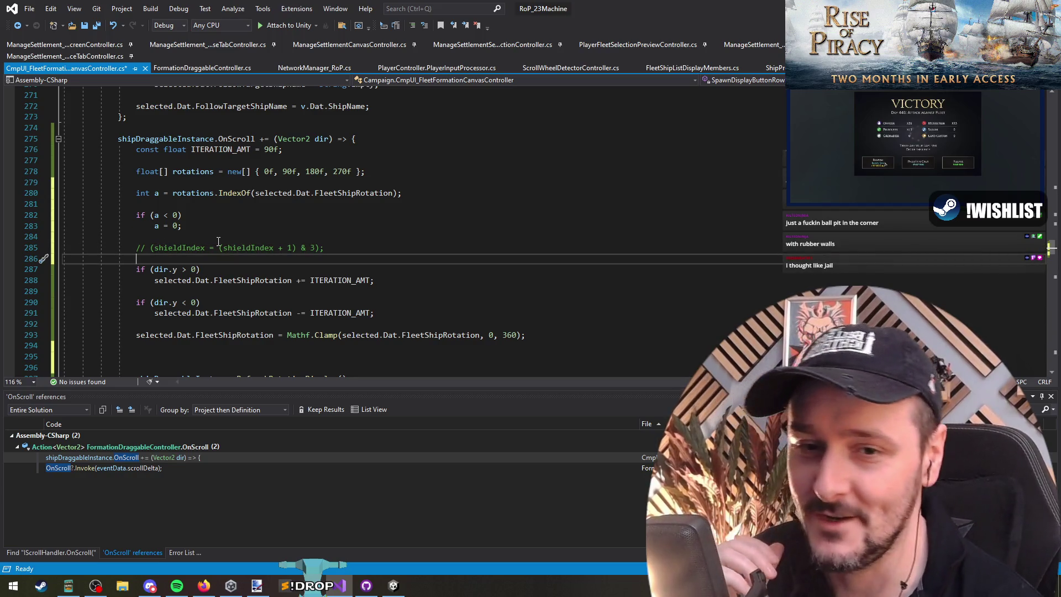
Step: Select lines 279 through 286 of the OnScroll handler
key("Up")
key("Up")
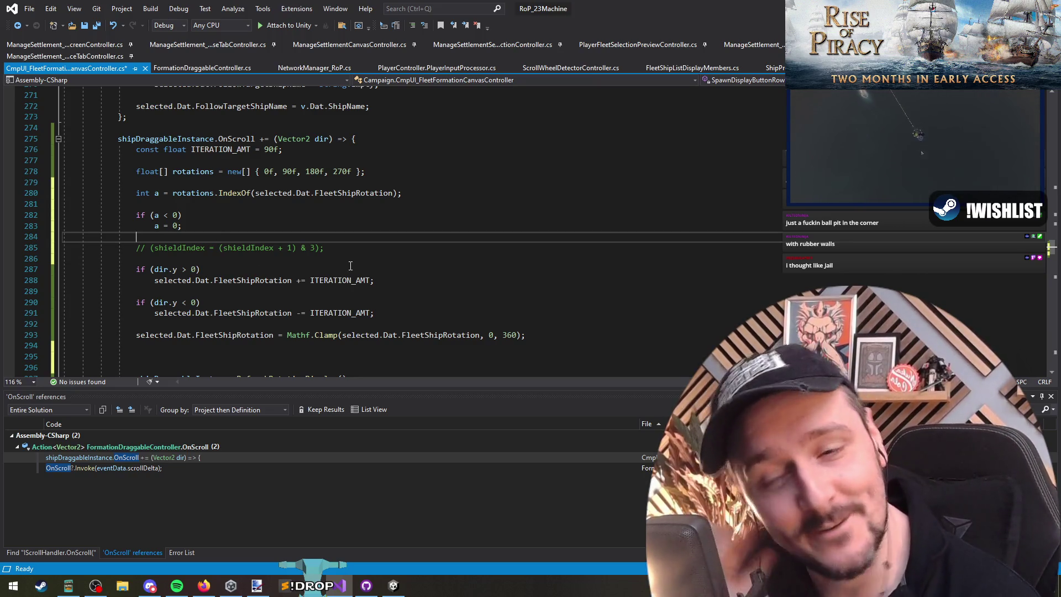
left_click(174, 204)
left_click(179, 248)
double_click(179, 247)
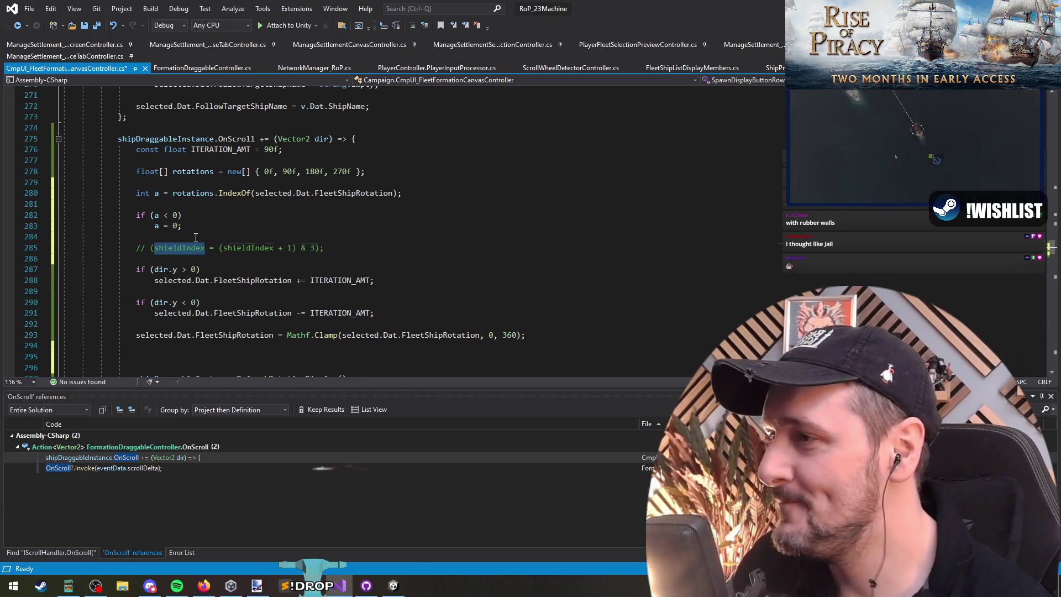
key("Left")
key("Left")
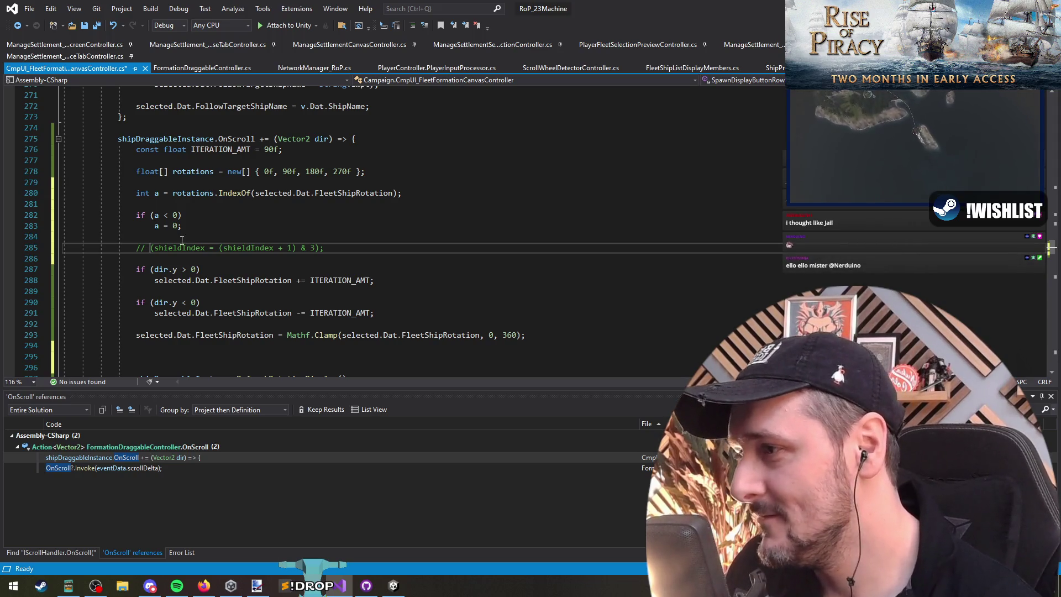
left_click(202, 259)
left_click(182, 181, "shift")
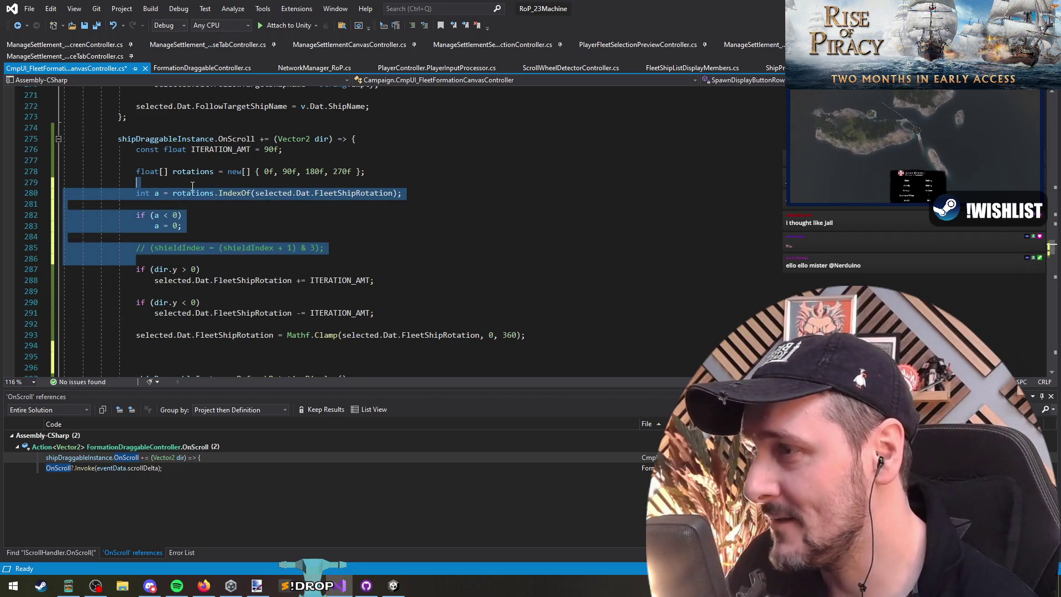
Step: Delete the index lookup and shieldIndex lines along with the leftover blank lines
key("Delete")
key("Down")
key("Down")
key("Down")
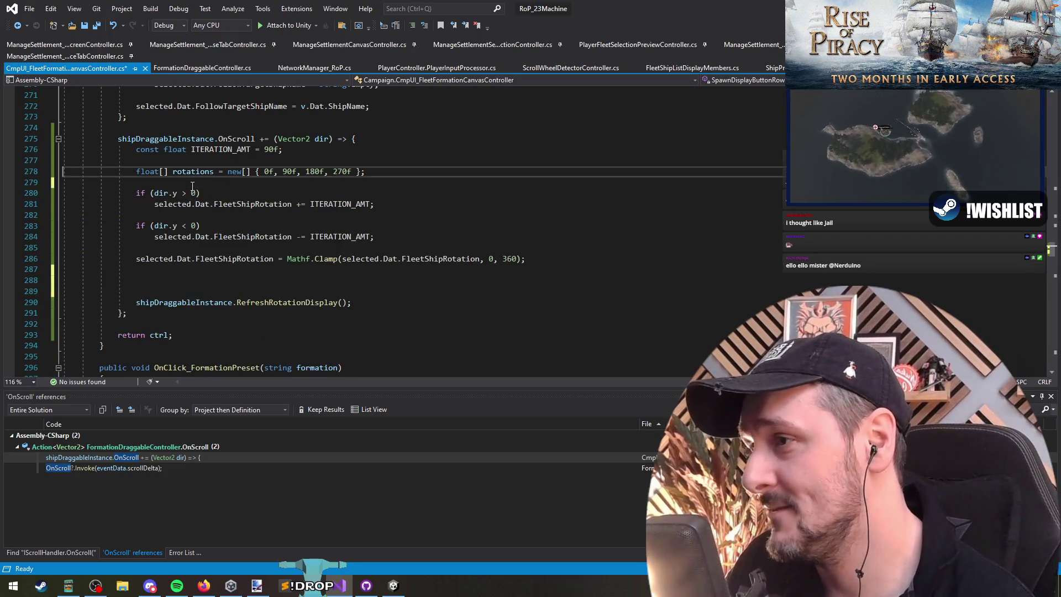
key("Delete")
key("Delete")
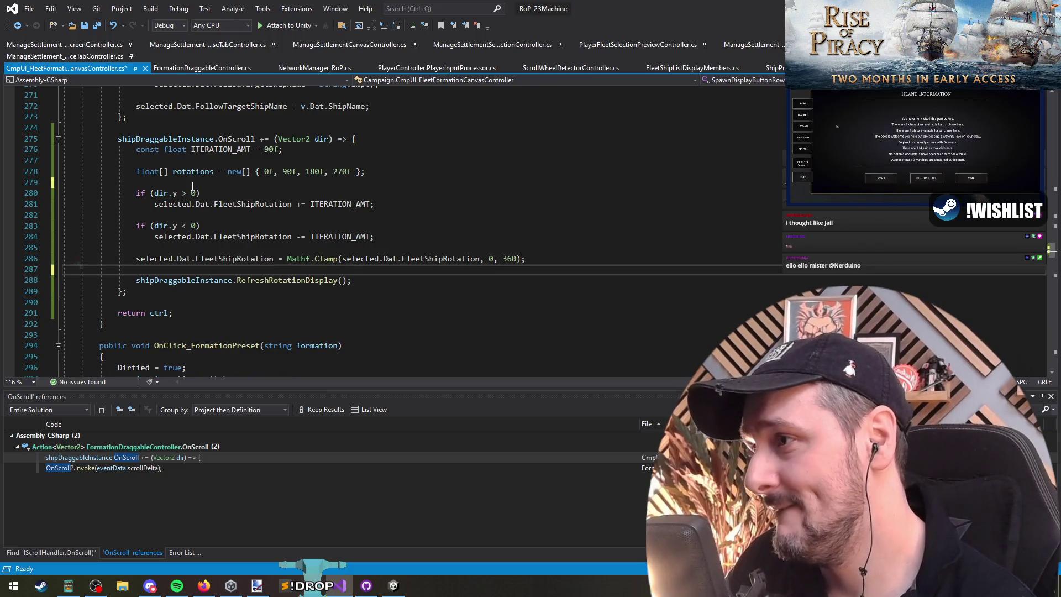
Step: Comment out the rotations array line with Ctrl+K,C, save, and return to Unity
left_click(186, 171)
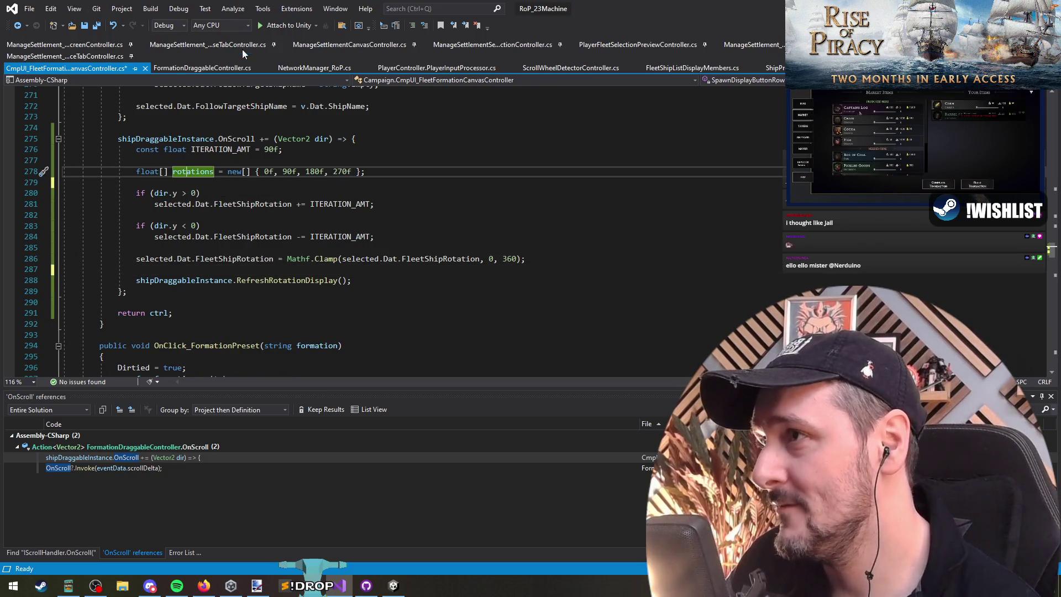
key("ctrl+k")
key("ctrl+c")
left_click(372, 159)
left_click(98, 27)
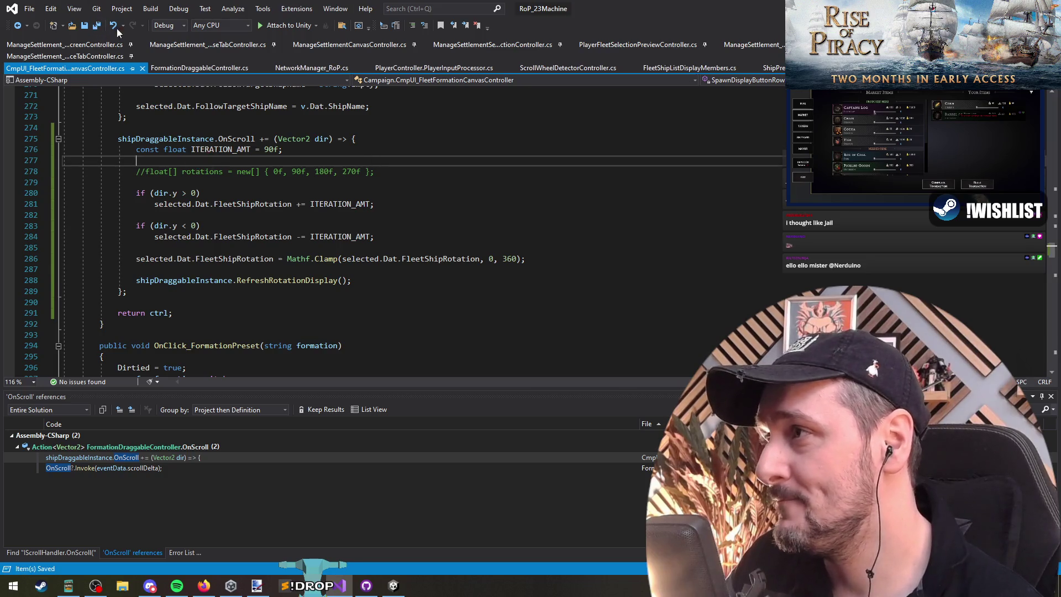
key("alt+Tab")
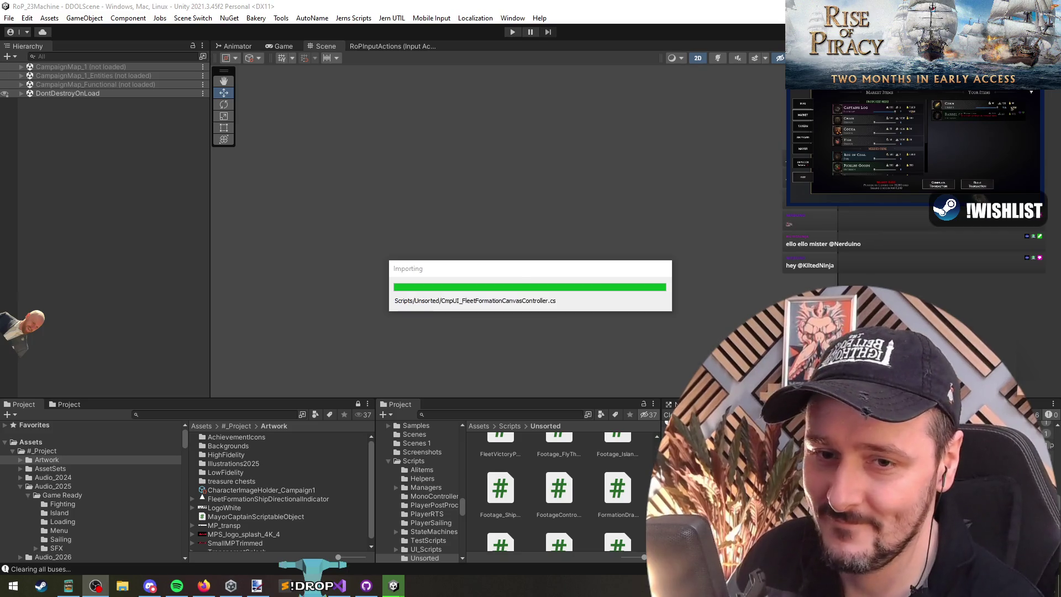
Step: After recompiling finishes, start play mode to reach the Rise of Piracy main menu
key("w")
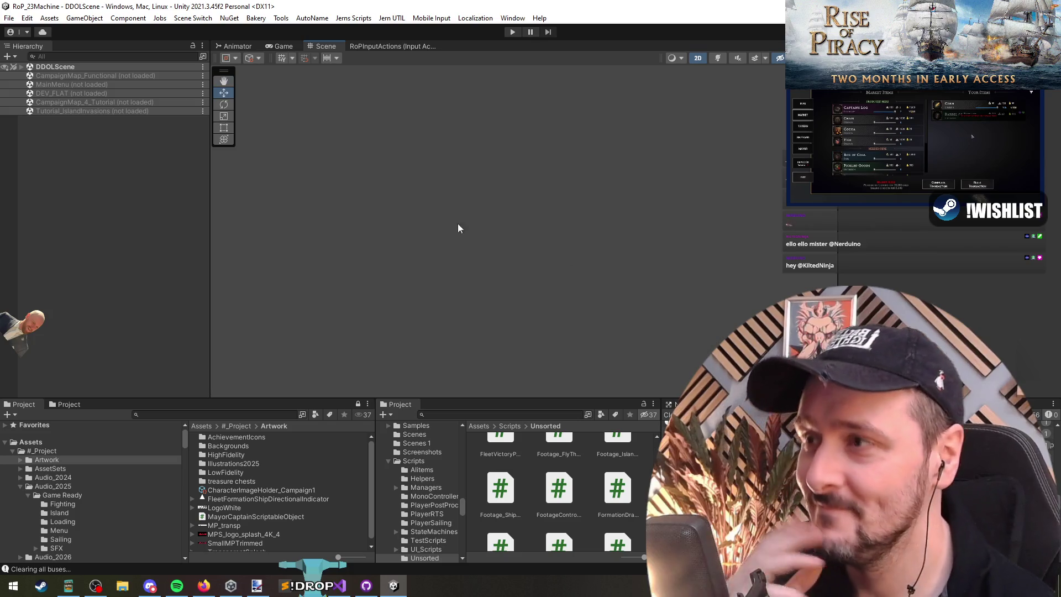
left_click(514, 33)
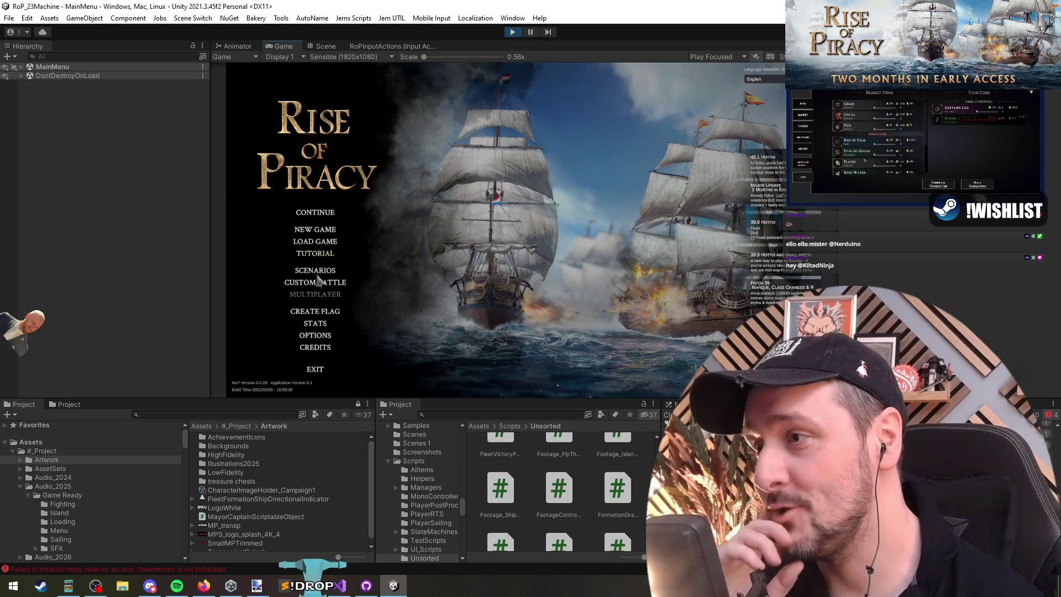
Step: Continue the campaign, open Fleet > Formation, select Black Mist Buccaneer, then stop play mode
left_click(316, 271)
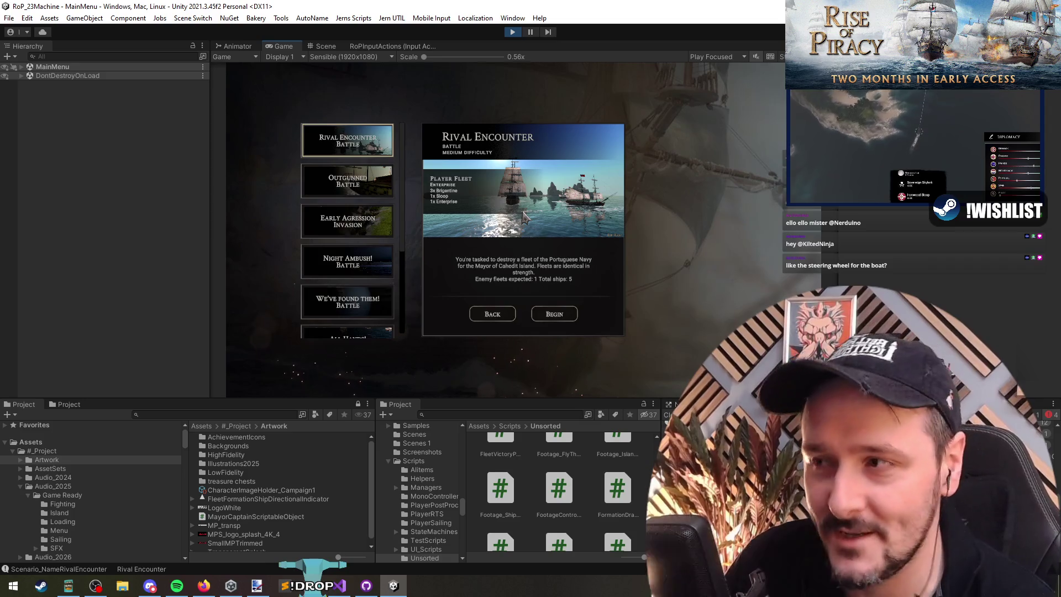
left_click(491, 316)
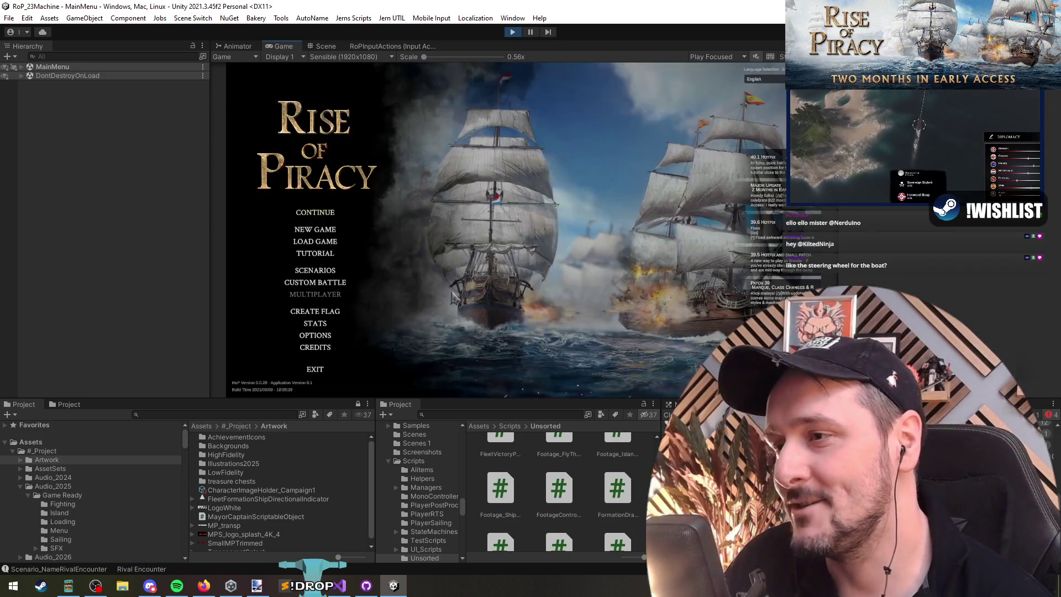
left_click(330, 214)
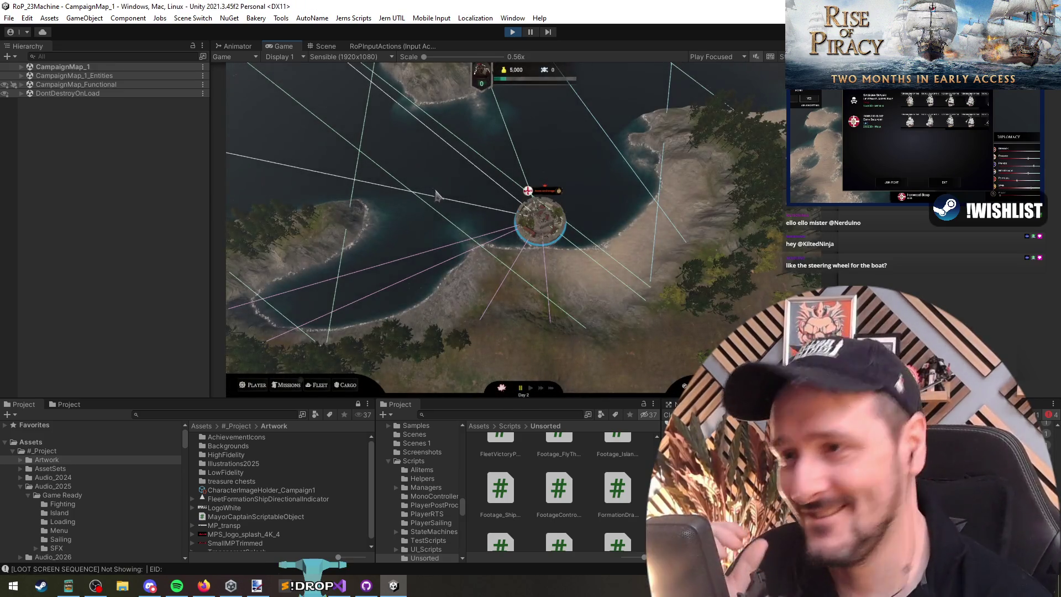
left_click(316, 385)
left_click(359, 262)
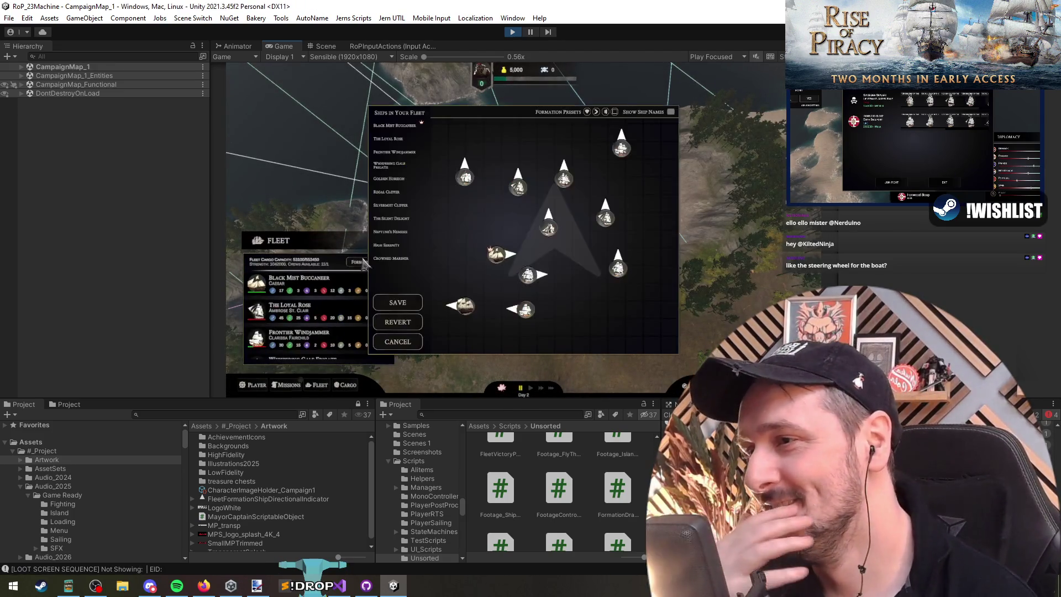
left_click(496, 256)
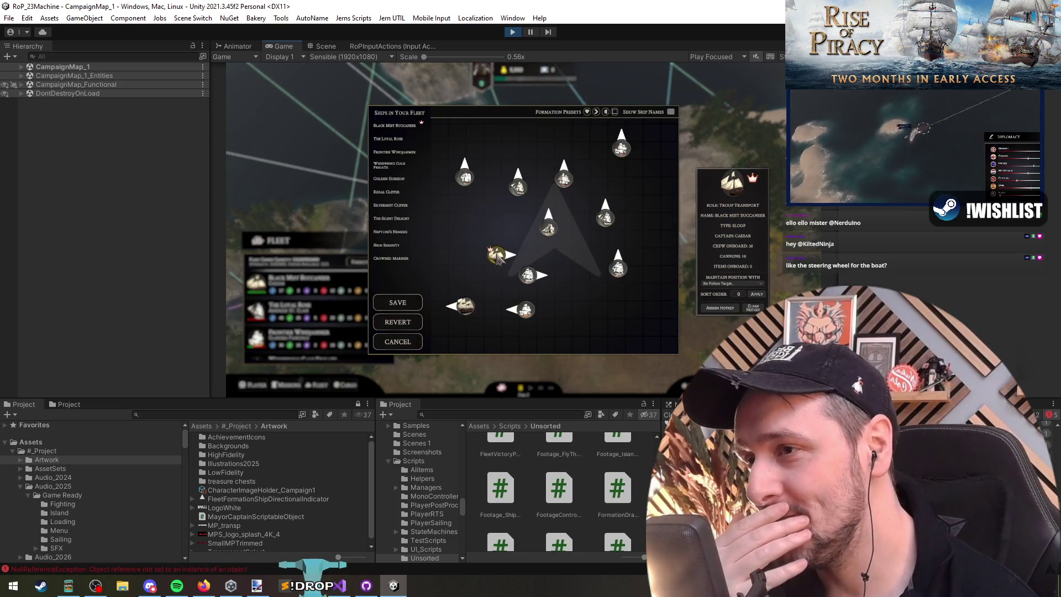
left_click(512, 32)
key("alt+Tab")
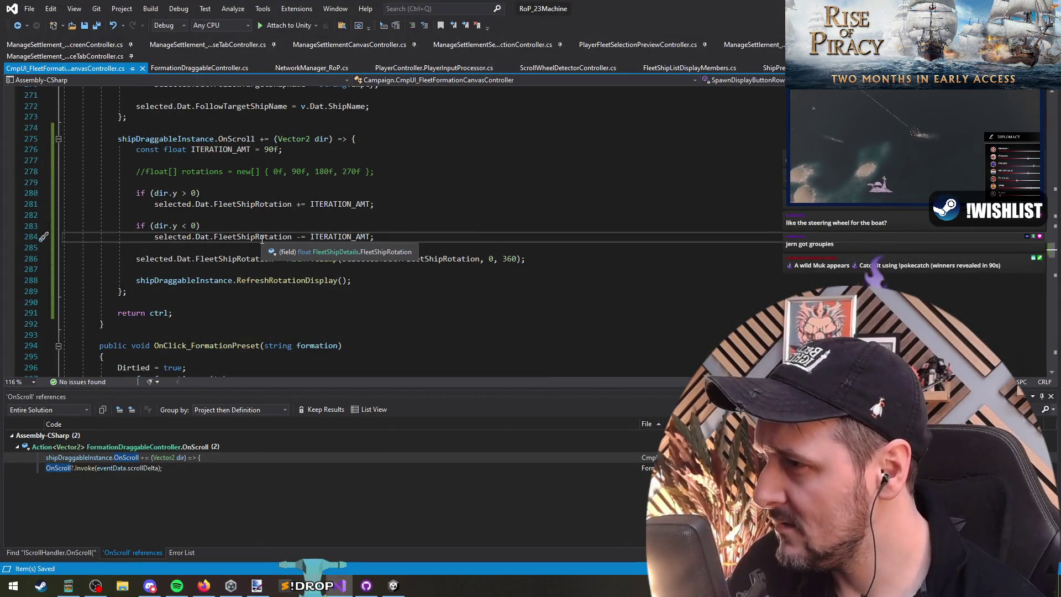
Step: Find all references to 'selected' and copy the shipDraggableInstance name
left_click(199, 205)
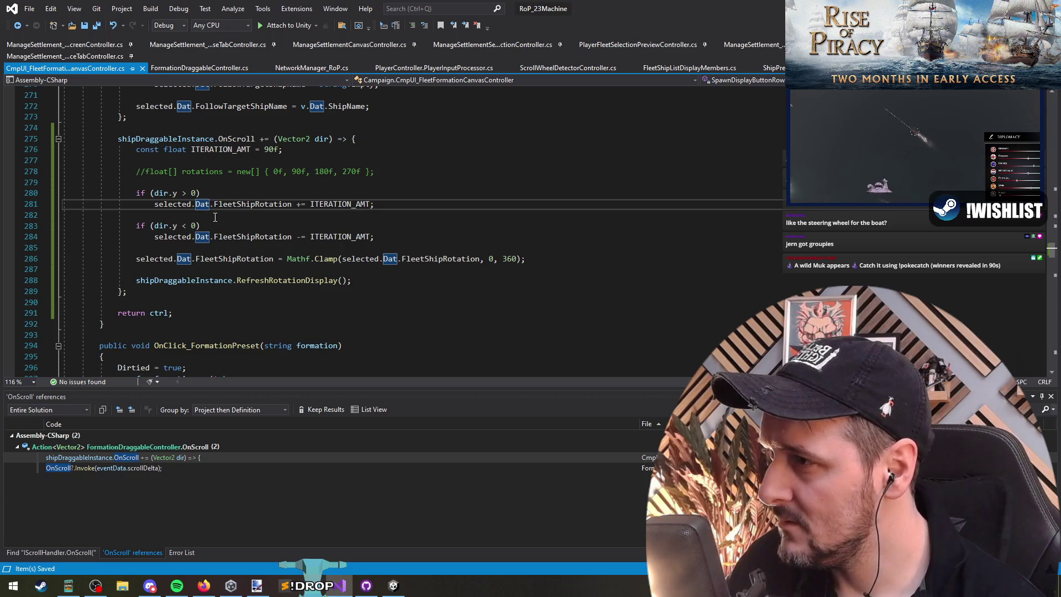
left_click(192, 203)
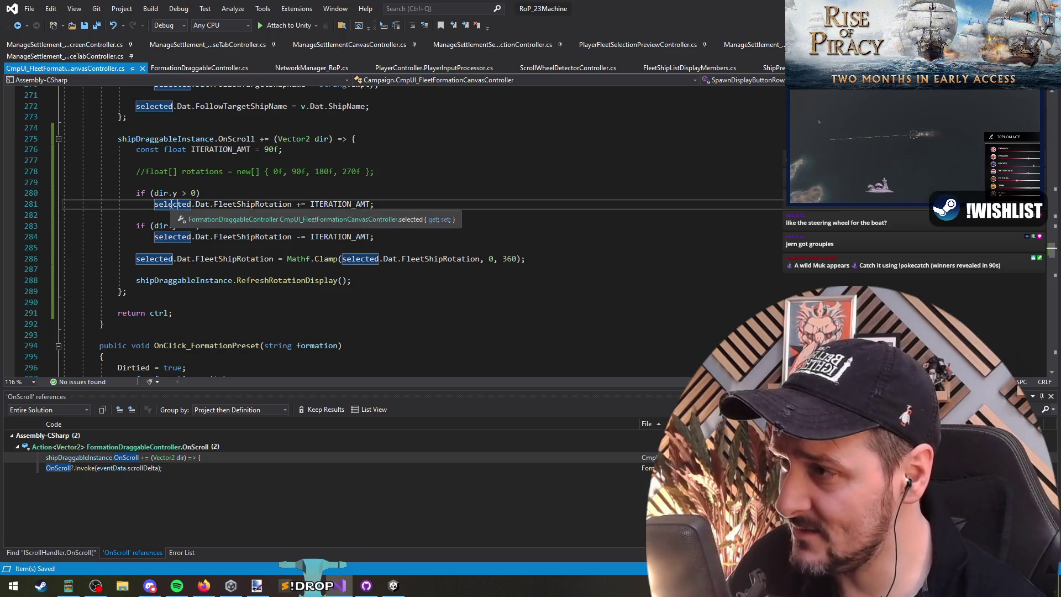
right_click(178, 205)
left_click(229, 301)
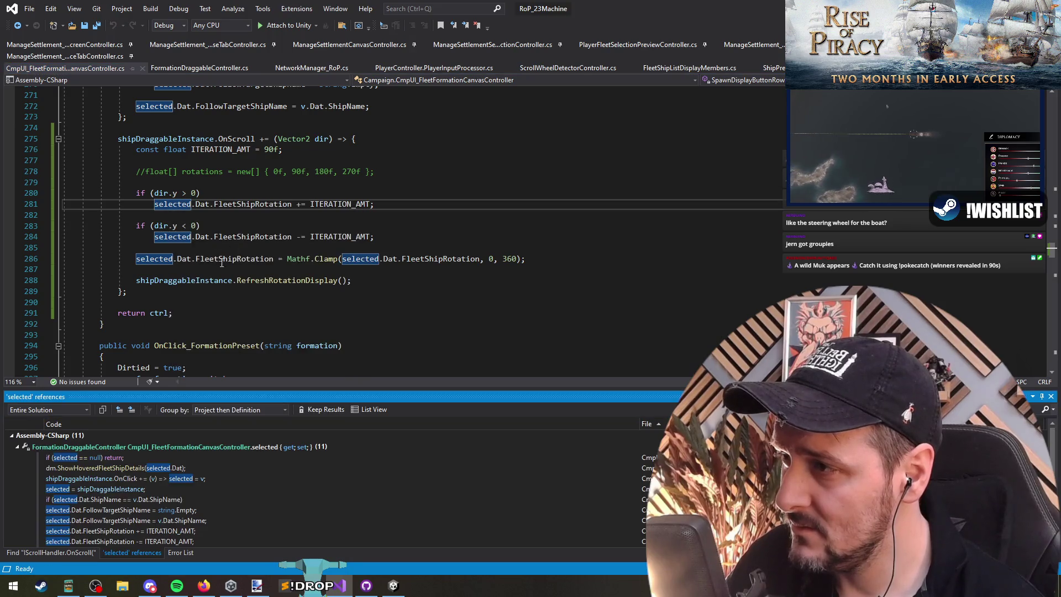
left_click(185, 283)
key("ctrl+c")
Step: Replace 'selected' with shipDraggableInstance on lines 281, 284 and 286, then save all
double_click(170, 204)
key("ctrl+v")
double_click(171, 236)
key("ctrl+v")
double_click(152, 258)
key("ctrl+v")
left_click(177, 274)
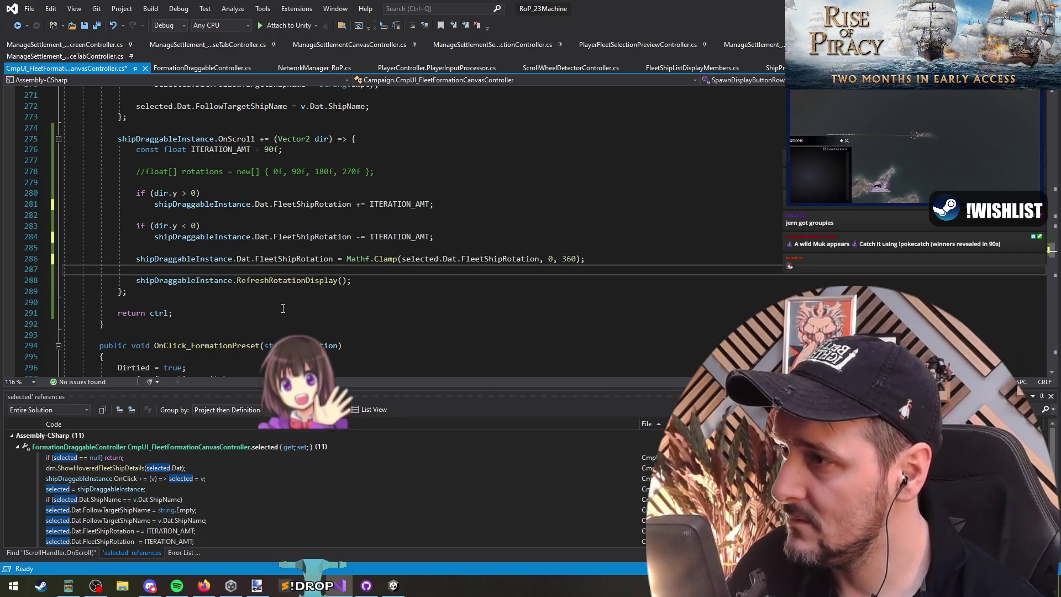
left_click(98, 27)
key("alt+Tab")
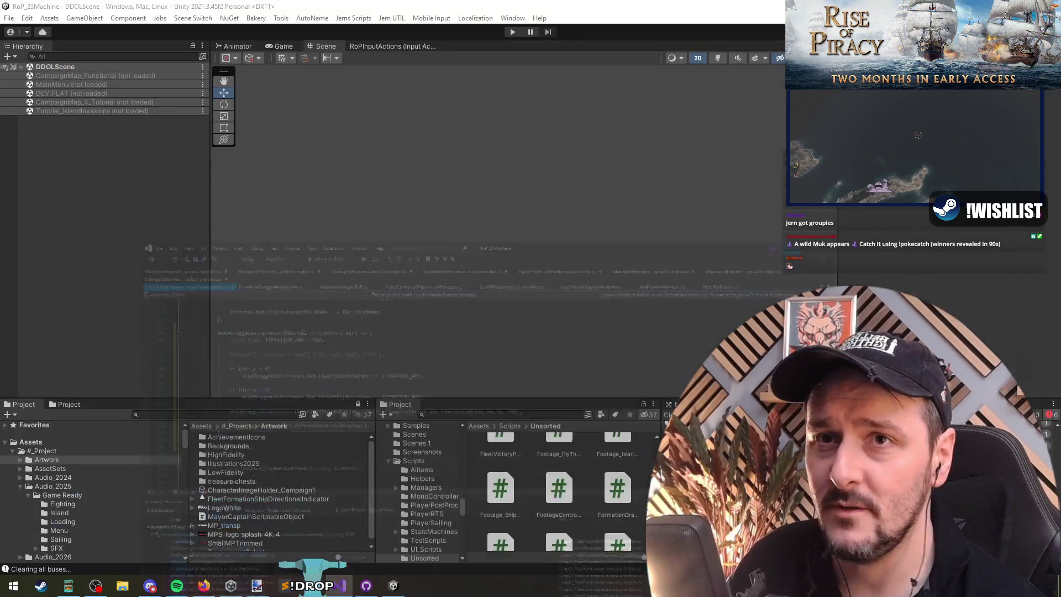
Step: Restart play mode once compiling ends and continue the saved campaign
left_click(341, 586)
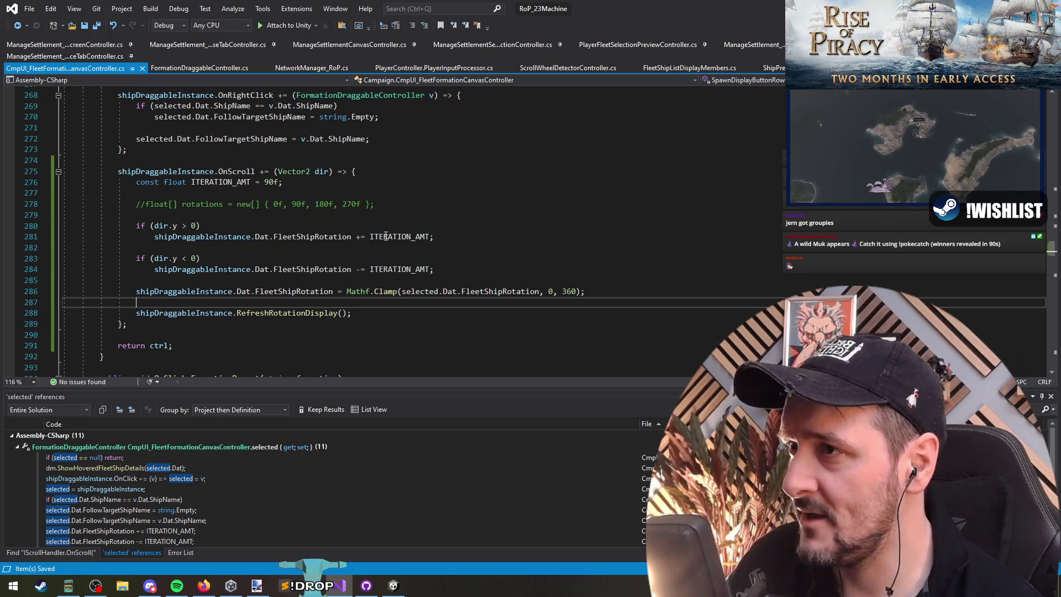
key("alt+Tab")
left_click(517, 32)
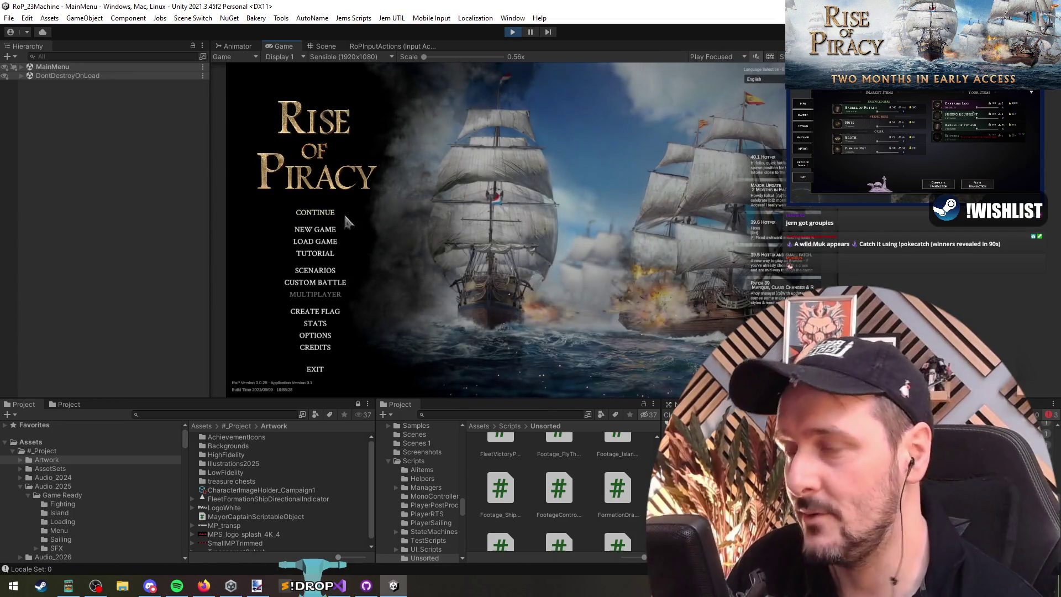
left_click(340, 214)
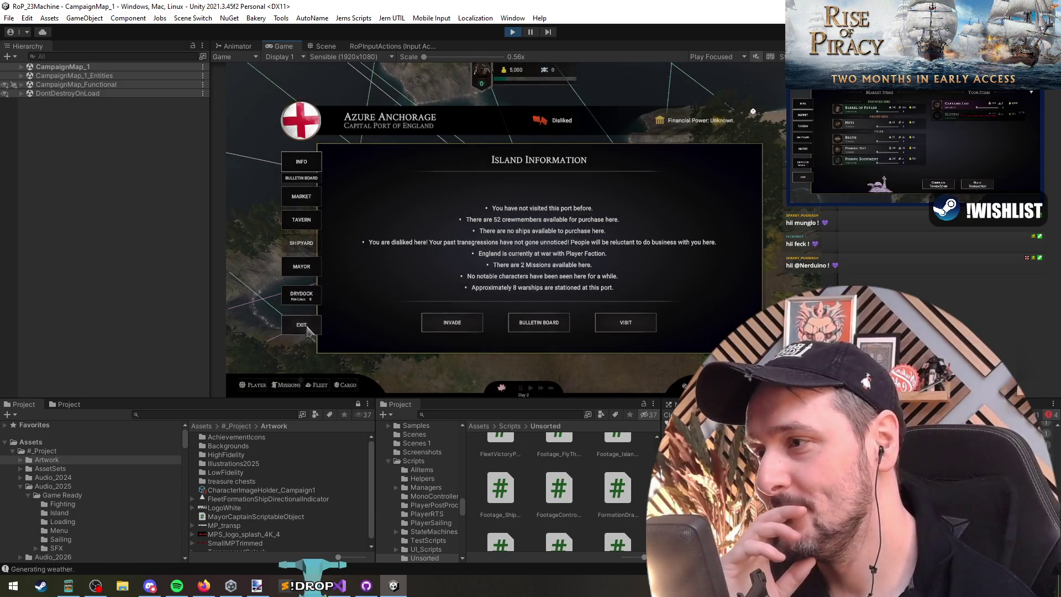
Step: Close the Azure Anchorage panel, open Fleet > Formation and inspect Black Mist Buccaneer
key("Escape")
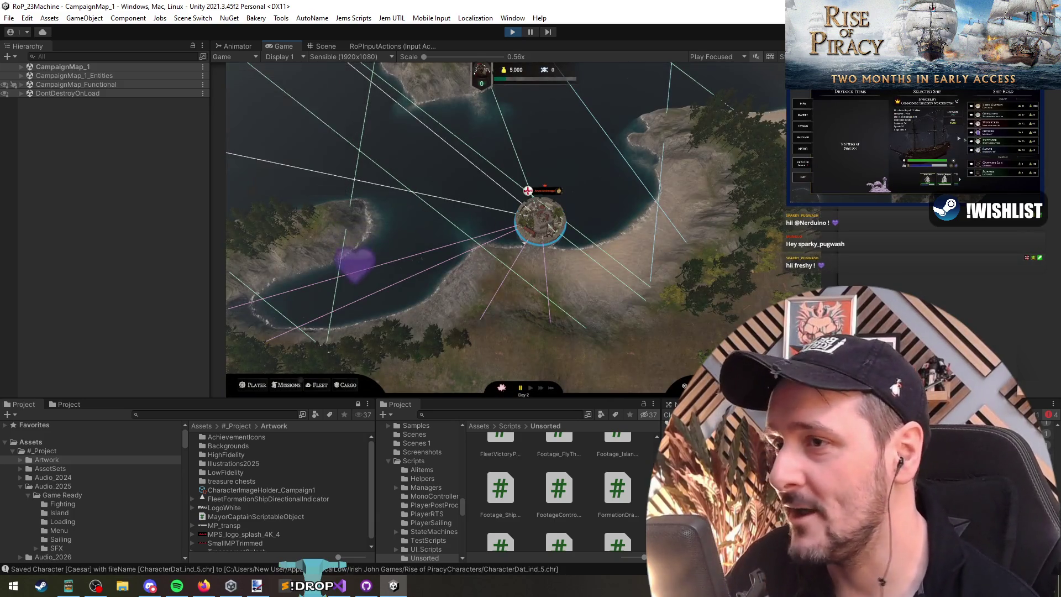
left_click(540, 221)
left_click(301, 324)
left_click(318, 385)
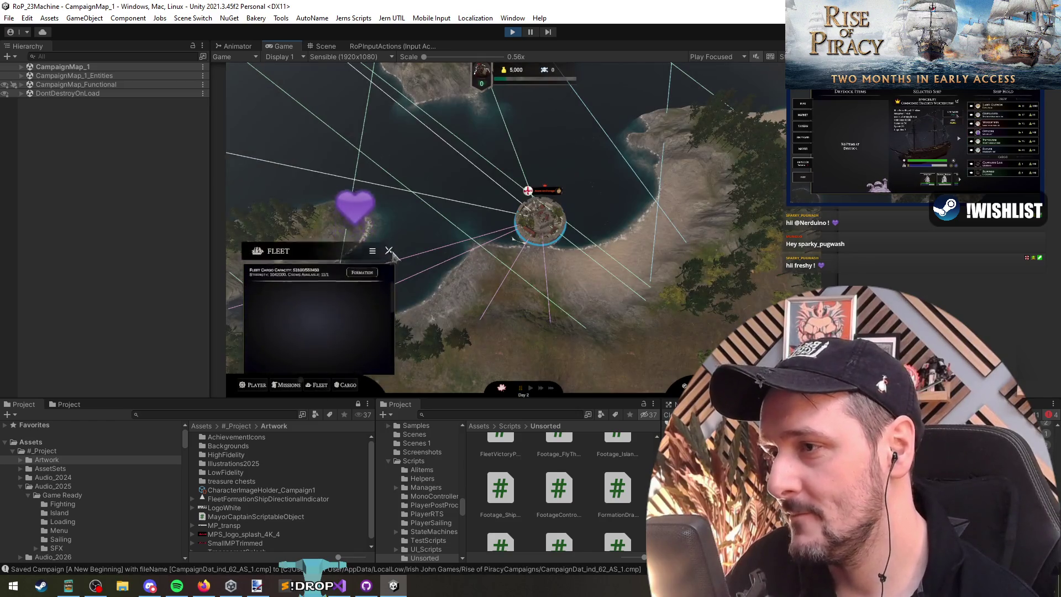
left_click(357, 261)
left_click(496, 256)
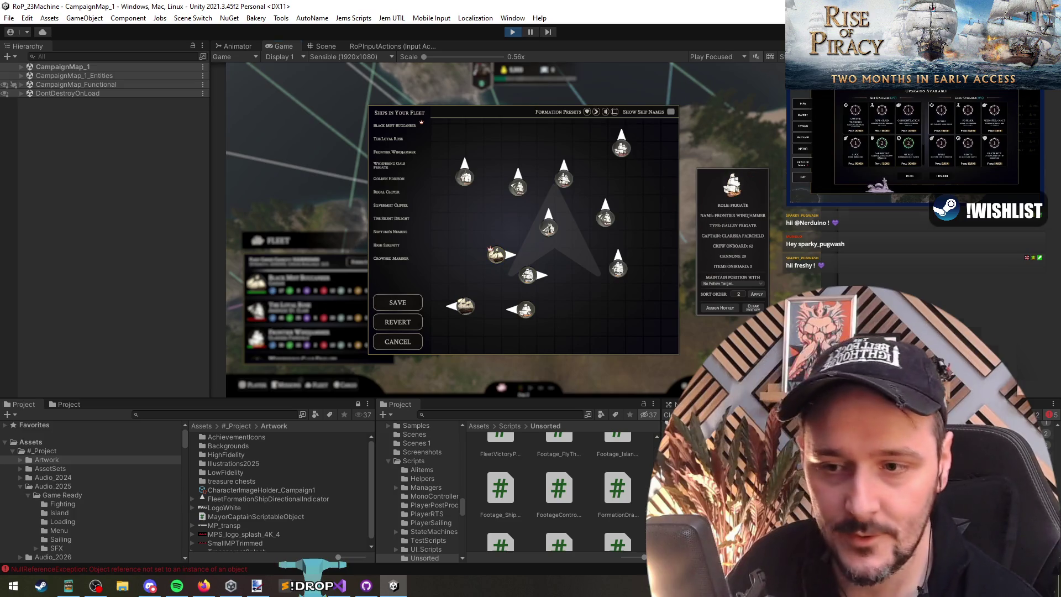
Step: Back in Visual Studio, copy the variable name in line 286's Mathf.Clamp call
key("alt+Tab")
double_click(203, 269)
key("ctrl+c")
Step: Paste shipDraggableInstance over the remaining reference on line 286 and save the script
double_click(421, 291)
key("ctrl+v")
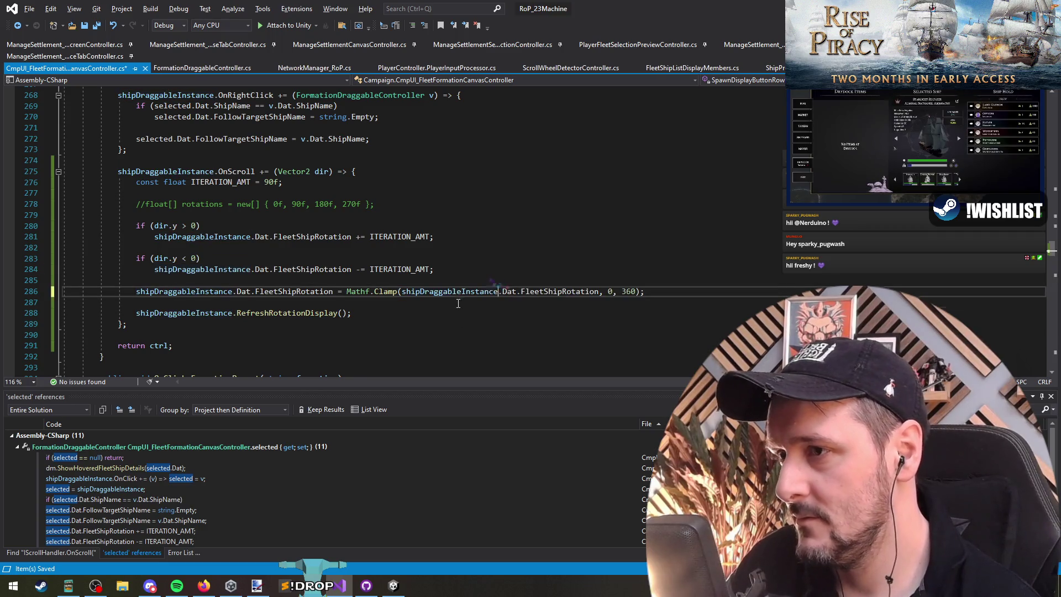
key("ctrl+s")
Step: Stop and restart play mode in Unity, then load the saved campaign map
key("alt+Tab")
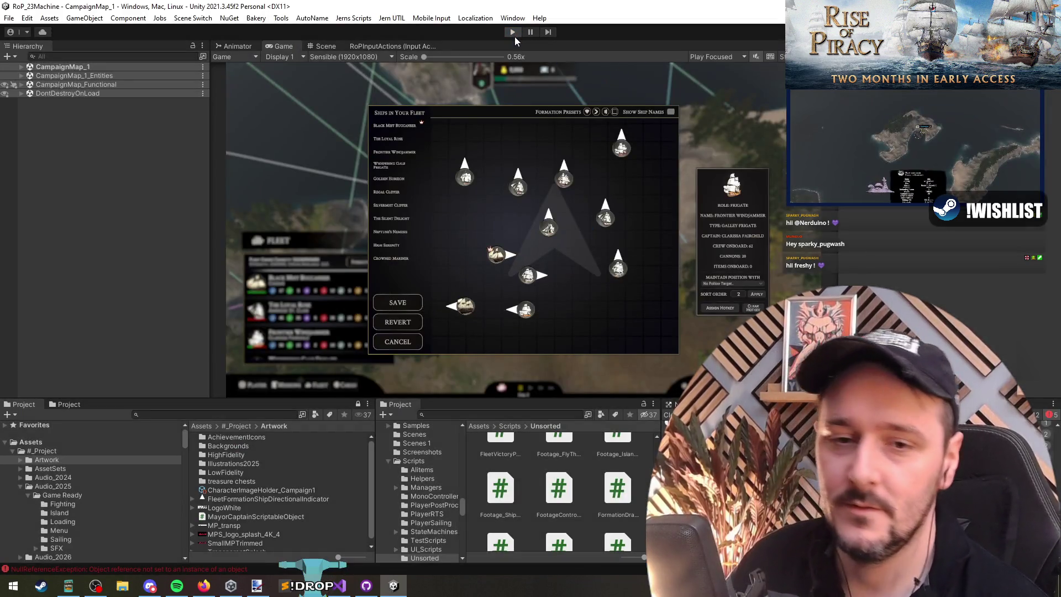
left_click(512, 34)
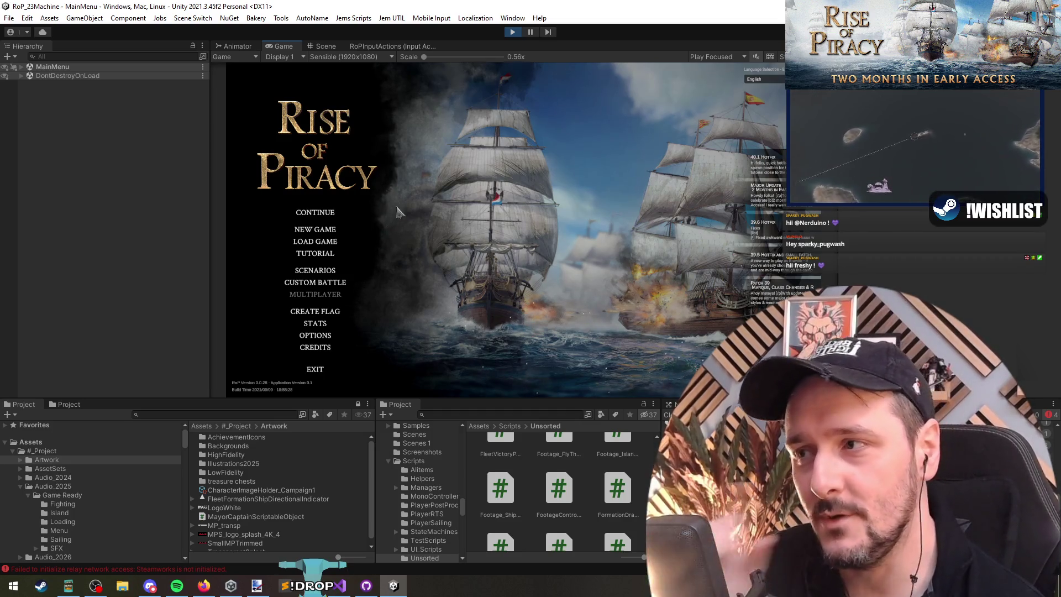
left_click(328, 259)
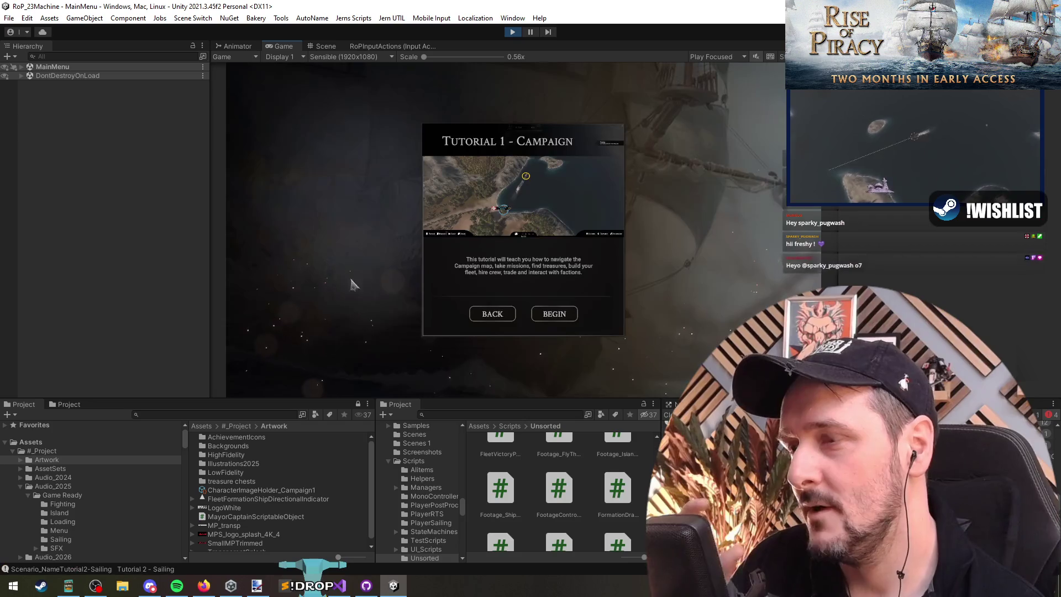
left_click(486, 313)
left_click(315, 213)
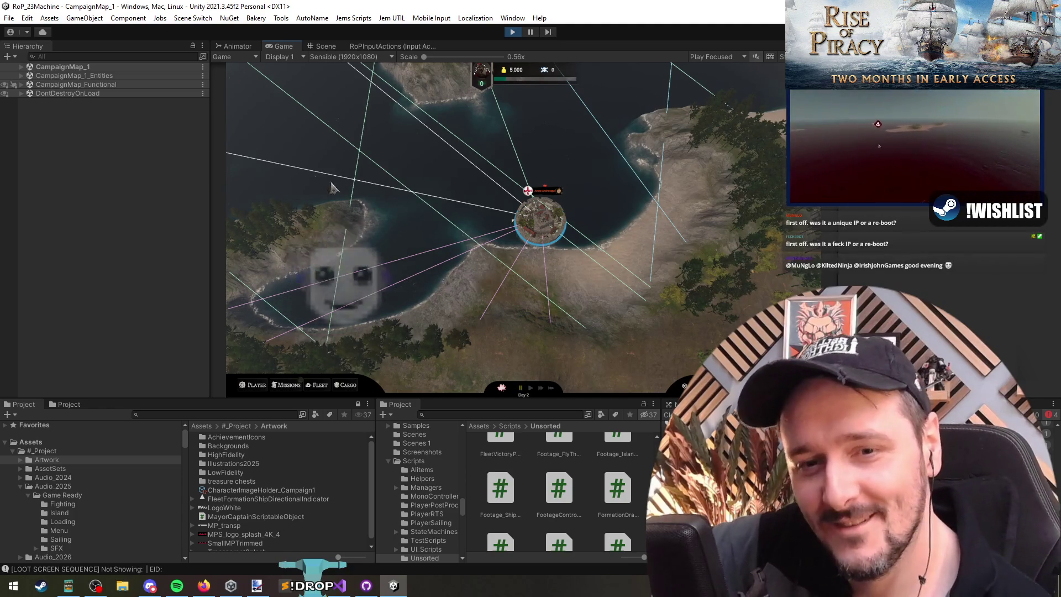
Step: Open Fleet > Formation and scroll over Black Mist Buccaneer to turn it to face right
left_click(536, 218)
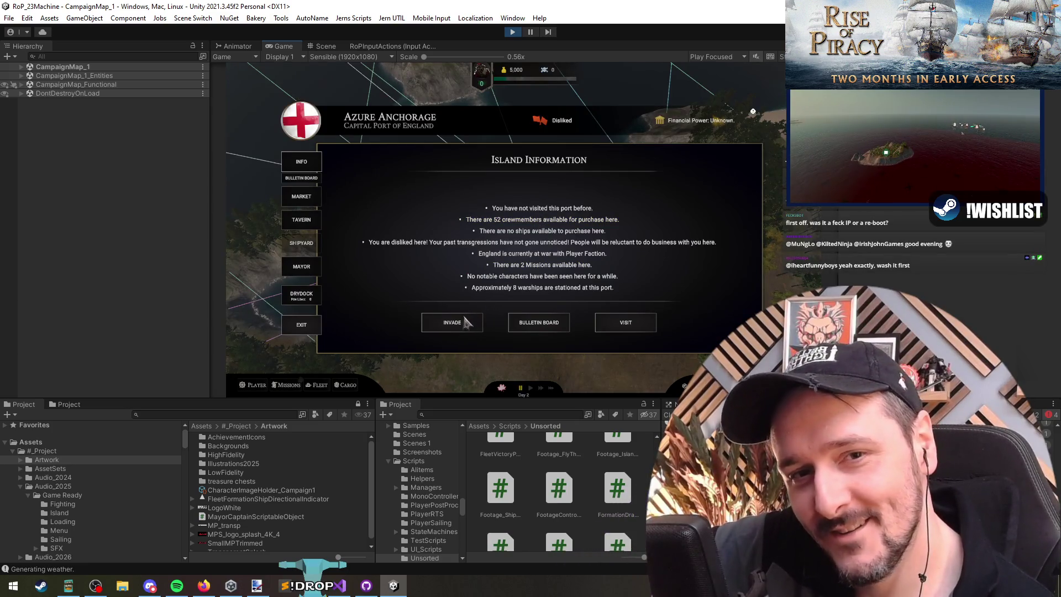
left_click(288, 385)
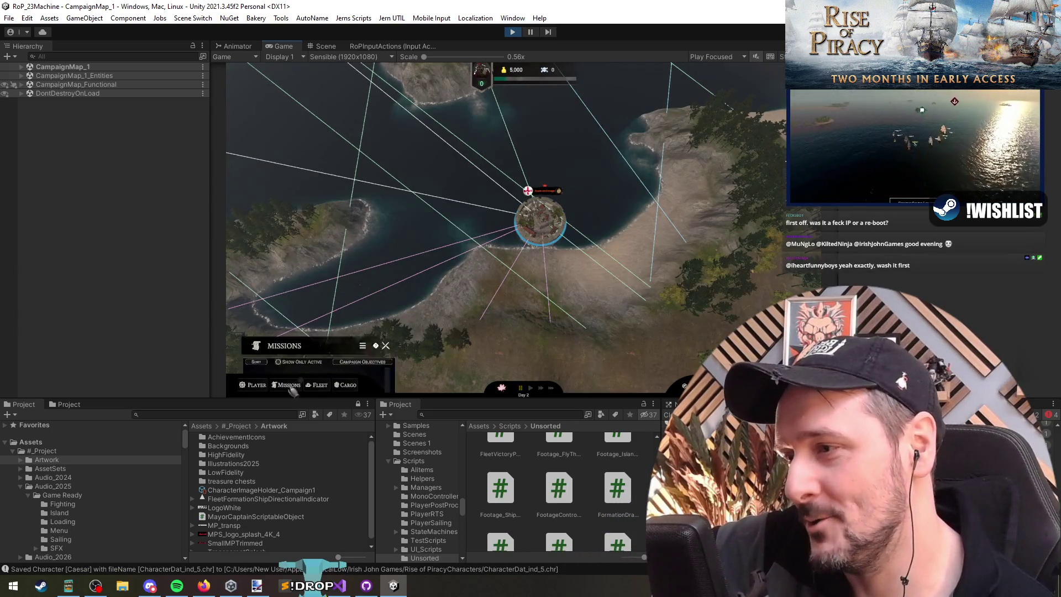
left_click(318, 385)
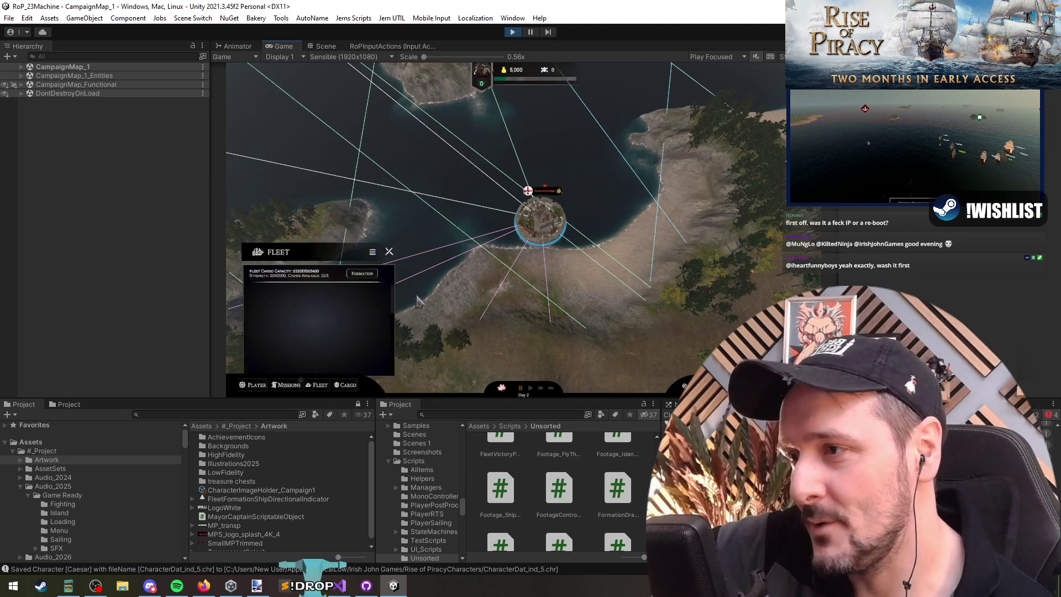
left_click(357, 261)
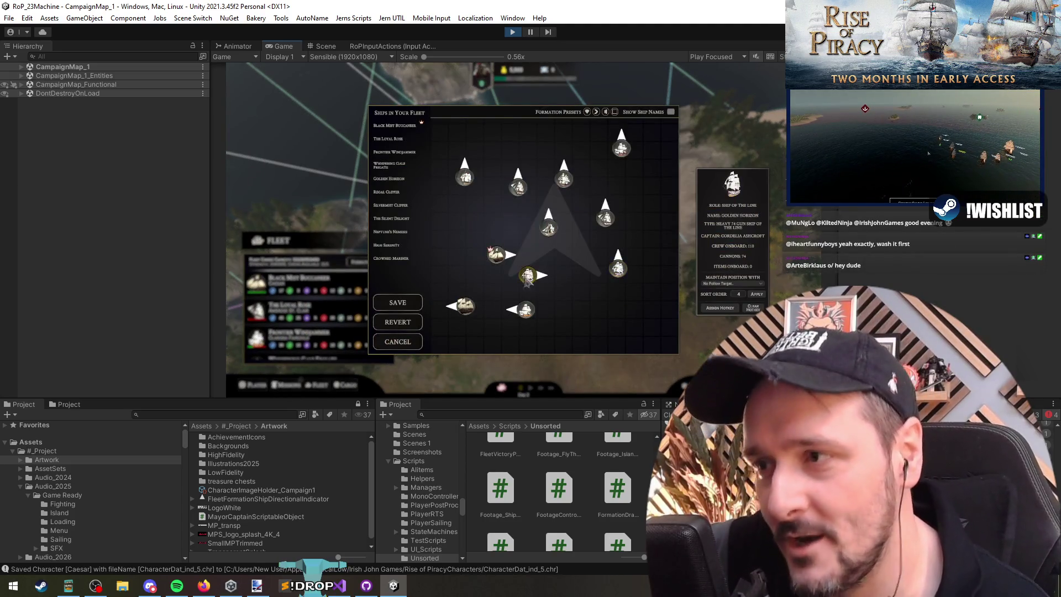
left_click(497, 257)
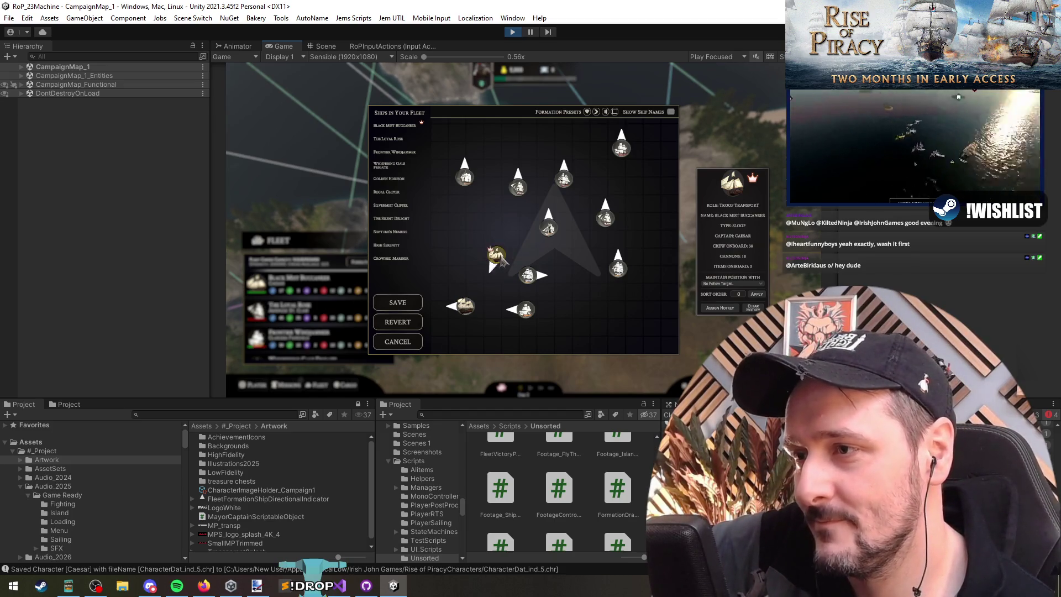
left_click_drag(497, 244, 510, 255)
Step: Select High Serenity and test turning its heading, then select clamp line 286 in code
left_click(517, 187)
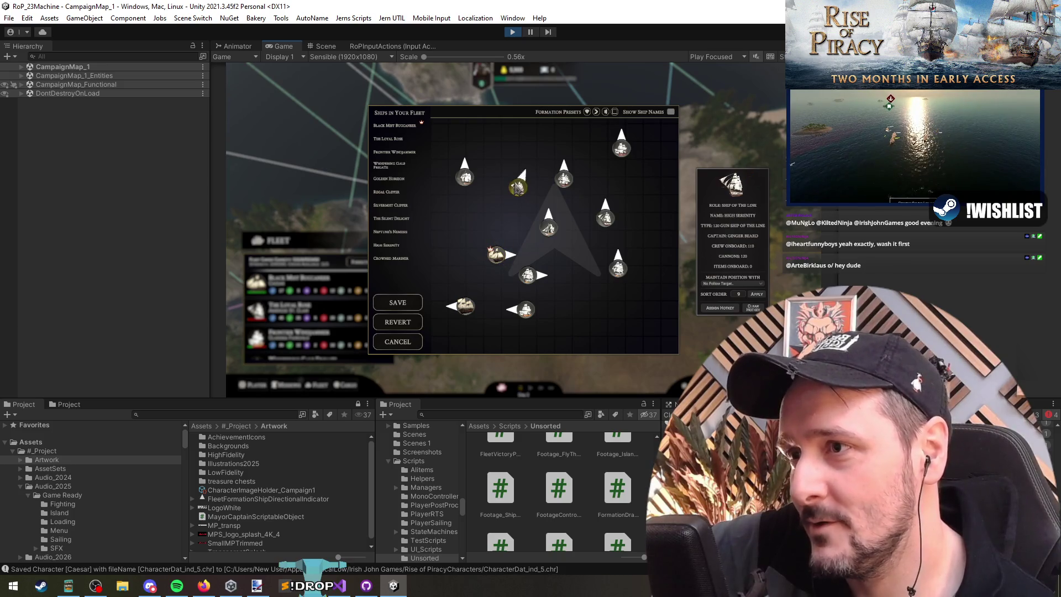
mouse_move(518, 190)
left_mouse_down()
mouse_move(518, 176)
mouse_move(513, 198)
left_mouse_up()
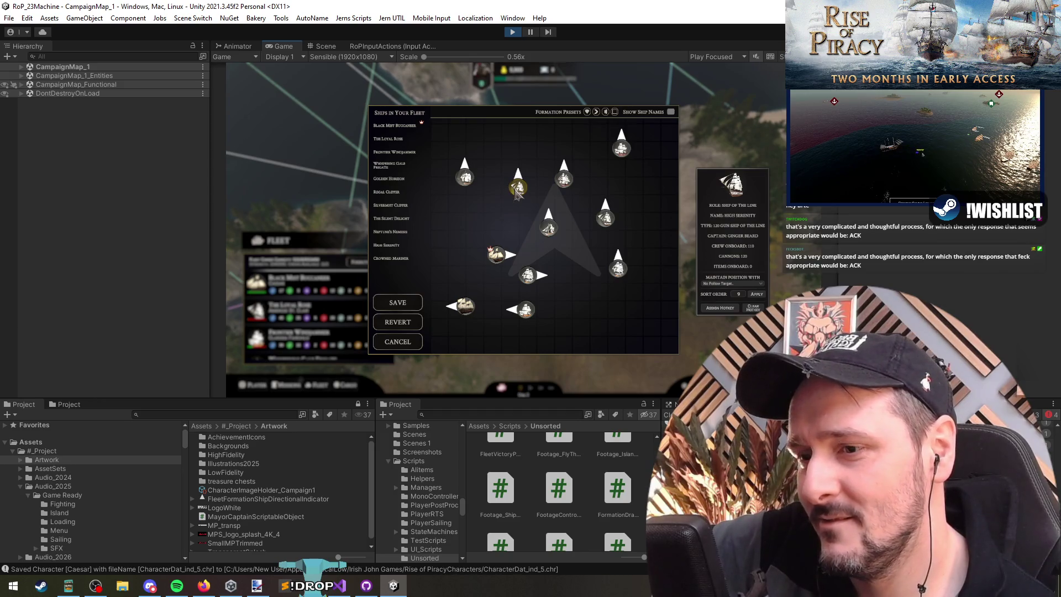
left_click(346, 586)
triple_click(547, 291)
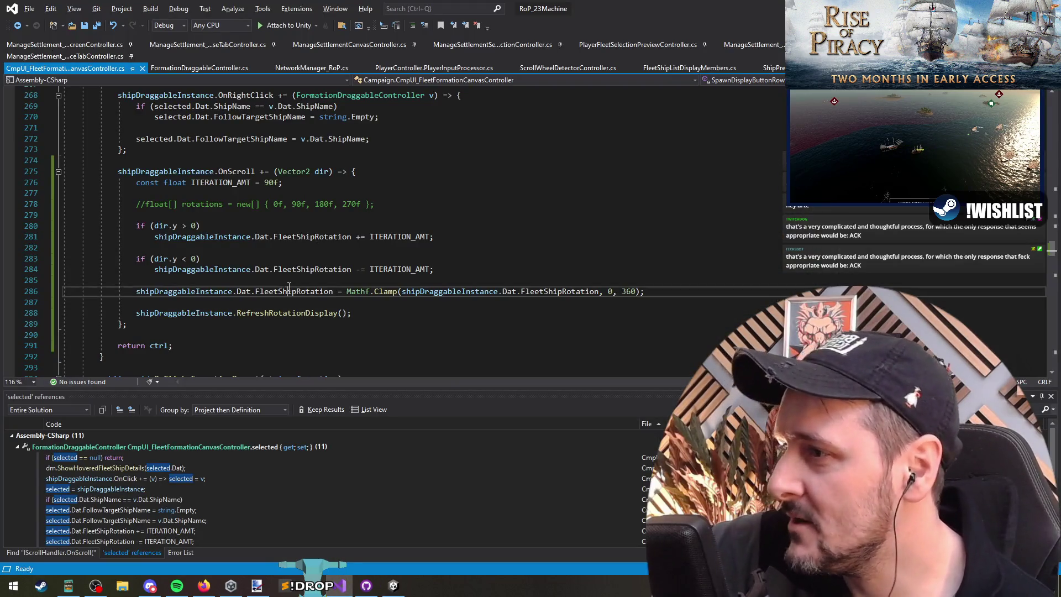
Step: Change the Mathf.Clamp lower bound on line 286 from 0 to a negative value and save all
left_click(690, 291)
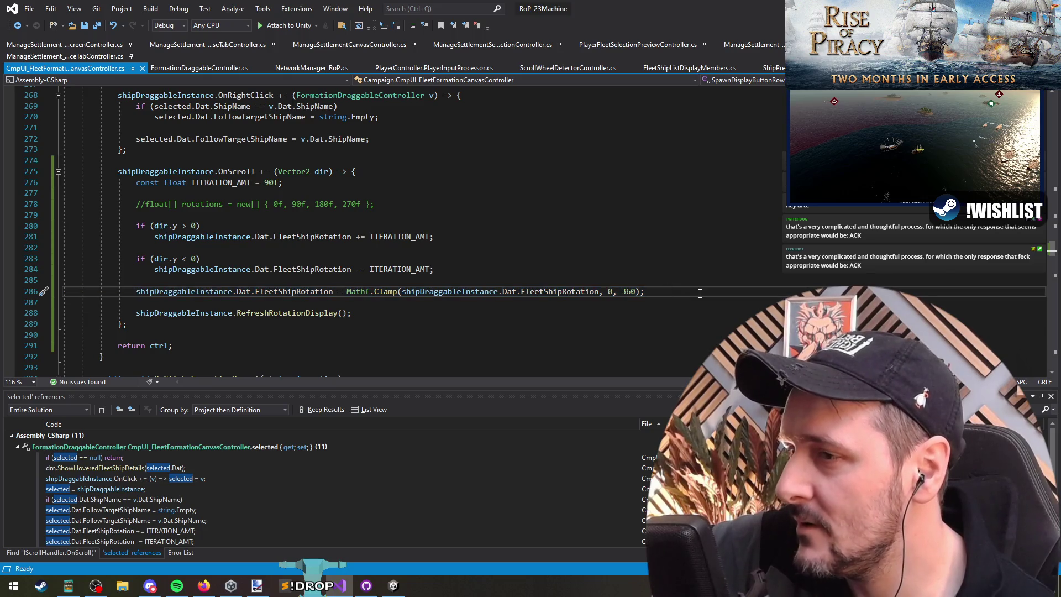
left_click(608, 291)
key("Delete")
type("-36")
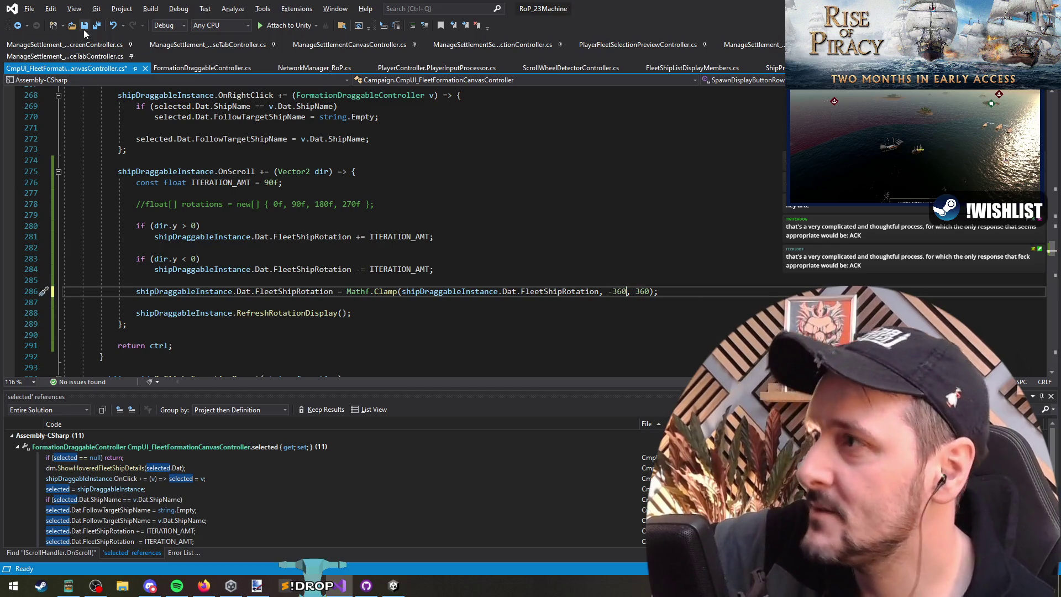
left_click(96, 26)
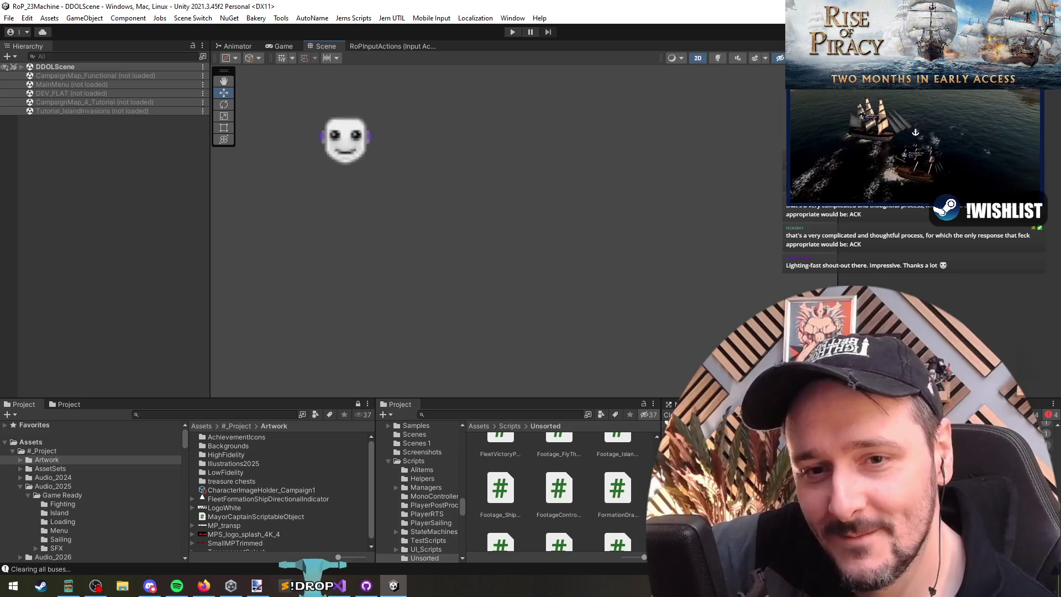
Step: Start the game, enlarge the game view, continue the campaign, set a sailing course and pause
left_click(512, 31)
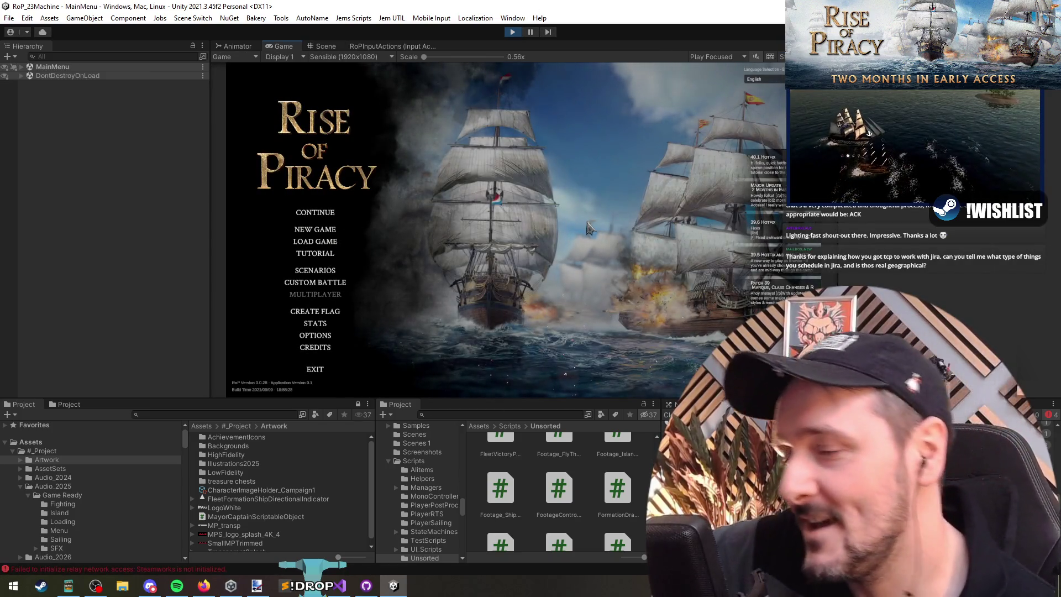
left_click_drag(585, 399, 580, 418)
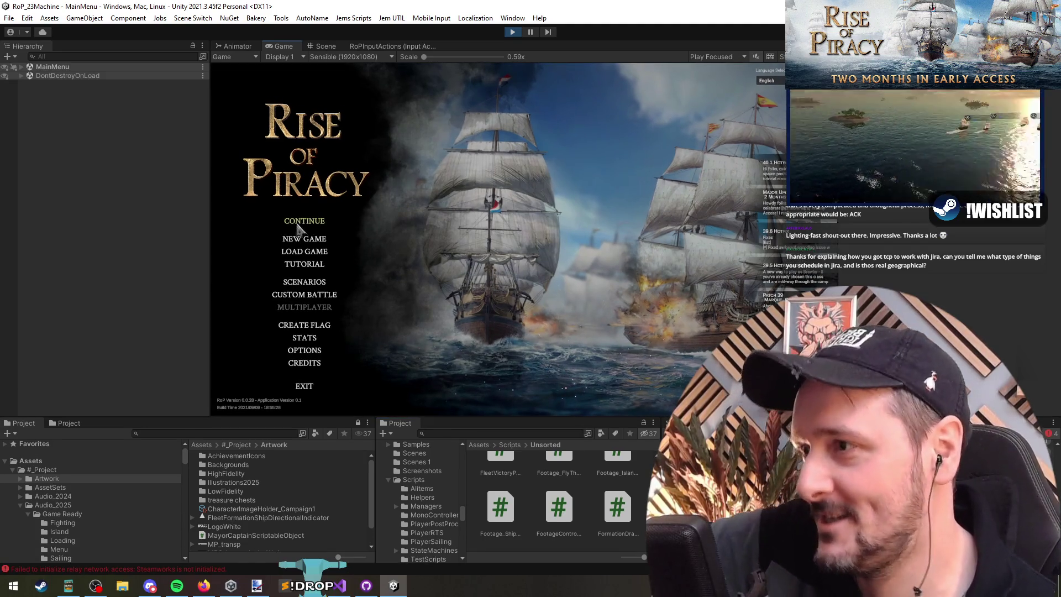
left_click(304, 227)
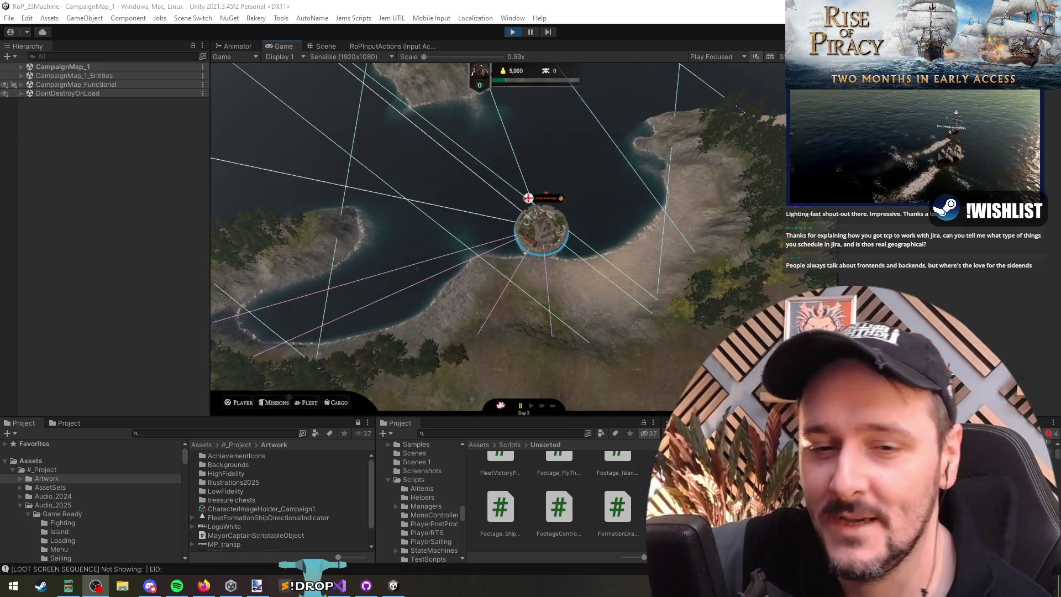
left_click(418, 177)
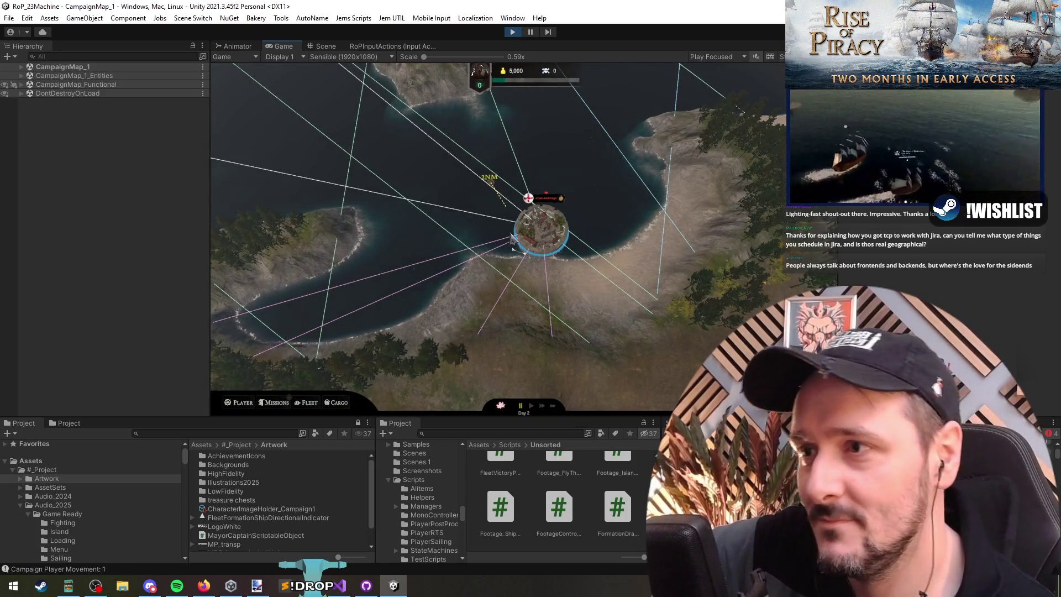
left_click(417, 173)
left_click(458, 159)
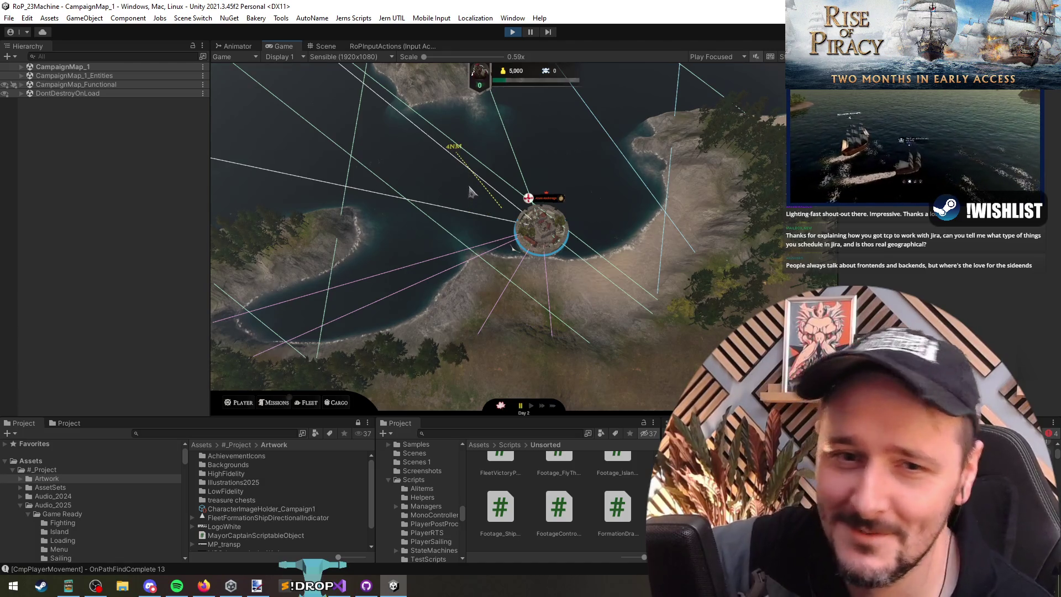
key("space")
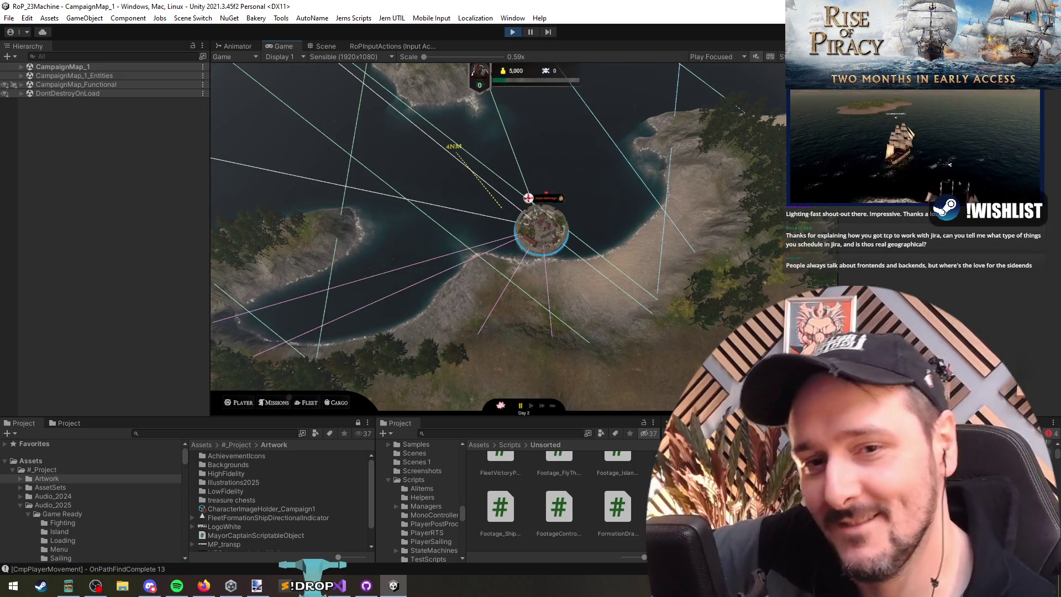
key("alt+Tab")
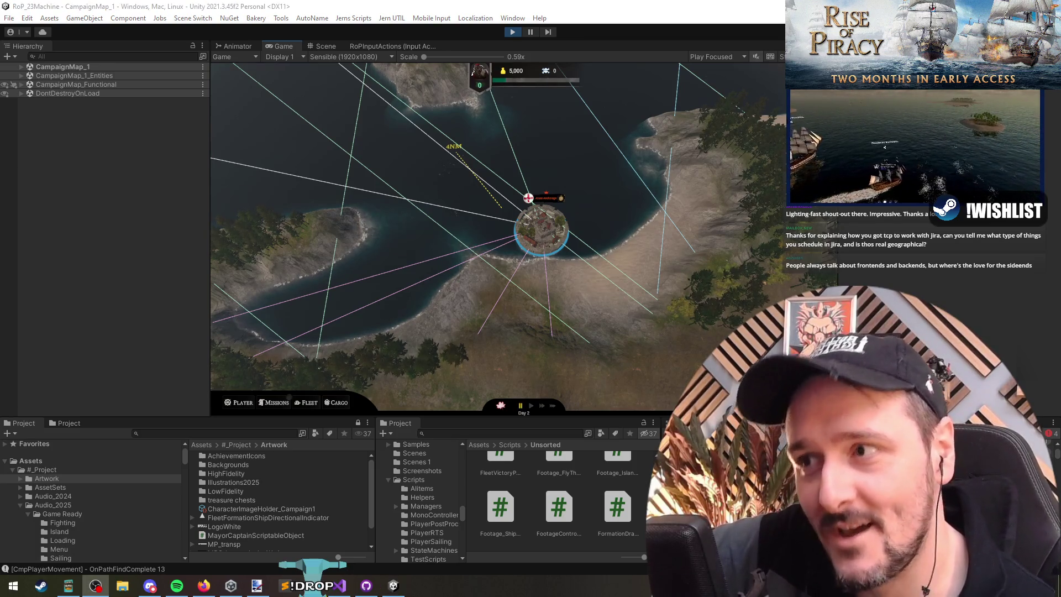
Step: In Fleet > Formation, turn High Serenity, move and turn Silvermist Clipper left, and shift Neptune's Nemesis left
left_click(442, 183)
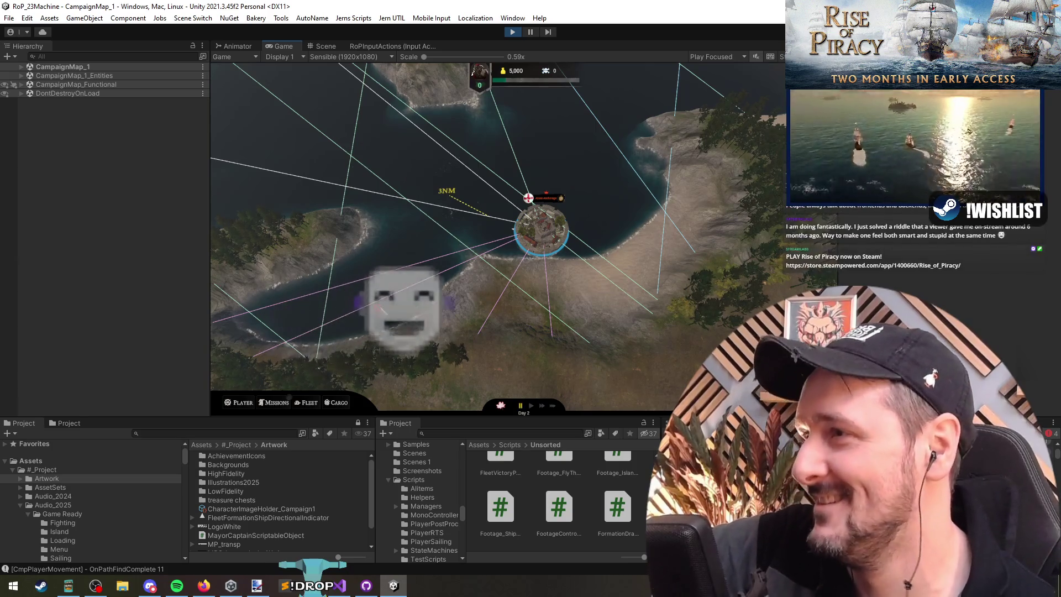
left_click(308, 403)
left_click(349, 273)
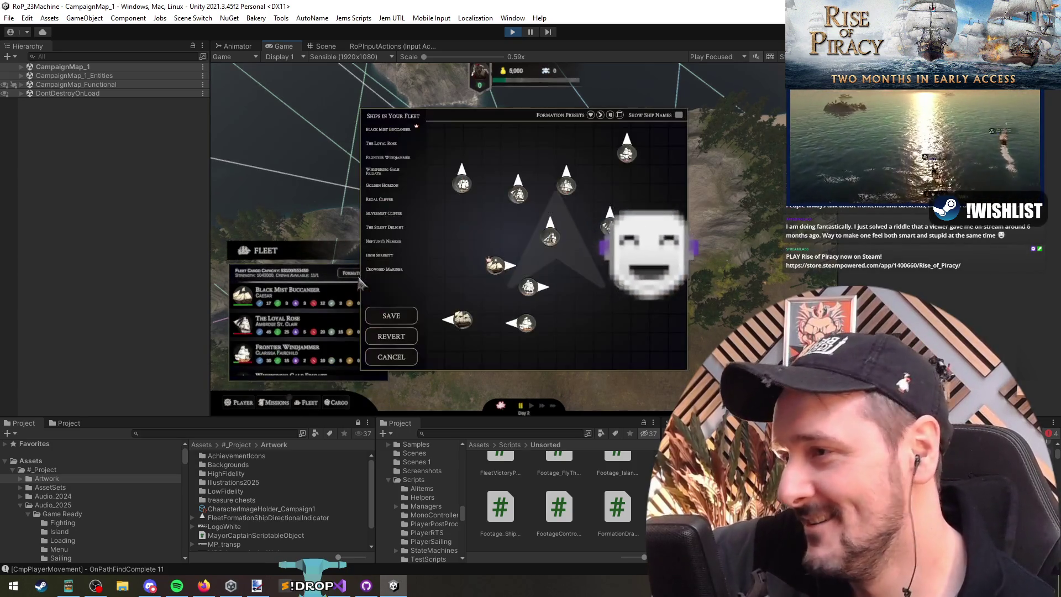
left_click(519, 195)
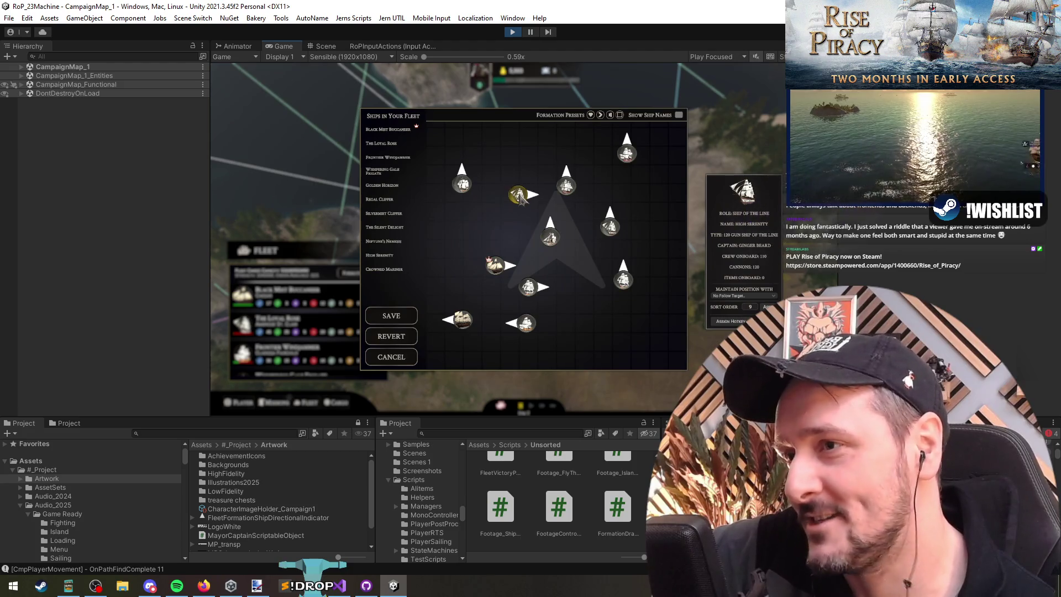
mouse_move(521, 198)
left_mouse_down()
mouse_move(526, 206)
mouse_move(516, 195)
left_mouse_up()
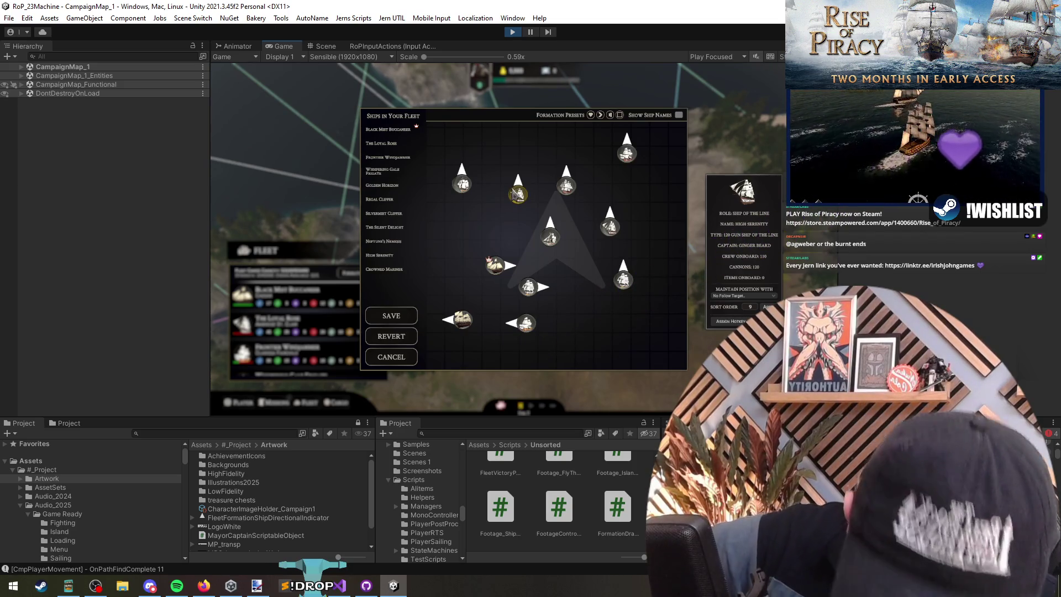
mouse_move(463, 182)
left_mouse_down()
mouse_move(477, 204)
mouse_move(488, 167)
left_mouse_up()
left_click(476, 204)
mouse_move(565, 187)
left_mouse_down()
mouse_move(474, 205)
mouse_move(508, 207)
left_mouse_up()
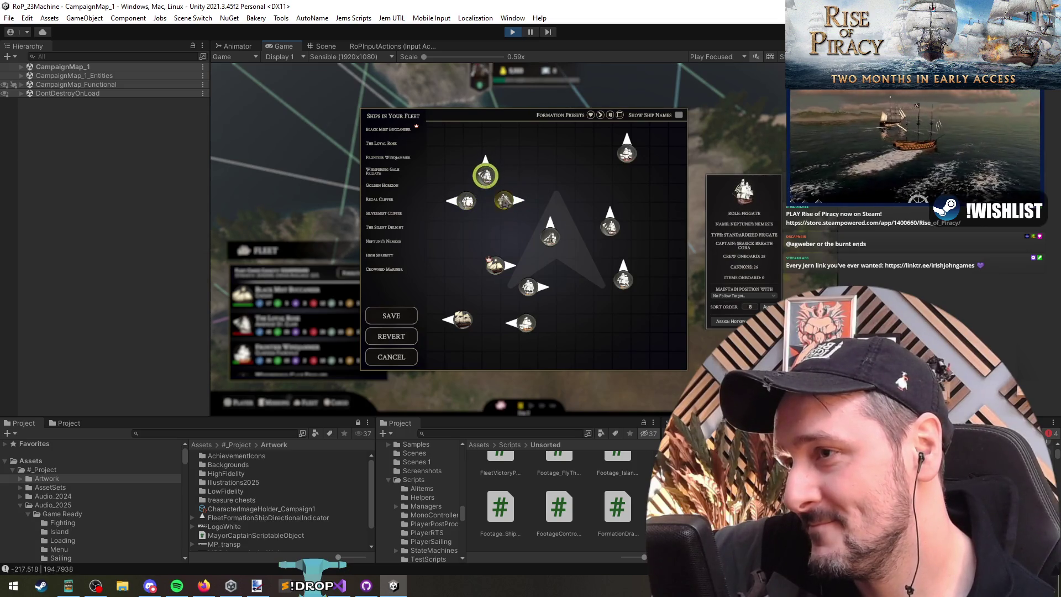